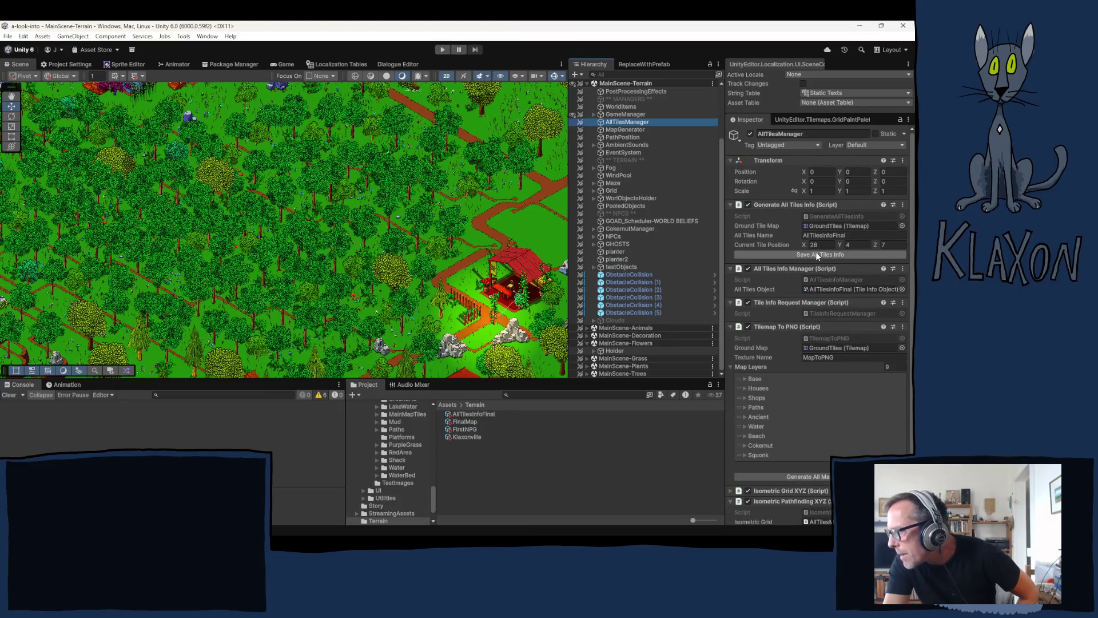
Save all tile info, assign AllTilesInfoFinal as the All Tiles Object, and generate all maps
click(816, 255)
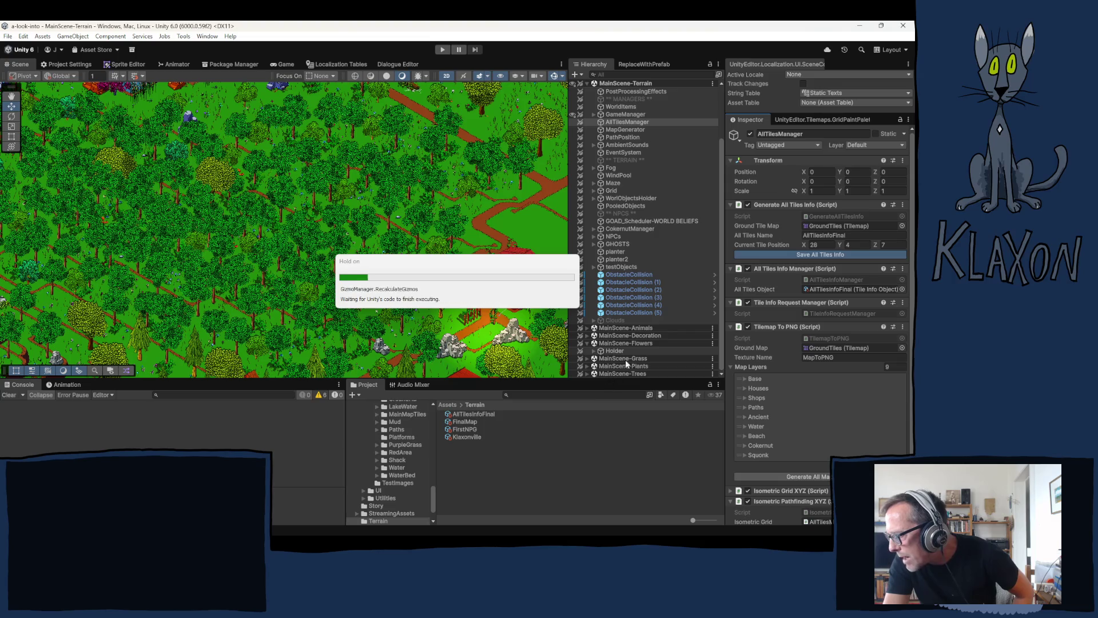
click(624, 122)
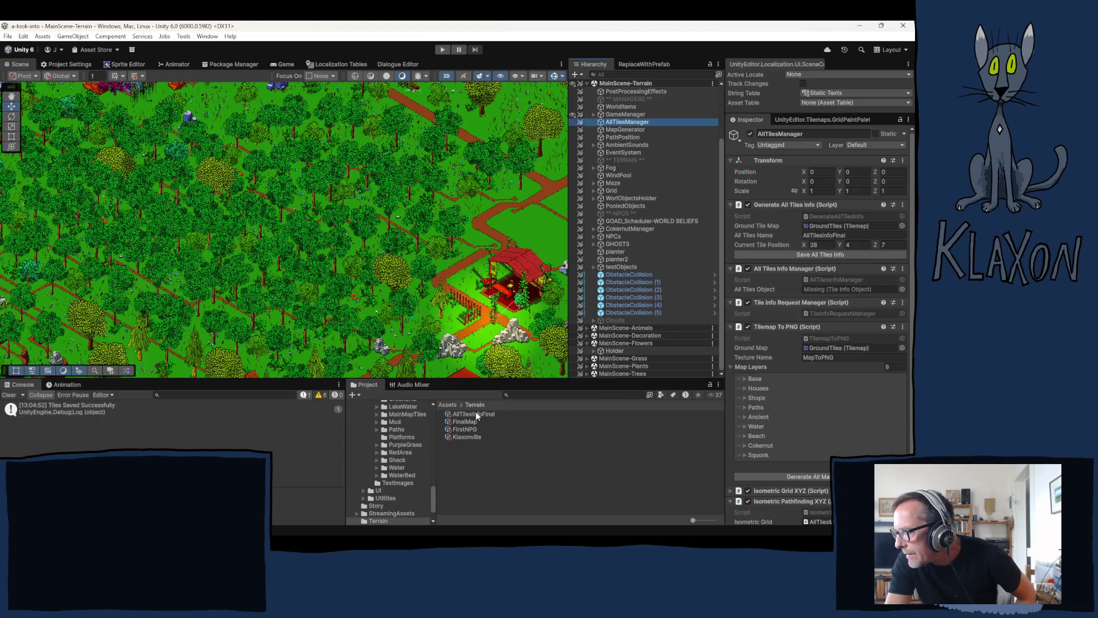
mouse_move(475, 414)
mouse_down()
mouse_move(846, 303)
mouse_move(822, 290)
mouse_up()
click(808, 476)
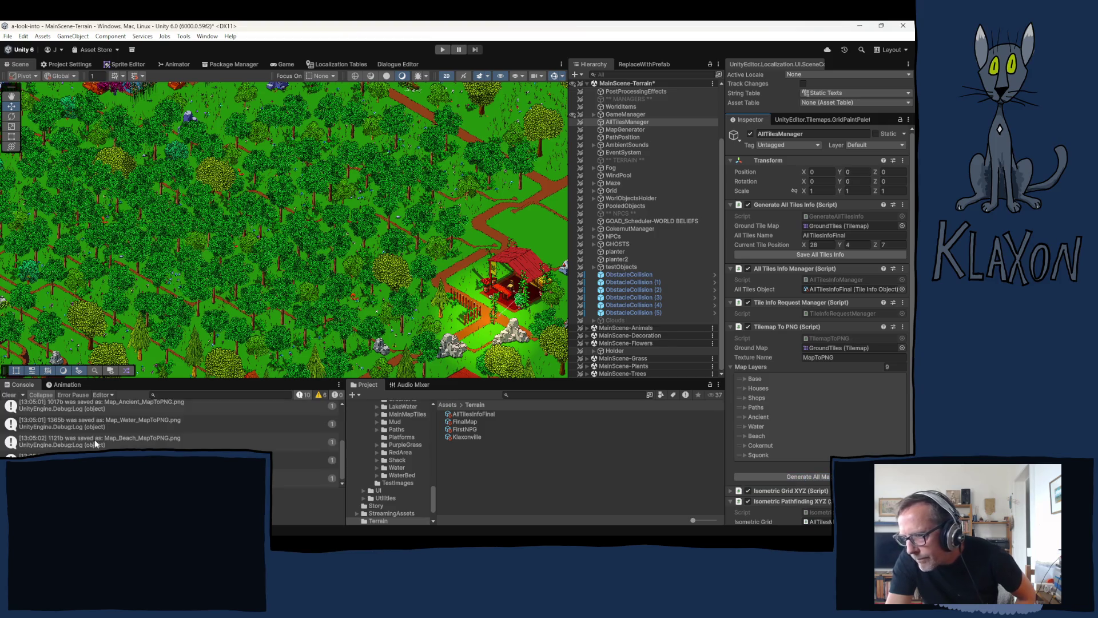
Open the MapImages folder in the Unity Project window
scroll(235, 446, up, 5)
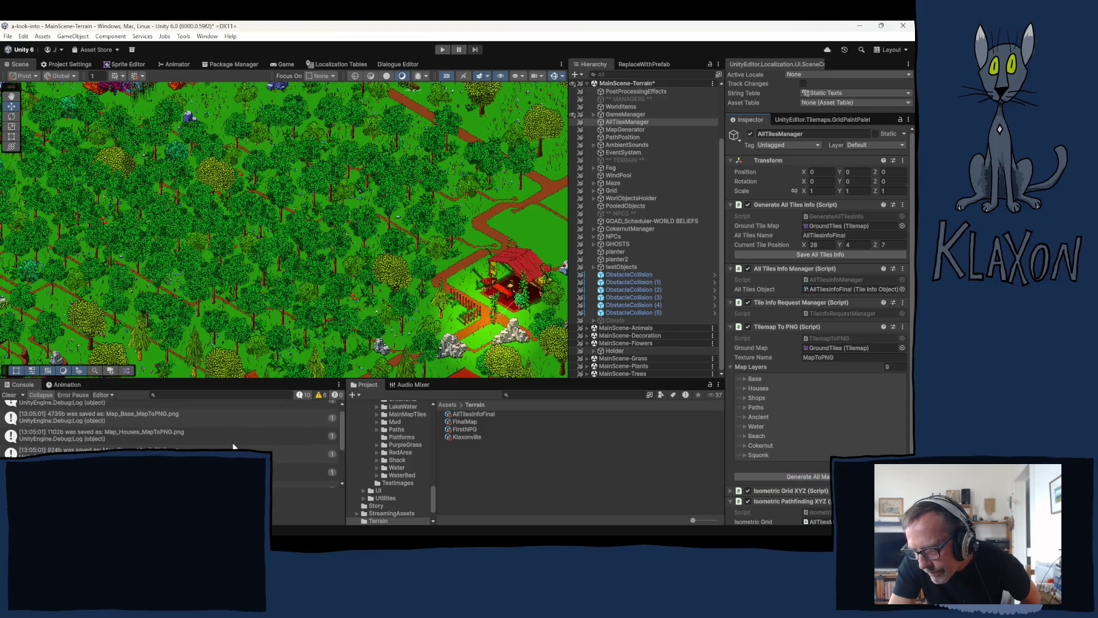
scroll(232, 443, down, 5)
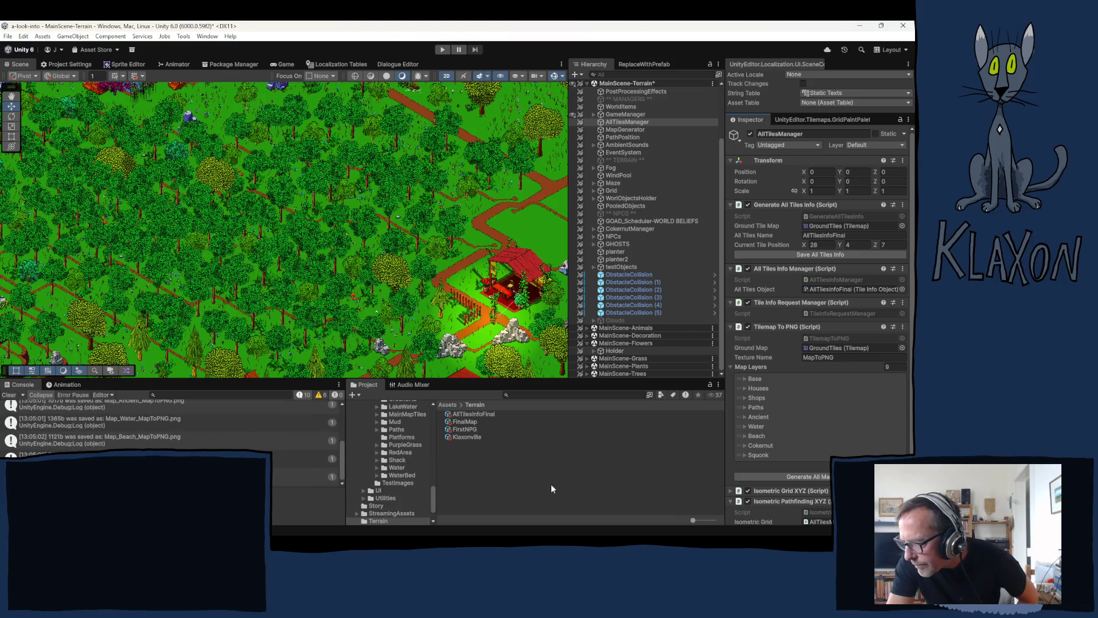
scroll(406, 469, up, 5)
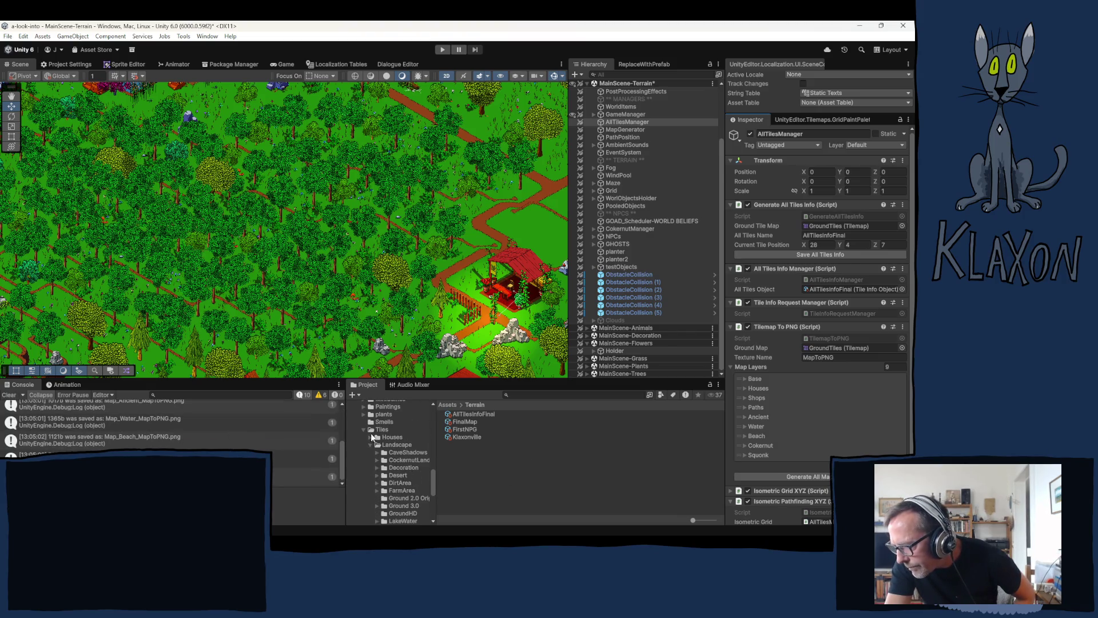
scroll(377, 439, up, 10)
scroll(394, 441, up, 2)
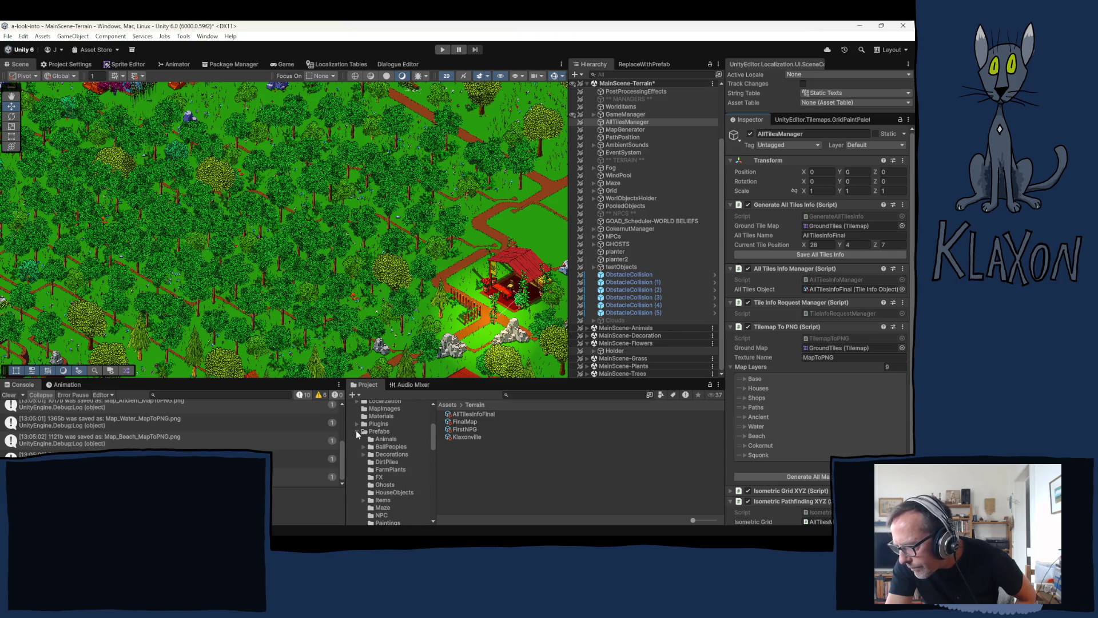
click(383, 409)
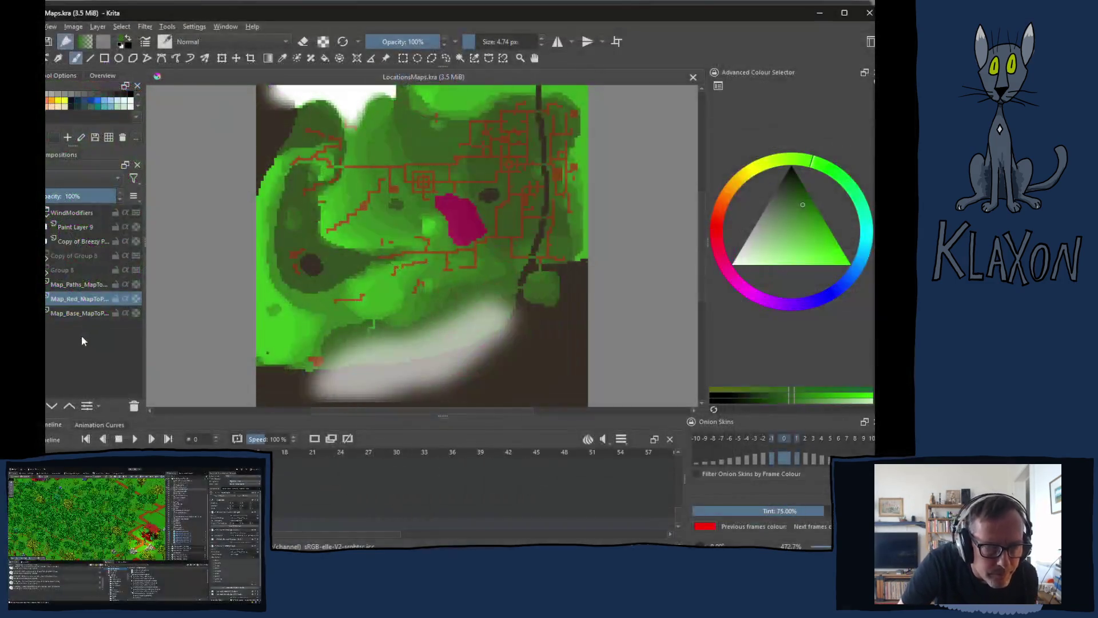
Select the Map_Paths, Map_Red and Map_Base layers, clear their content and delete them
click(63, 313)
shift+click(63, 286)
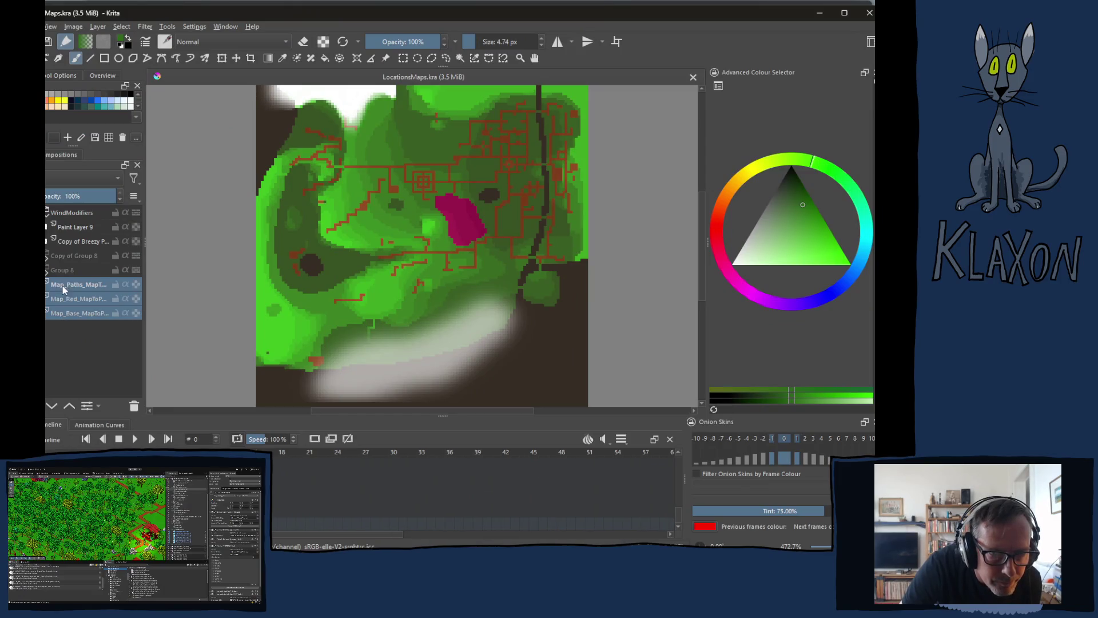
key(Delete)
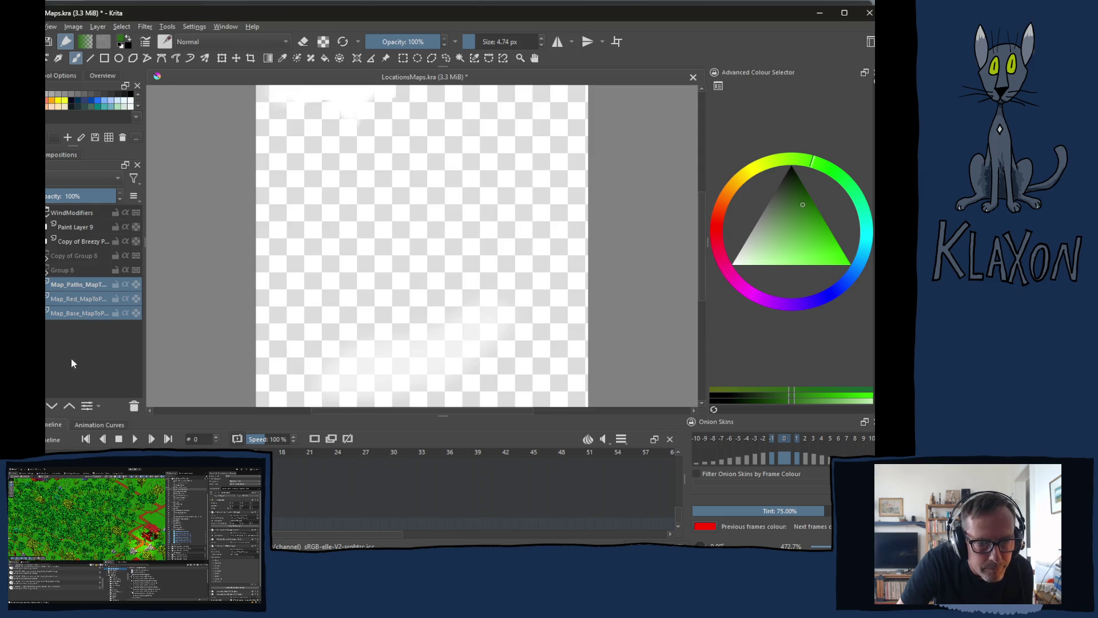
click(133, 406)
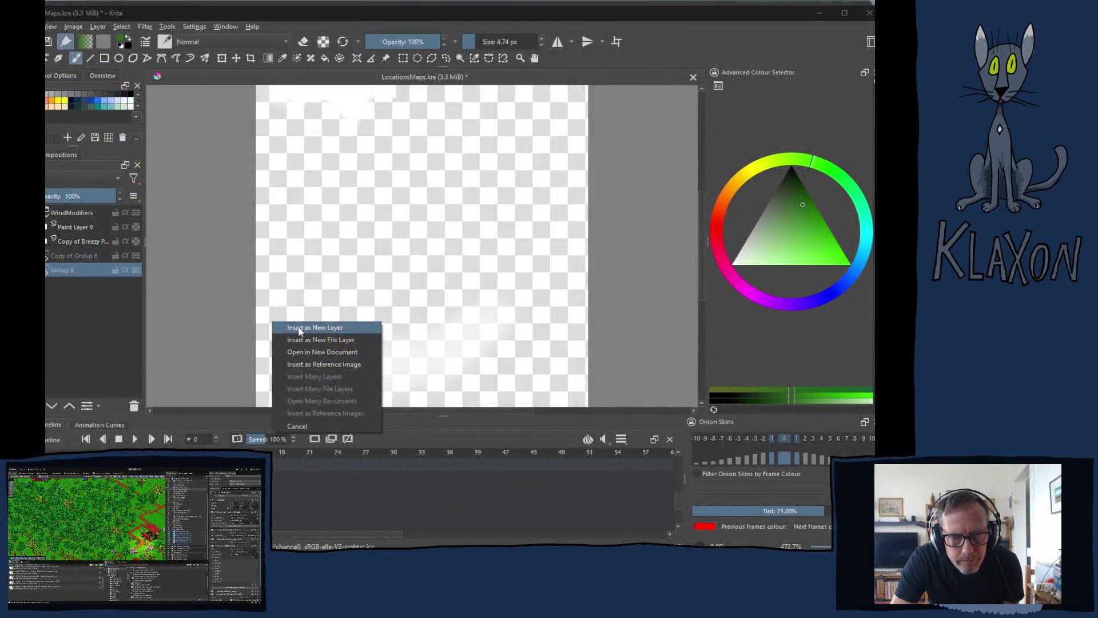
Insert the base image as a layer below Group 8, then add water, beach and Cokernut layers
click(299, 330)
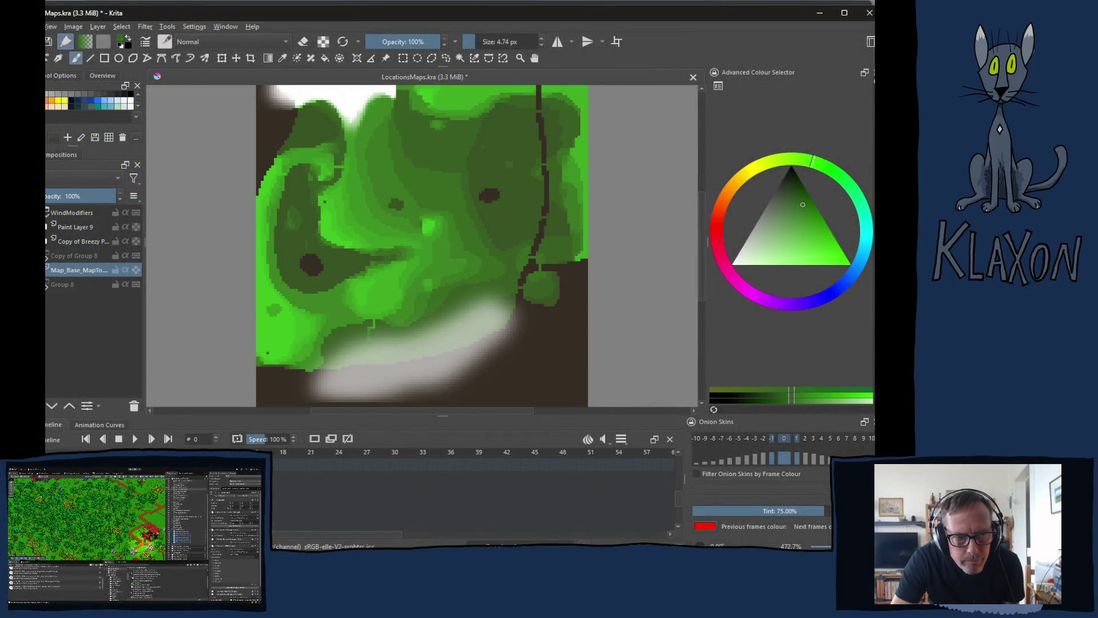
click(52, 406)
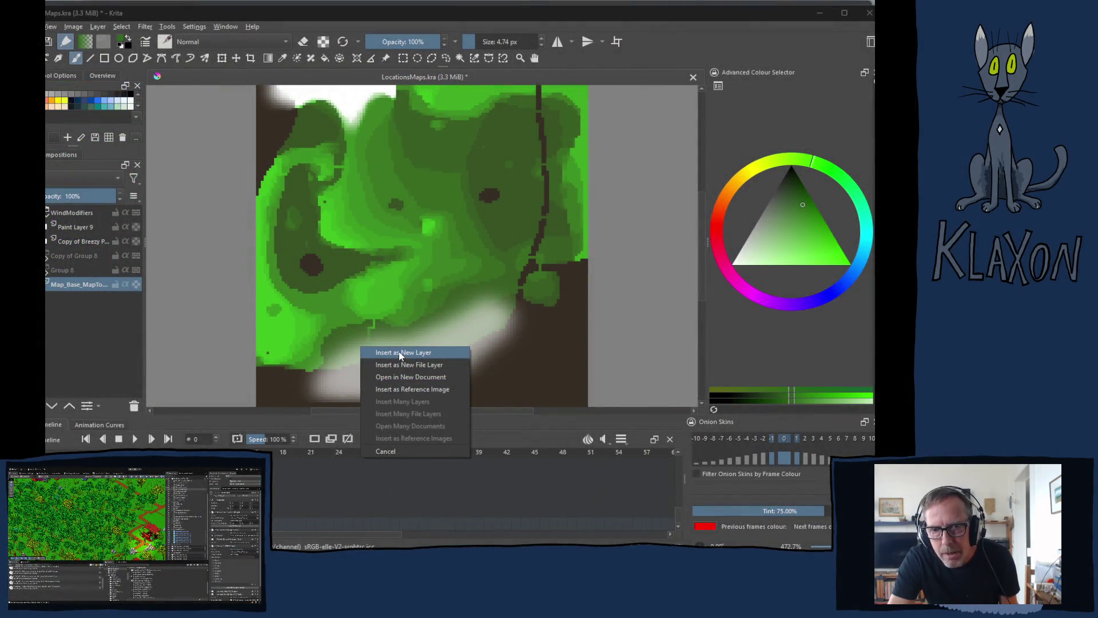
click(399, 353)
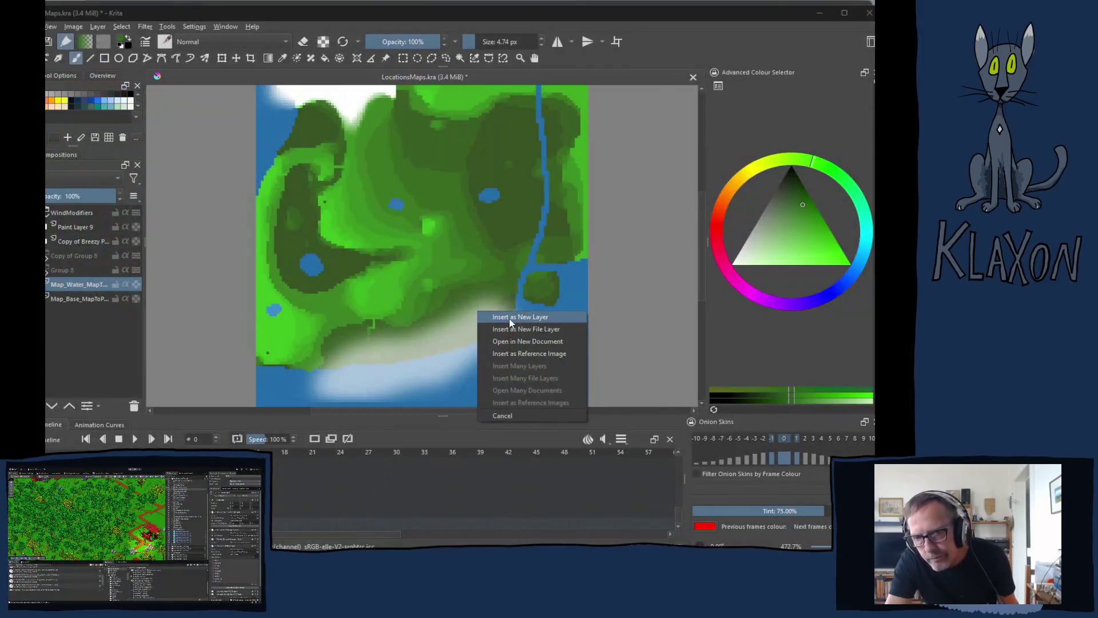
click(509, 318)
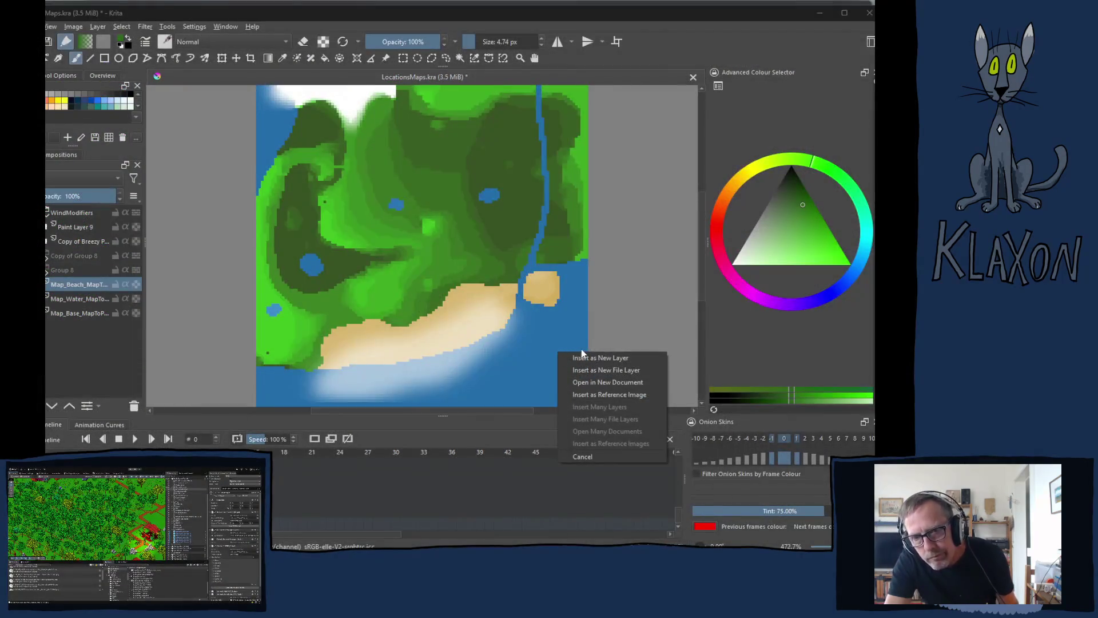
click(582, 354)
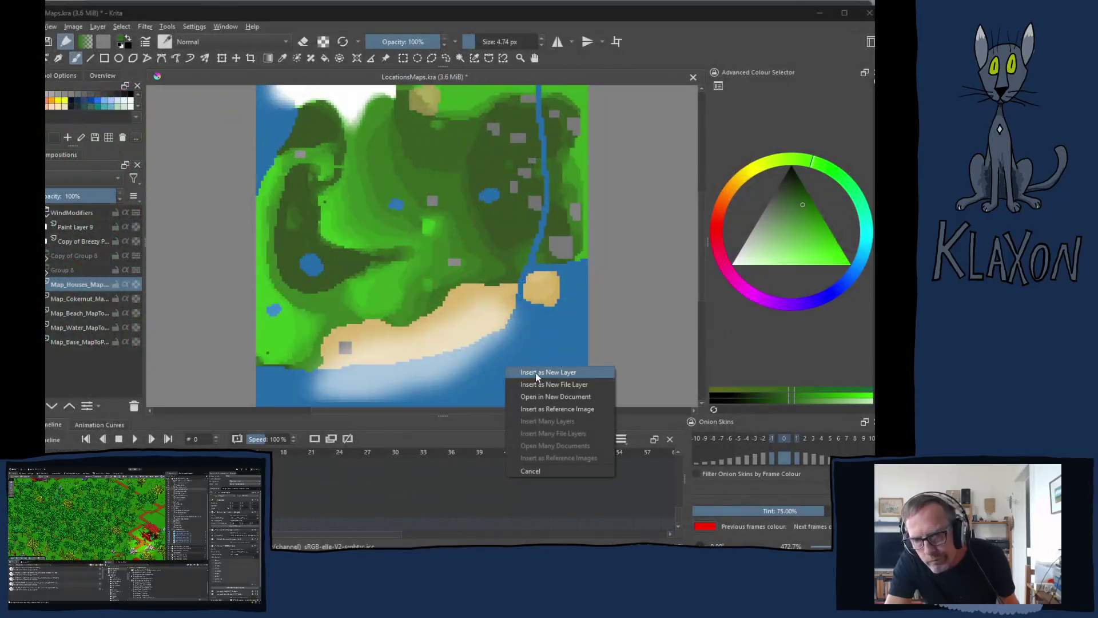
Insert the paths image as a new layer and move the houses layer above it
click(536, 372)
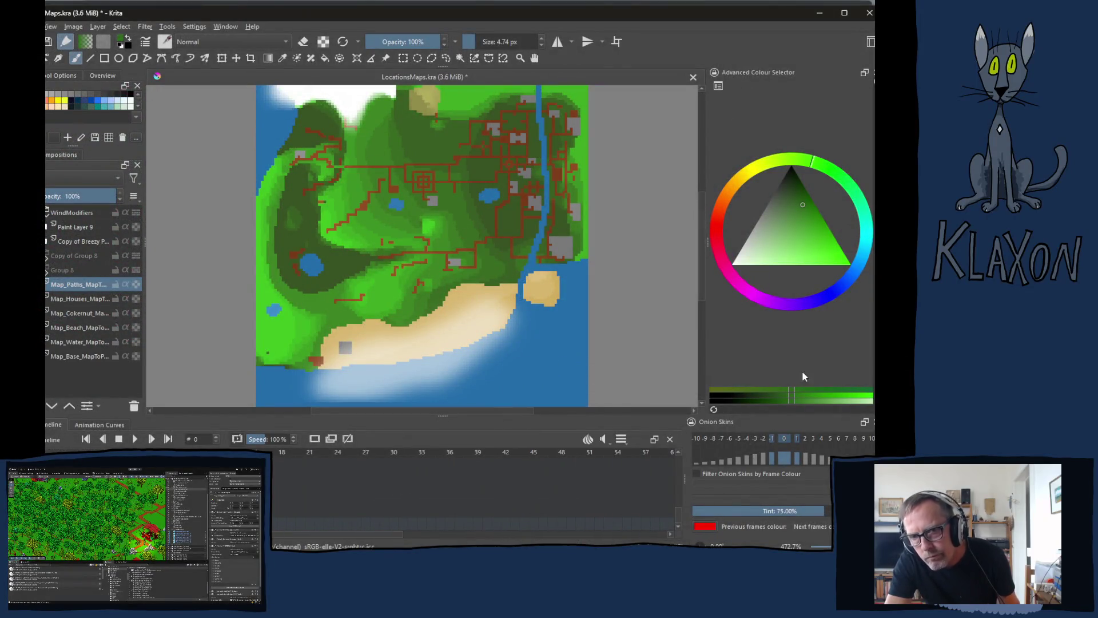
click(63, 298)
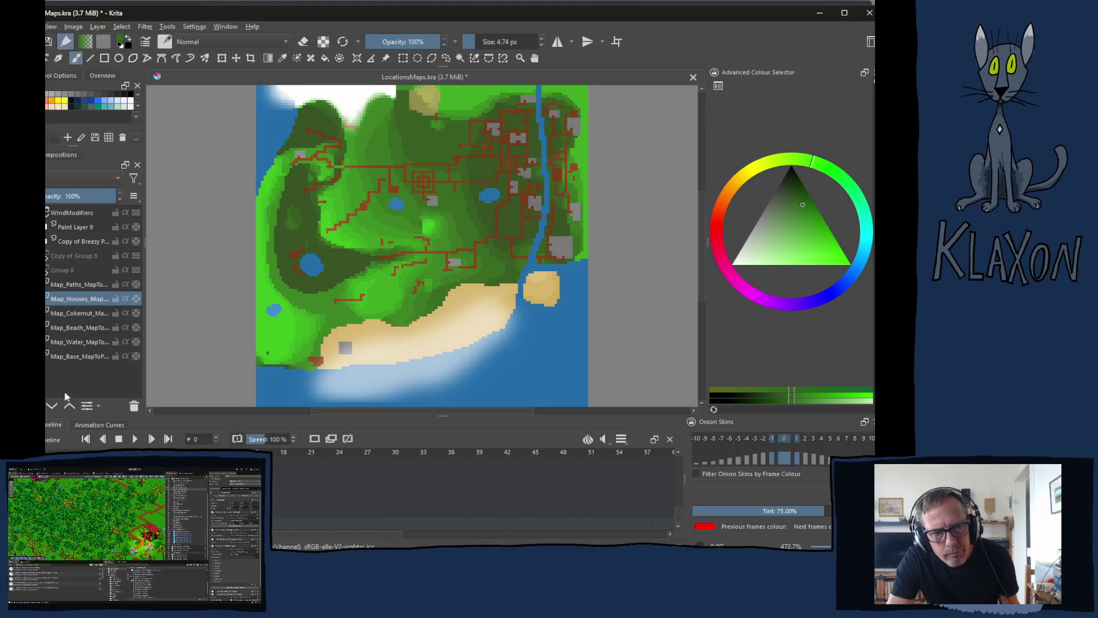
click(70, 406)
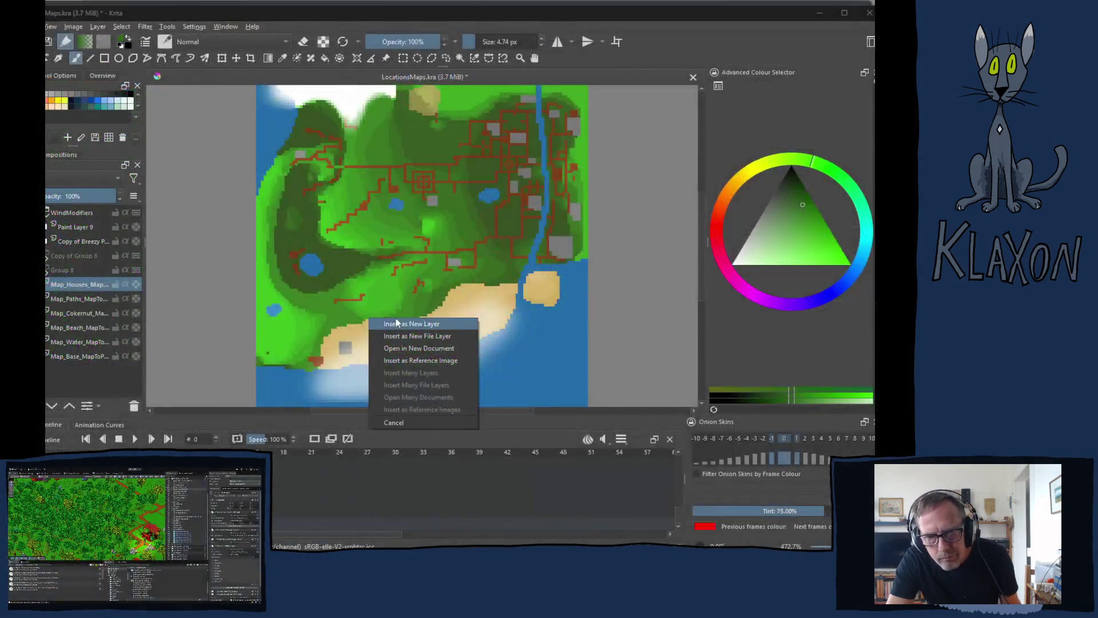
Insert Map_Shops and Map_Squonk as new layers, moving Squonk just above Map_Beach
click(398, 322)
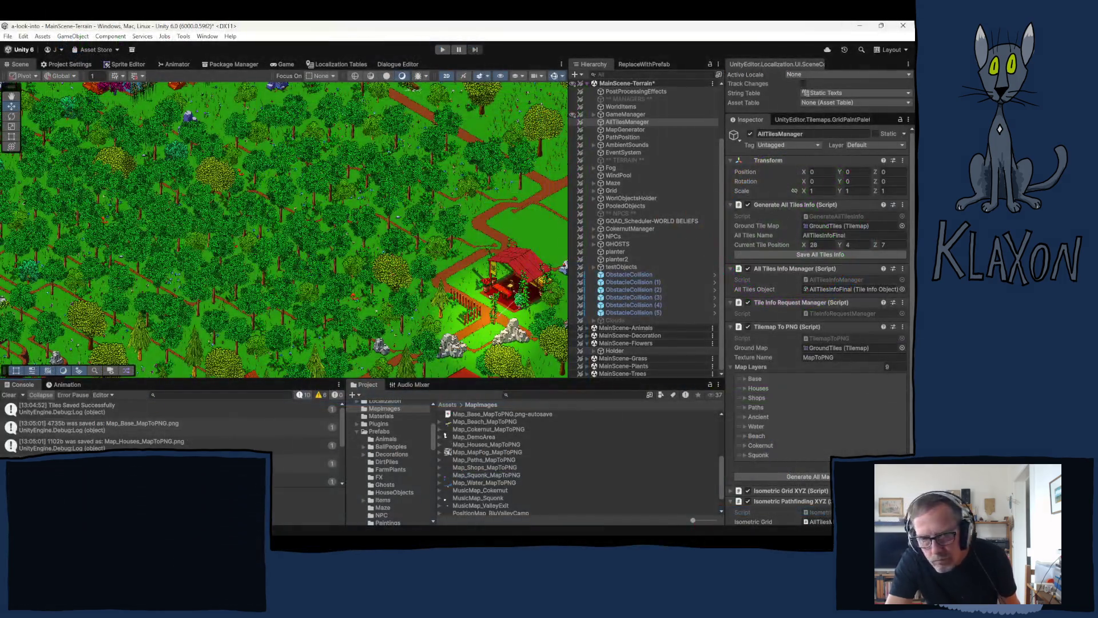
drag(624, 269, 449, 311)
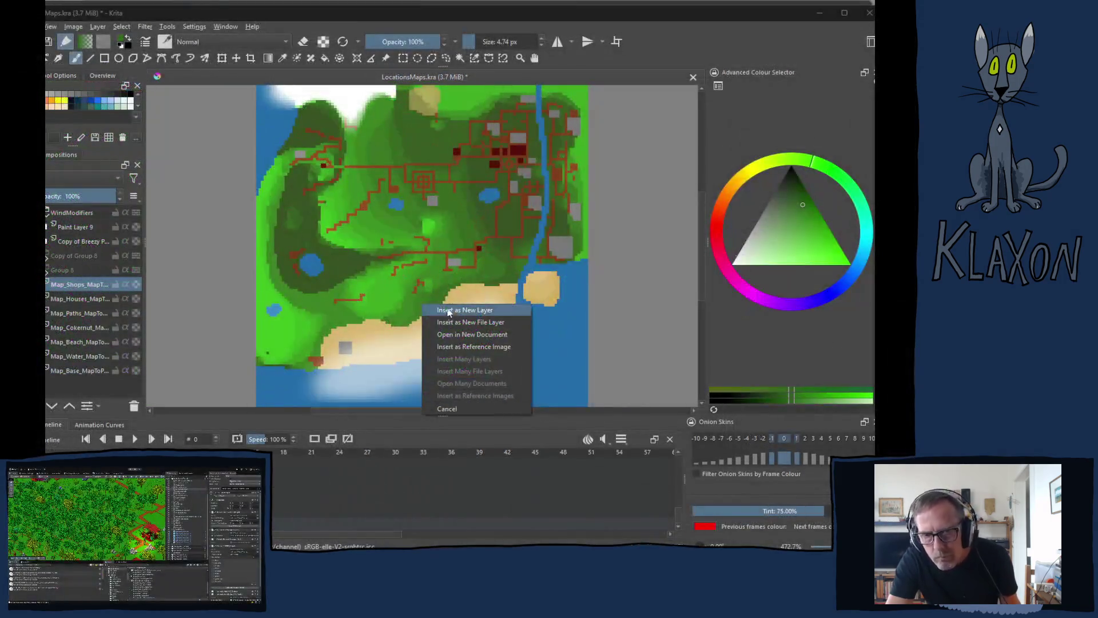
click(455, 311)
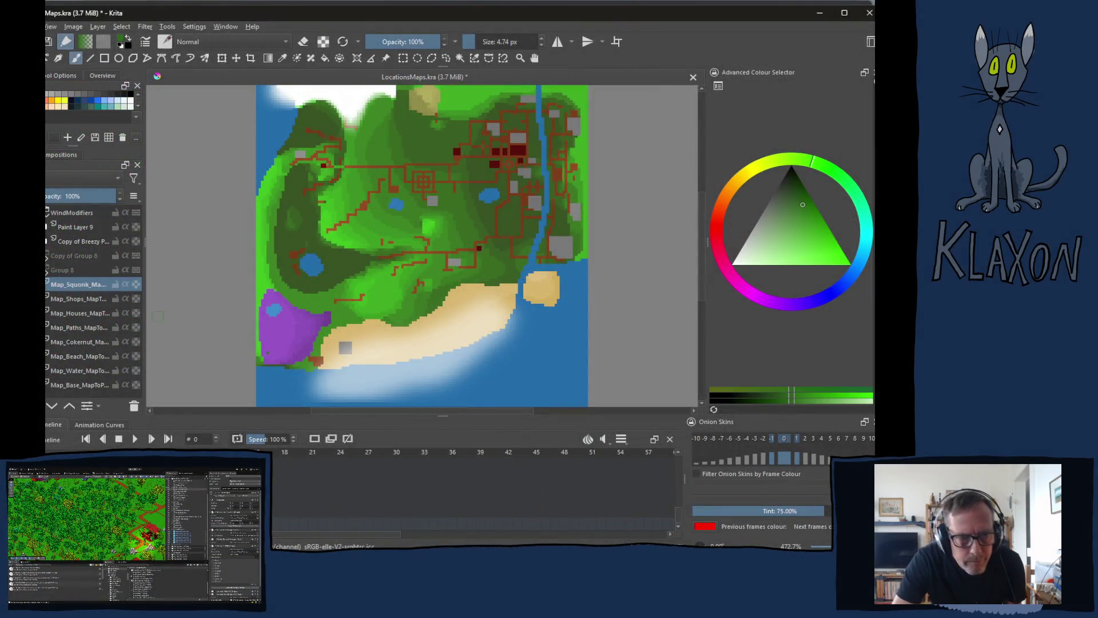
drag(64, 286, 61, 349)
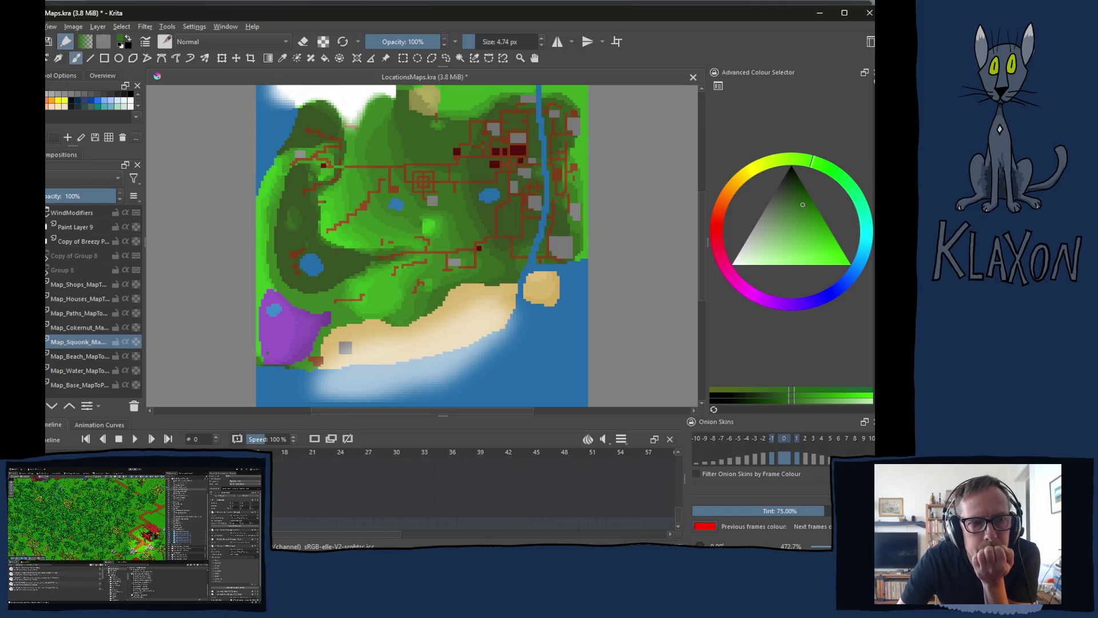
Hide the surf overlay, compare Copy of Group 8 against Group 8, and leave Group 8 visible
click(47, 241)
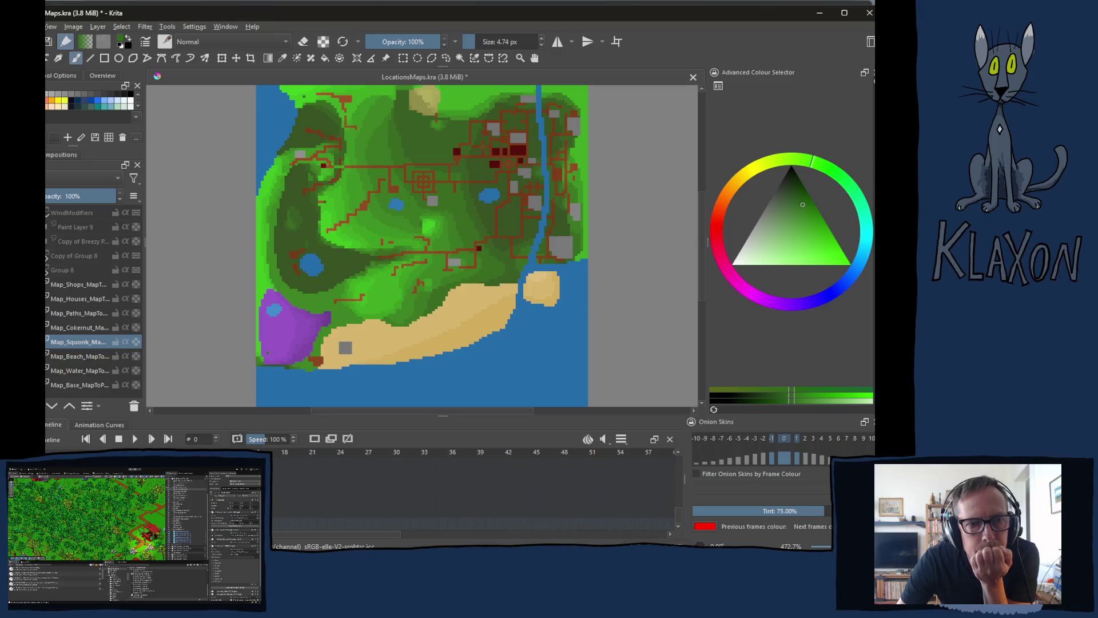
click(47, 256)
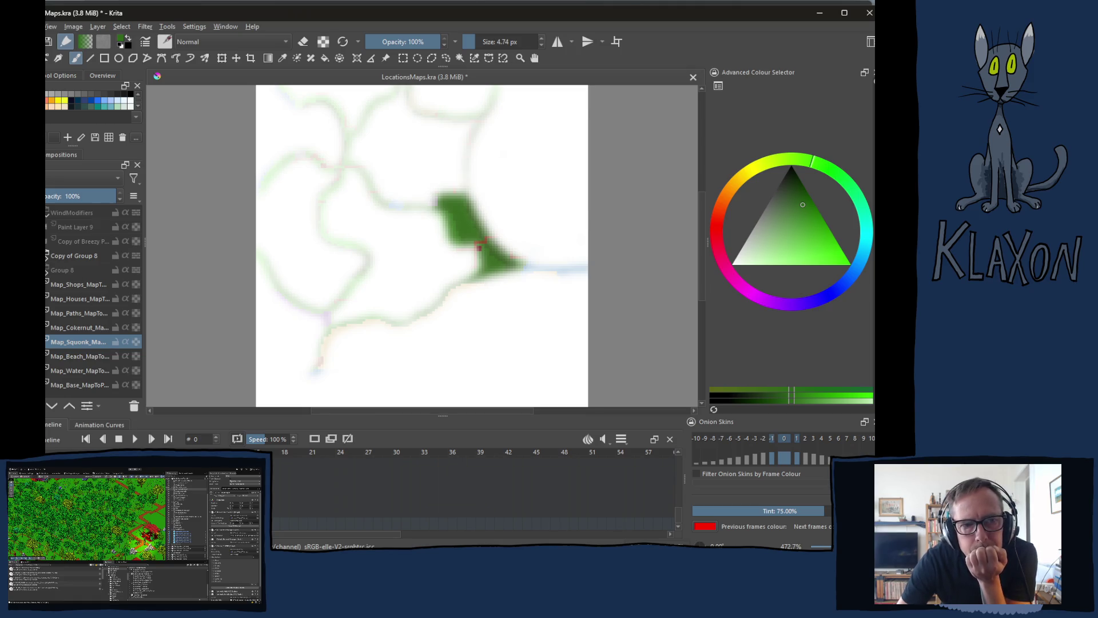
click(46, 256)
click(46, 256)
click(46, 256)
click(46, 255)
click(46, 255)
click(46, 255)
click(46, 256)
click(46, 256)
click(46, 256)
click(45, 255)
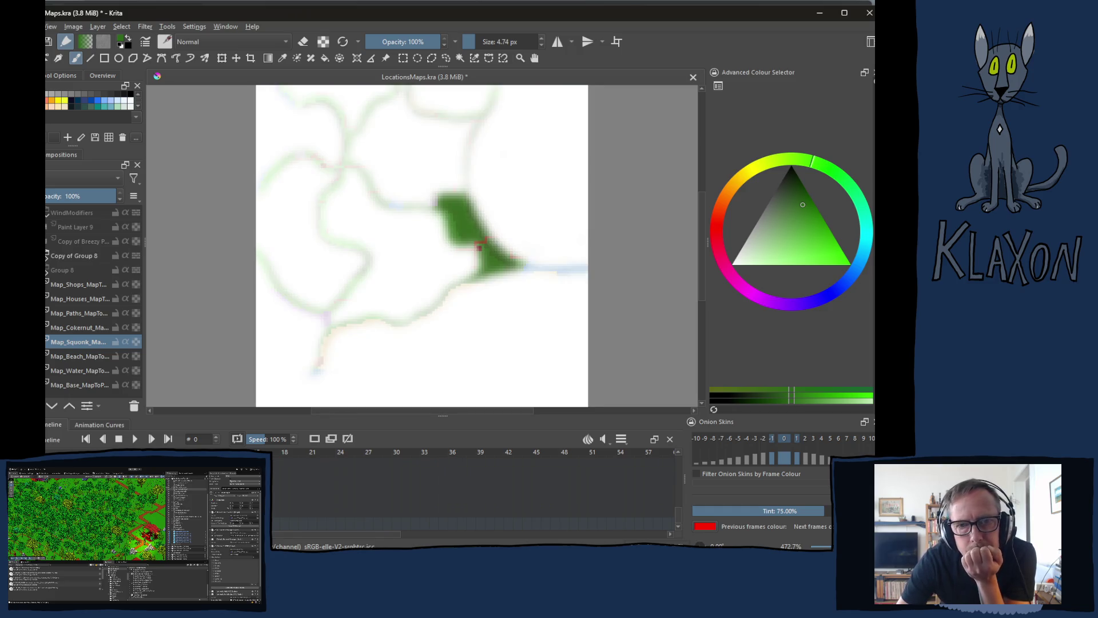
click(46, 255)
click(46, 255)
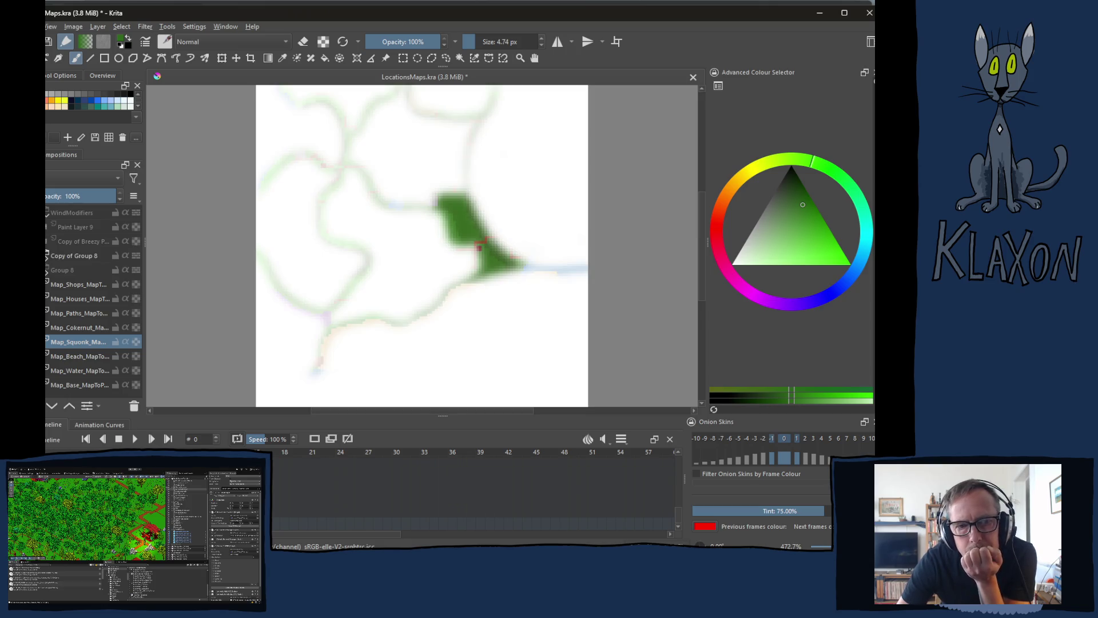
click(46, 255)
click(46, 270)
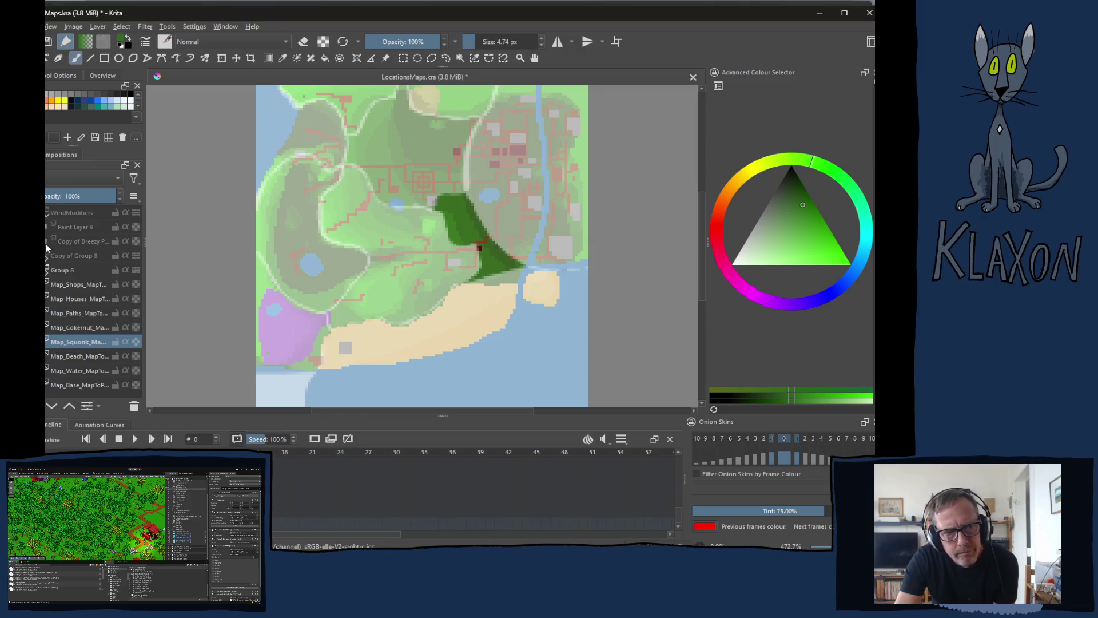
Hide the Group 8 location overlay and show Copy of Group 8
click(45, 270)
click(46, 255)
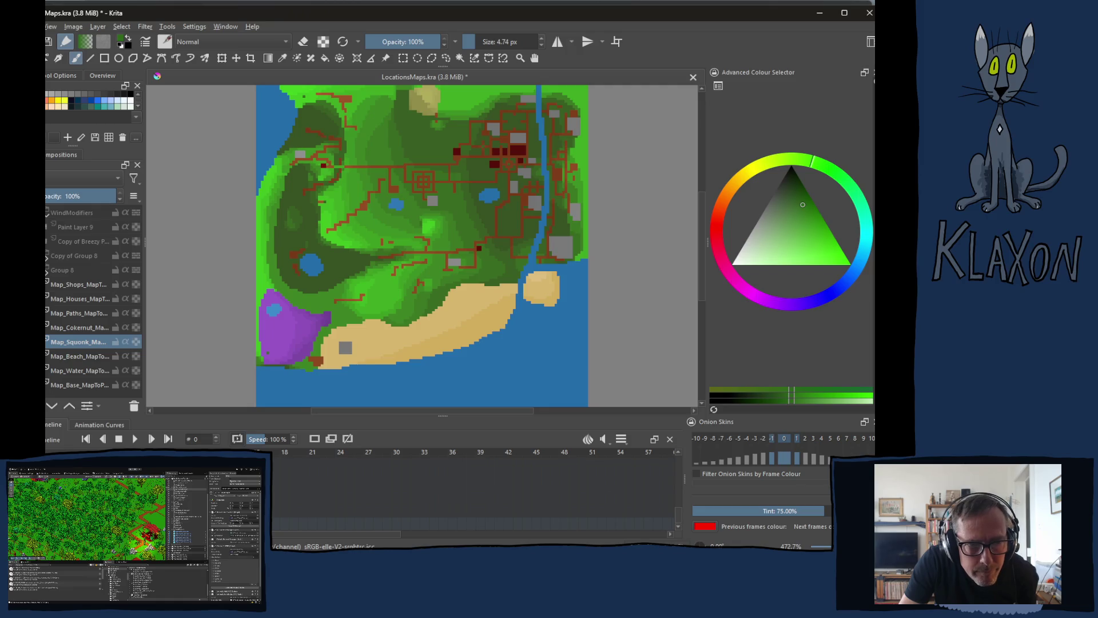
scroll(378, 382, up, 4)
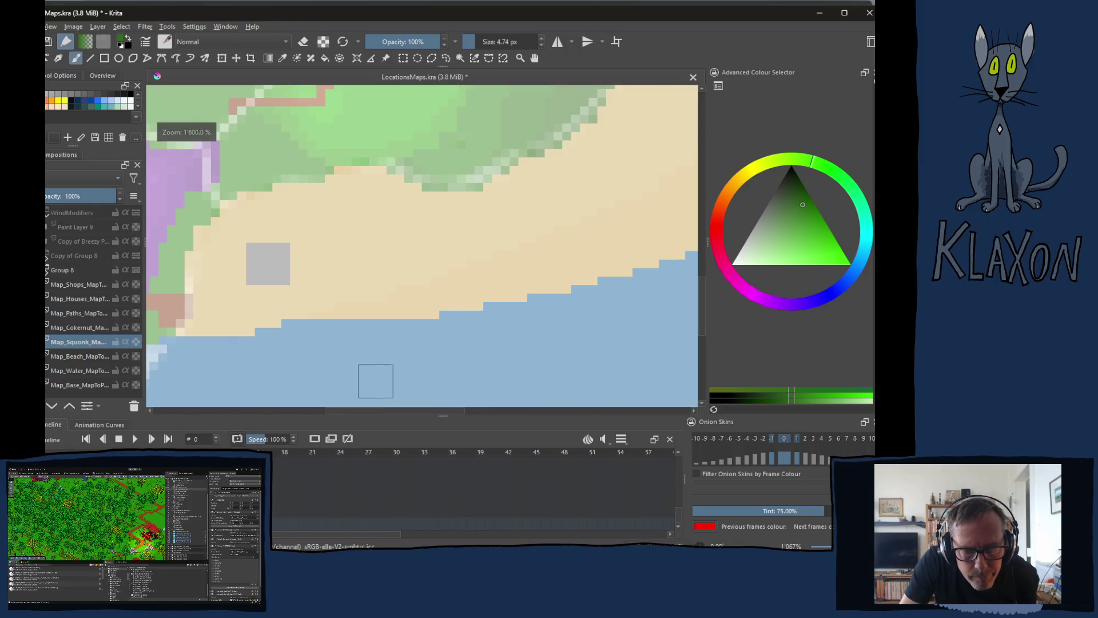
scroll(315, 347, down, 2)
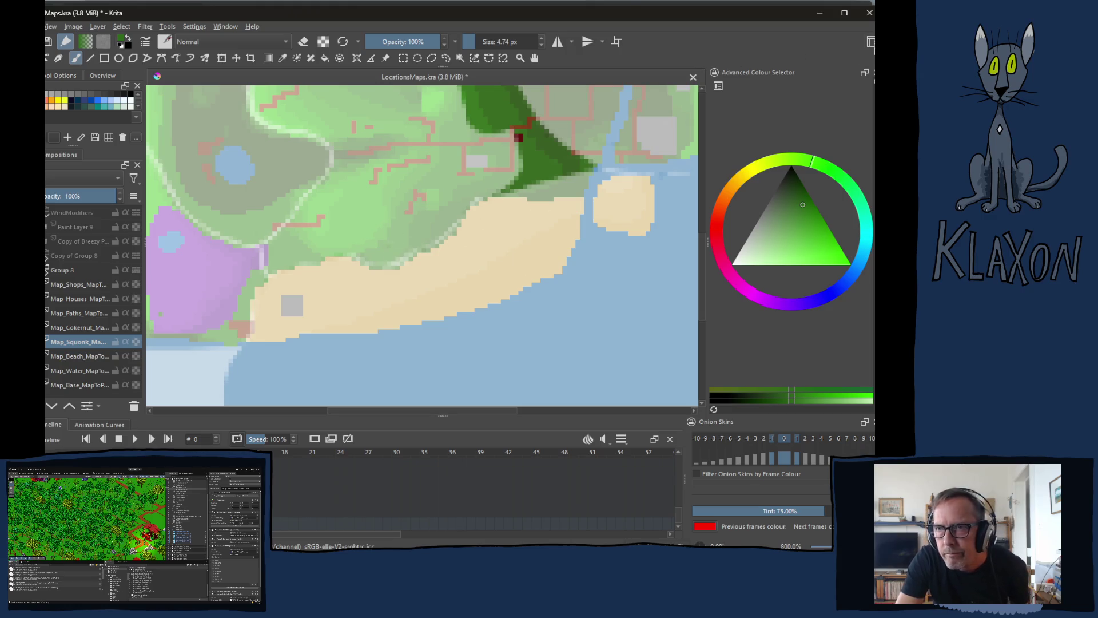
click(869, 42)
click(755, 146)
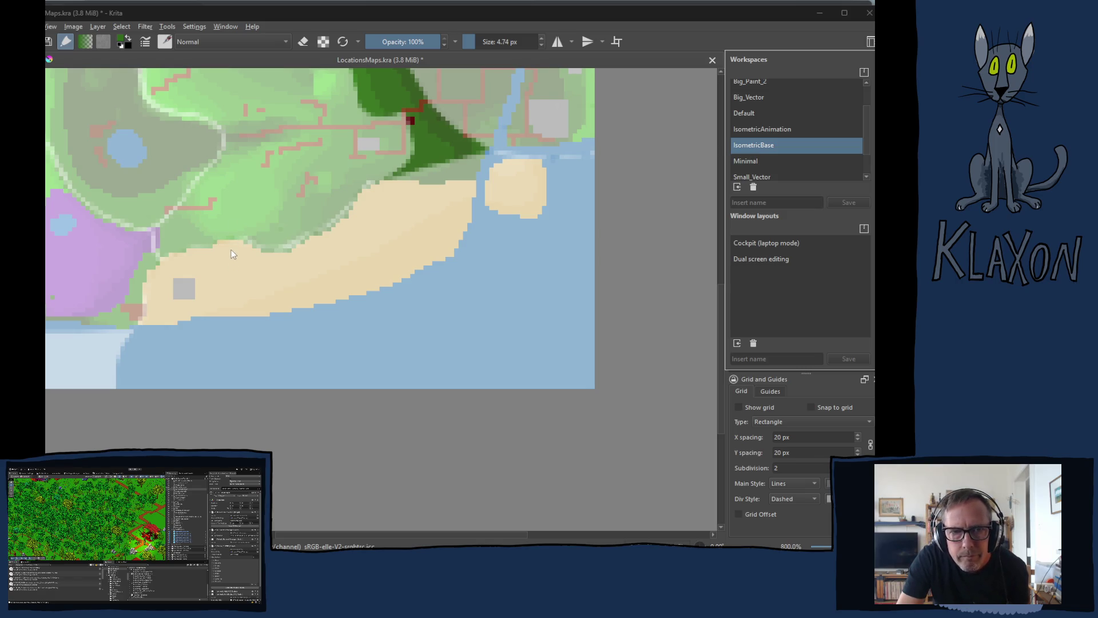
click(668, 37)
scroll(404, 218, down, 2)
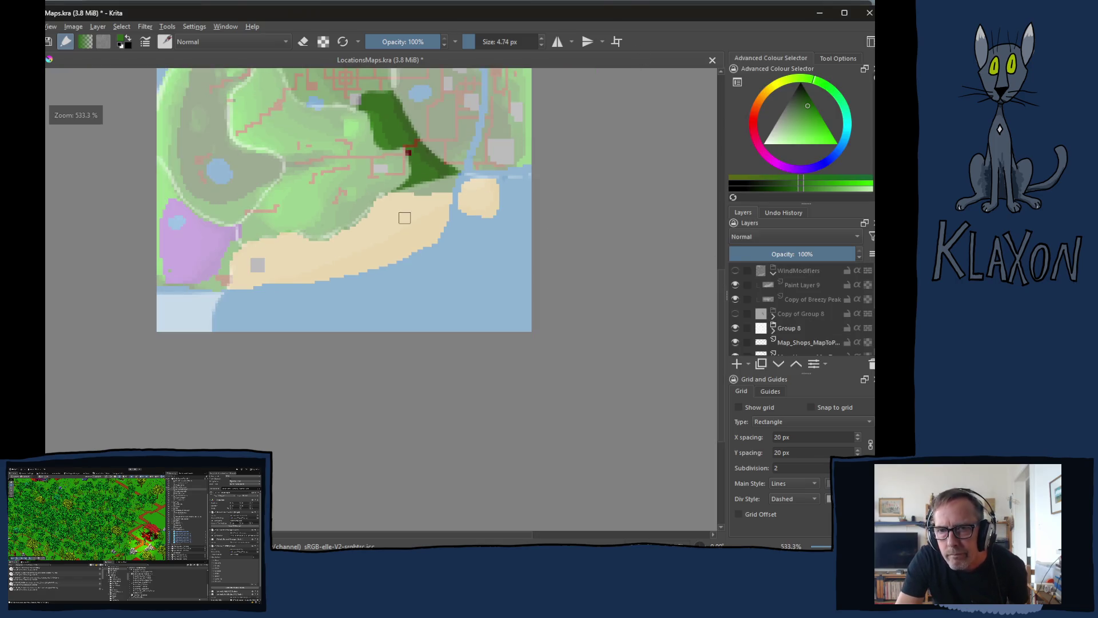
Frame the map and enlarge the brush to 8 px
drag(316, 183, 346, 292)
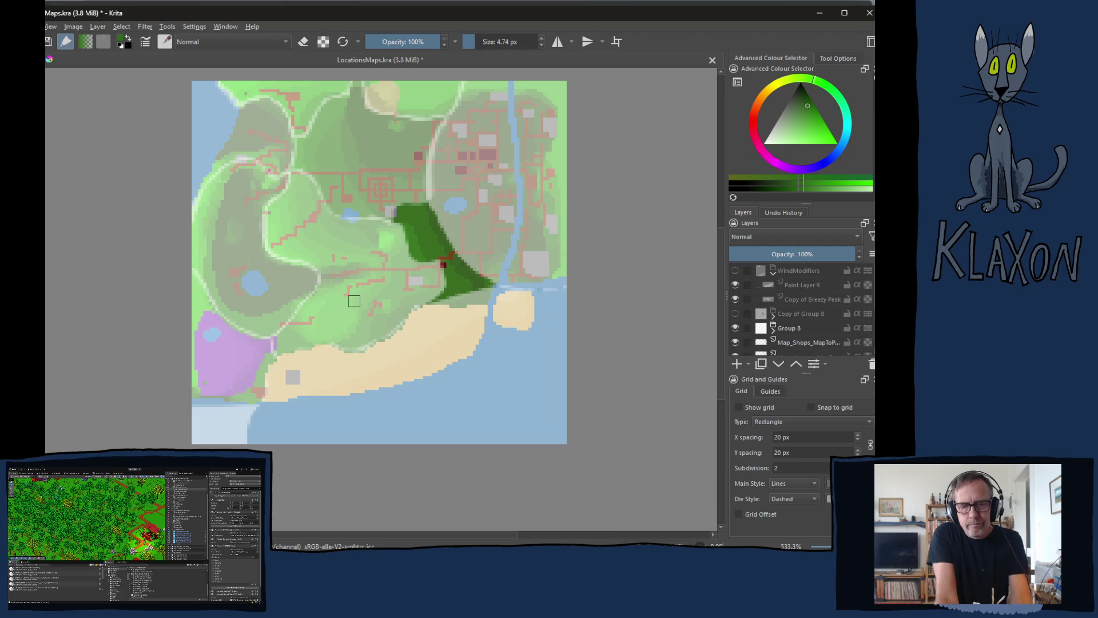
drag(355, 299, 340, 301)
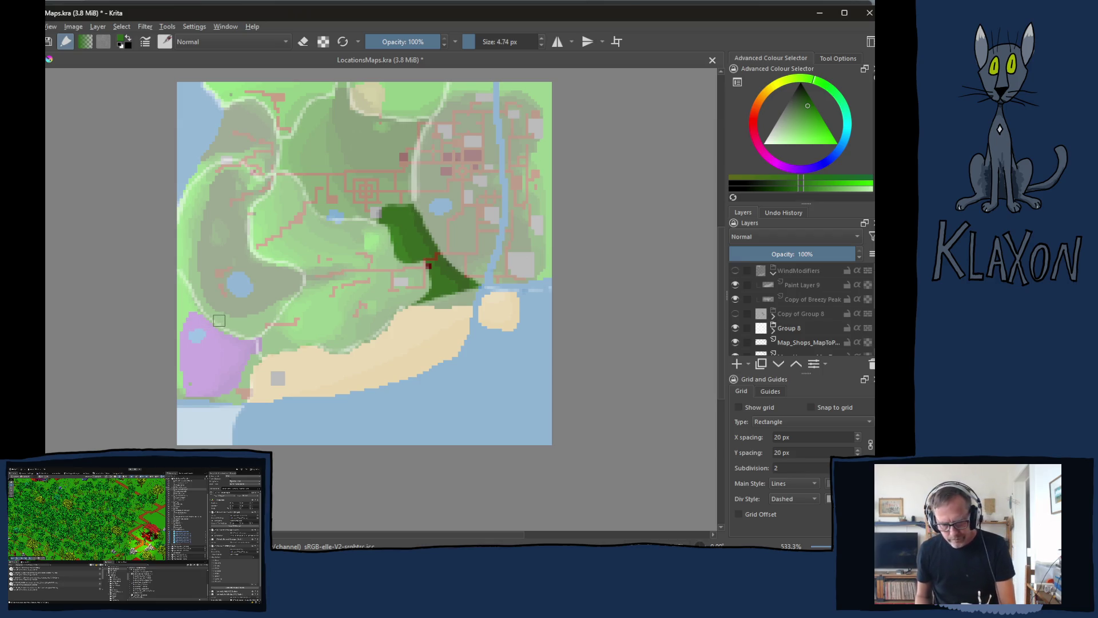
scroll(219, 320, up, 1)
key(bracketright)
key(bracketright)
key(bracketright)
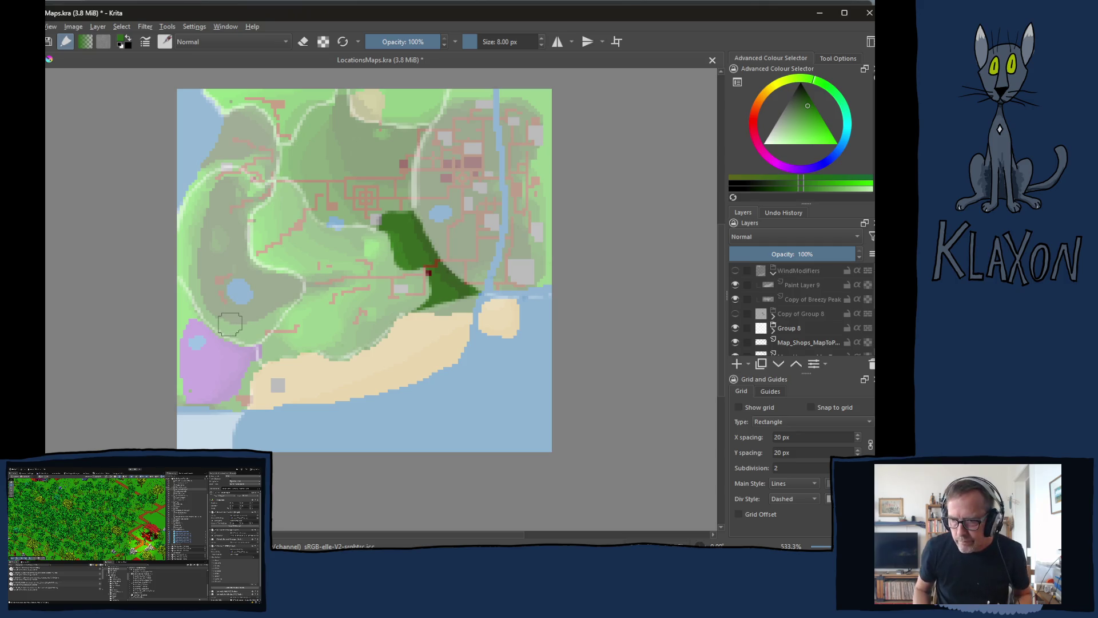
scroll(233, 323, up, 2)
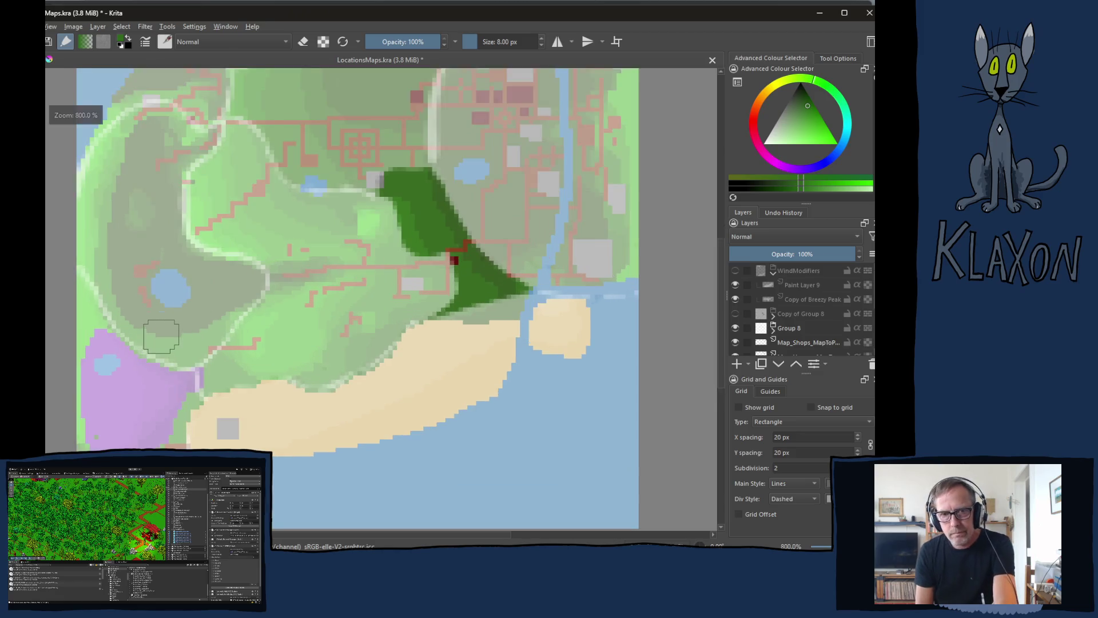
Expand Group 8 to list its per-location layers
drag(414, 266, 422, 213)
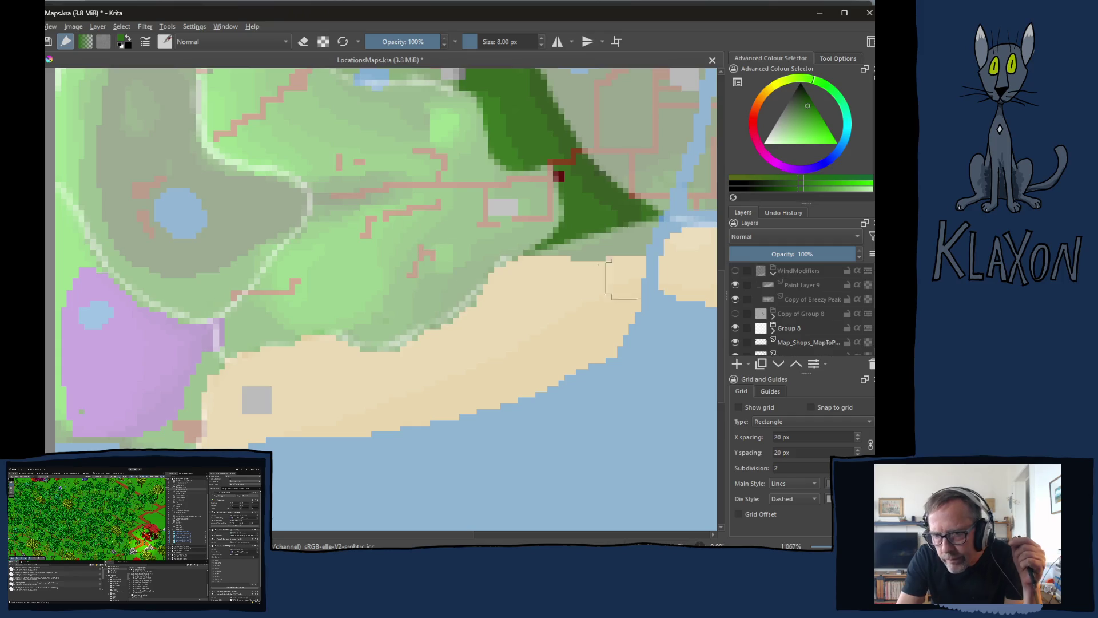
click(773, 331)
scroll(782, 309, down, 2)
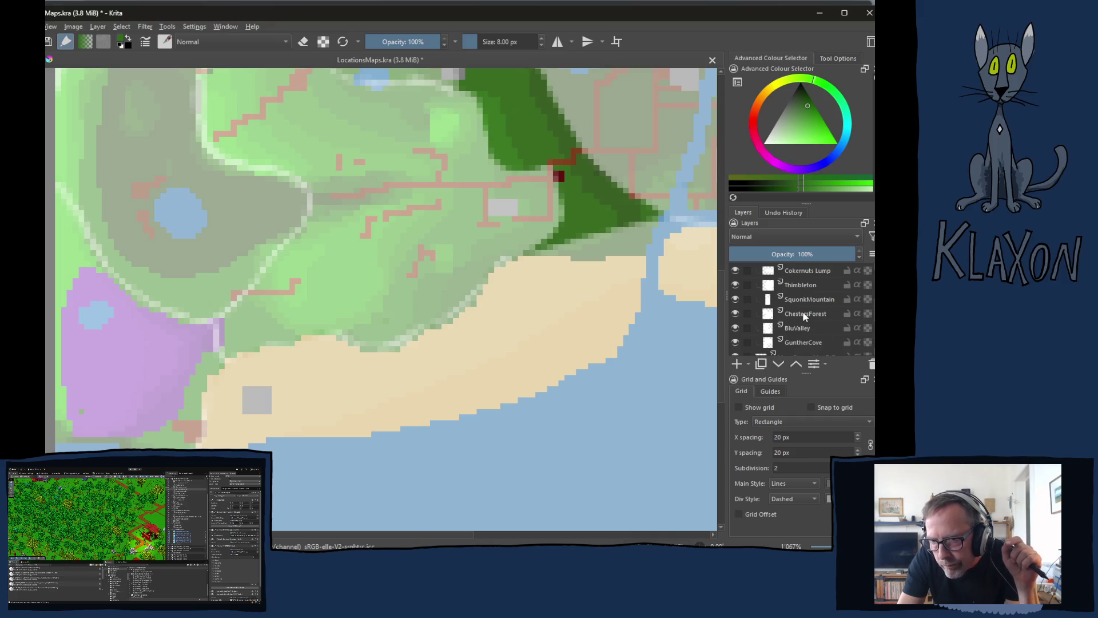
scroll(805, 311, up, 3)
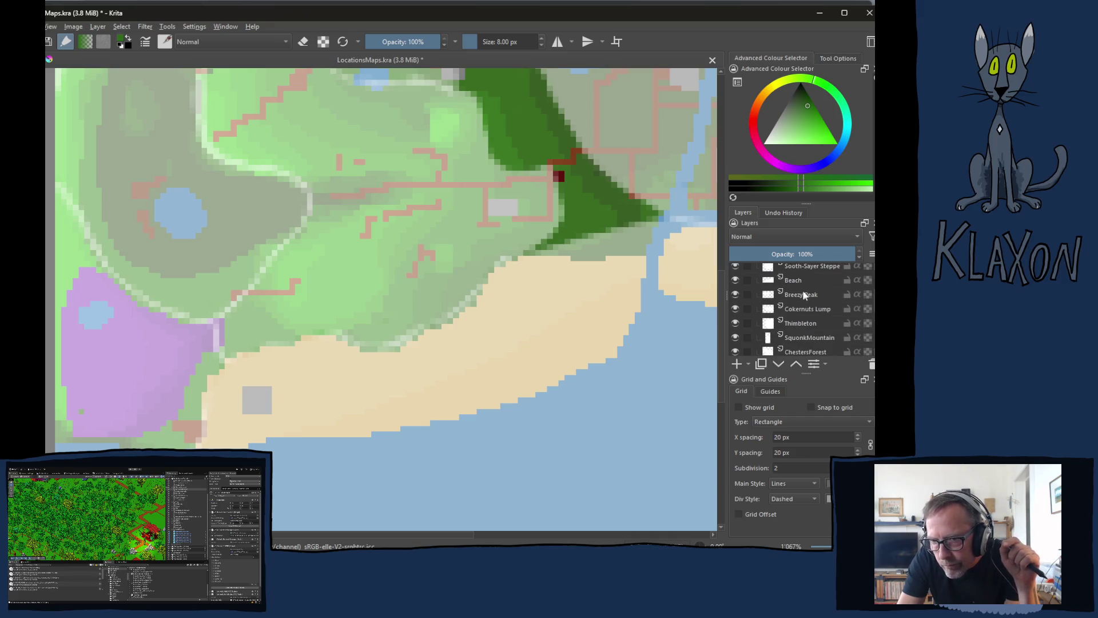
On the Beach layer, set the brush to about 4.8 px and pick a near-white colour
click(793, 281)
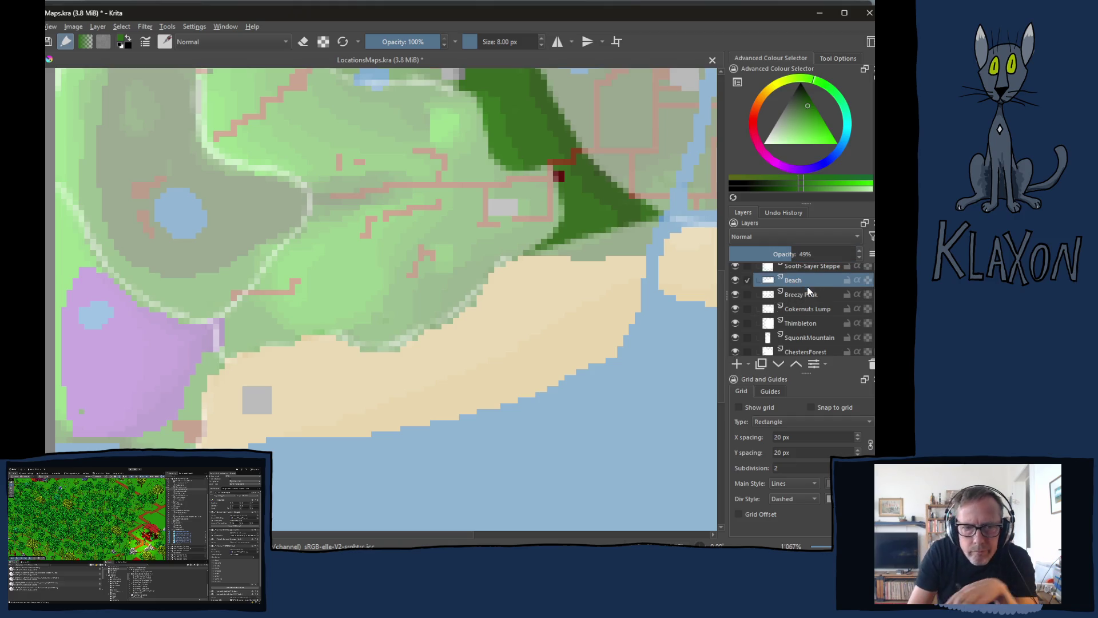
key(e)
shift+drag(155, 397, 142, 422)
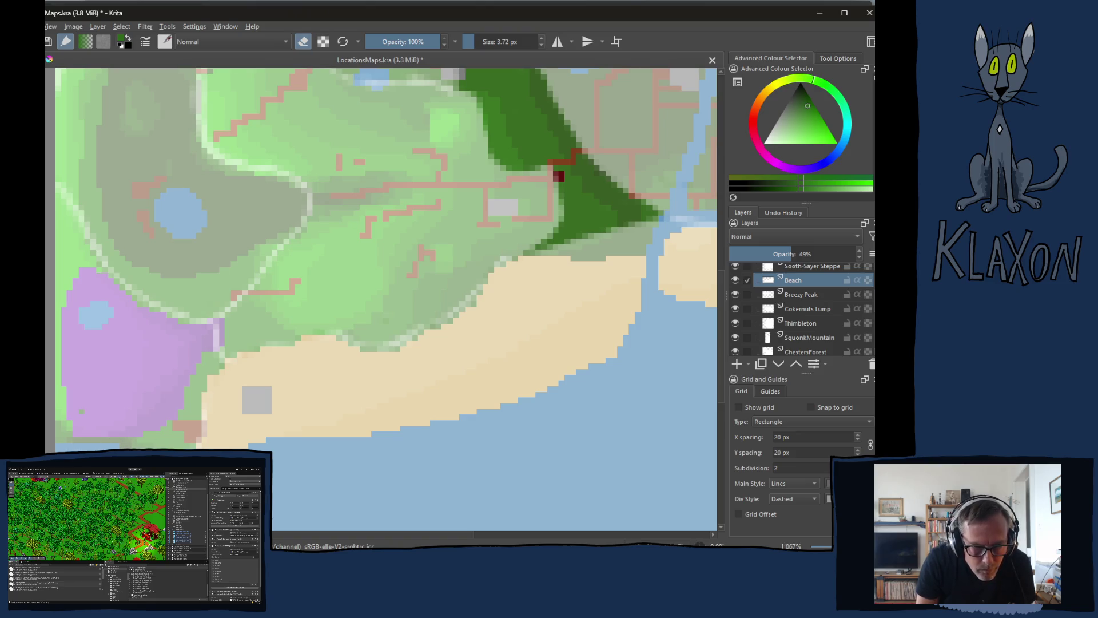
click(87, 417)
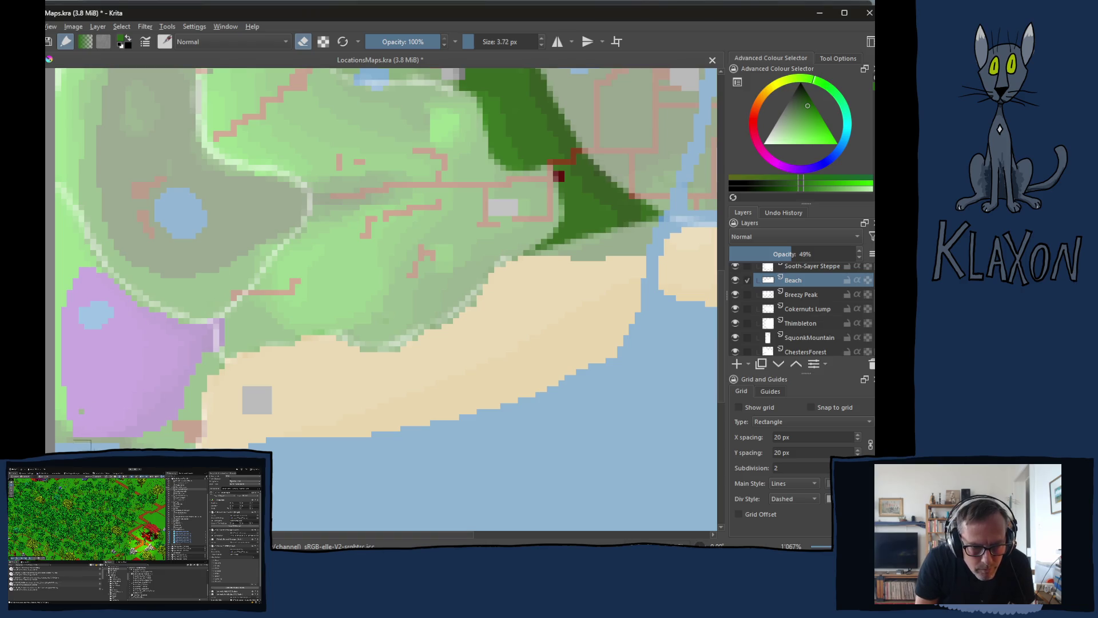
key(bracketright)
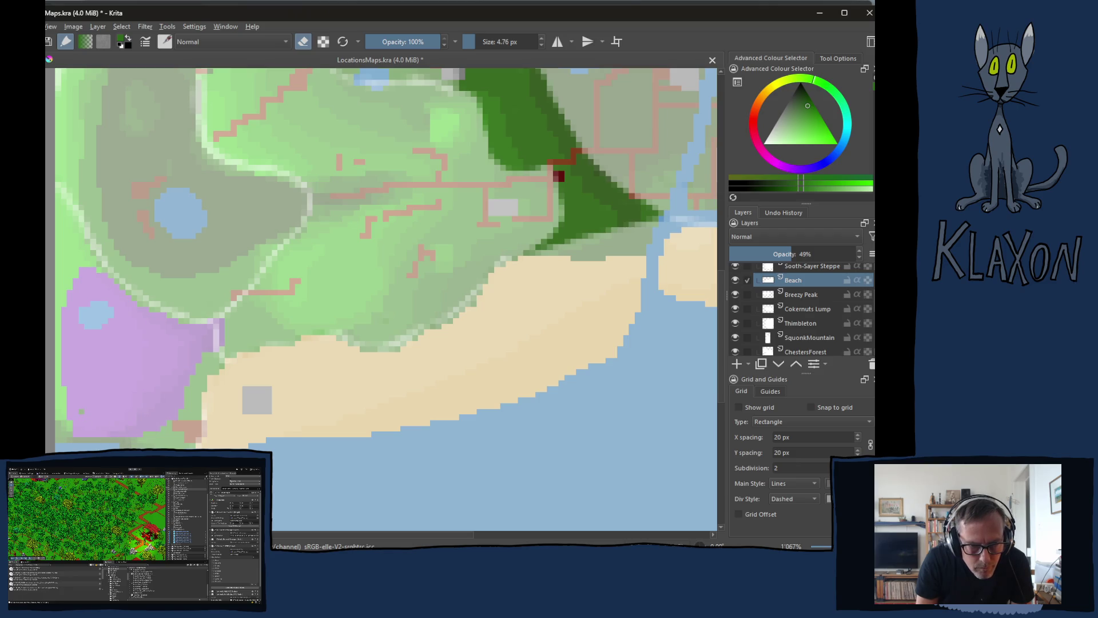
key(e)
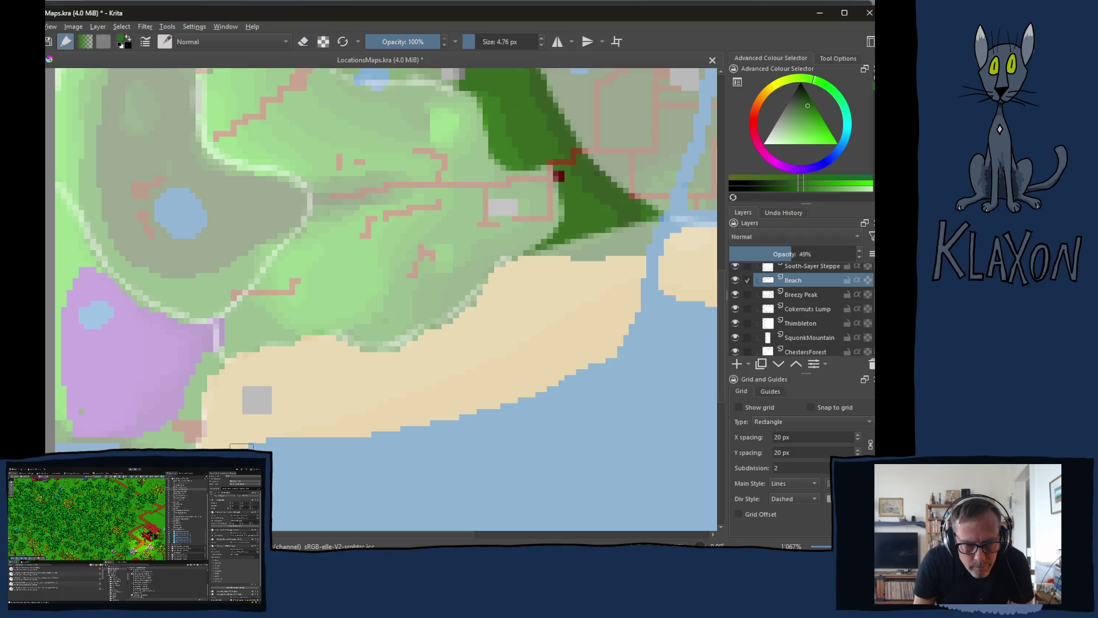
right_click(274, 425)
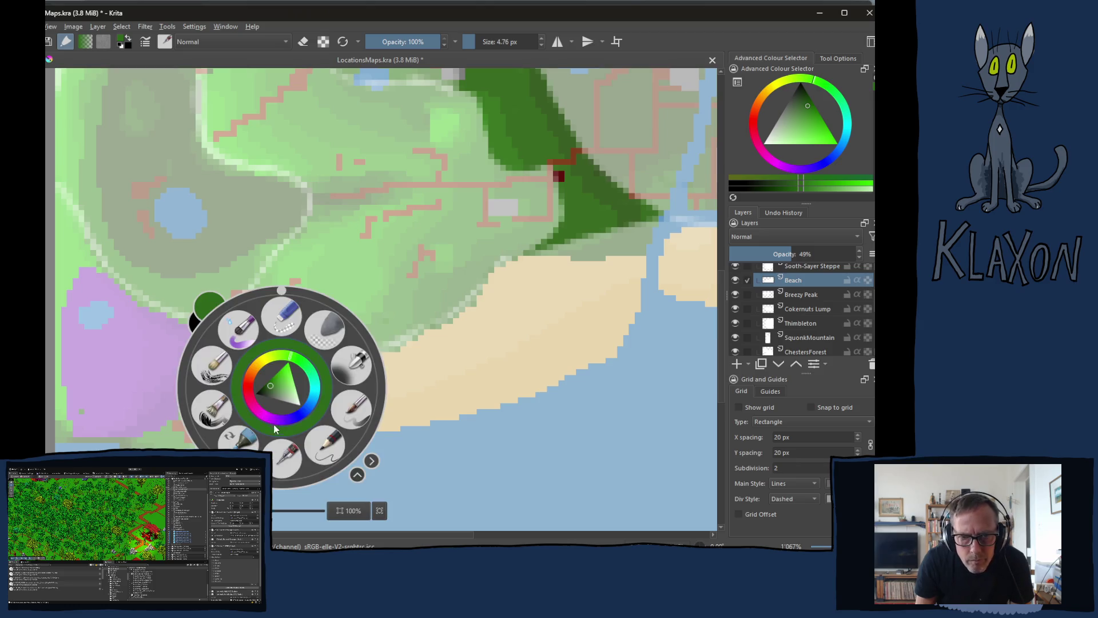
click(281, 381)
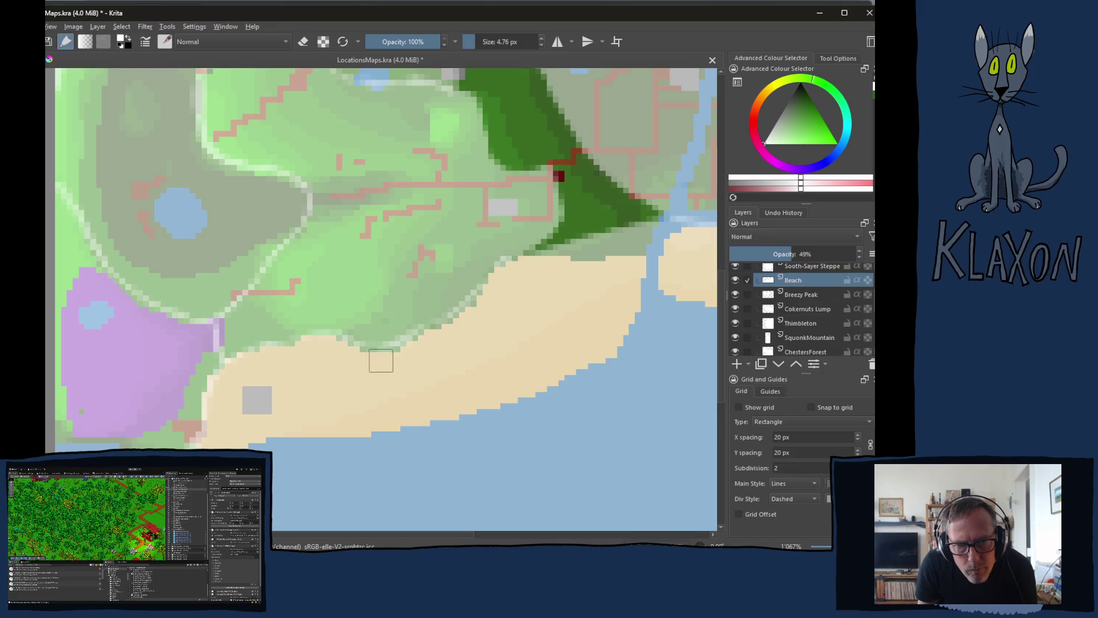
Erase the forest edge above the small beach and paint its top edge light sand
scroll(473, 314, right, 5)
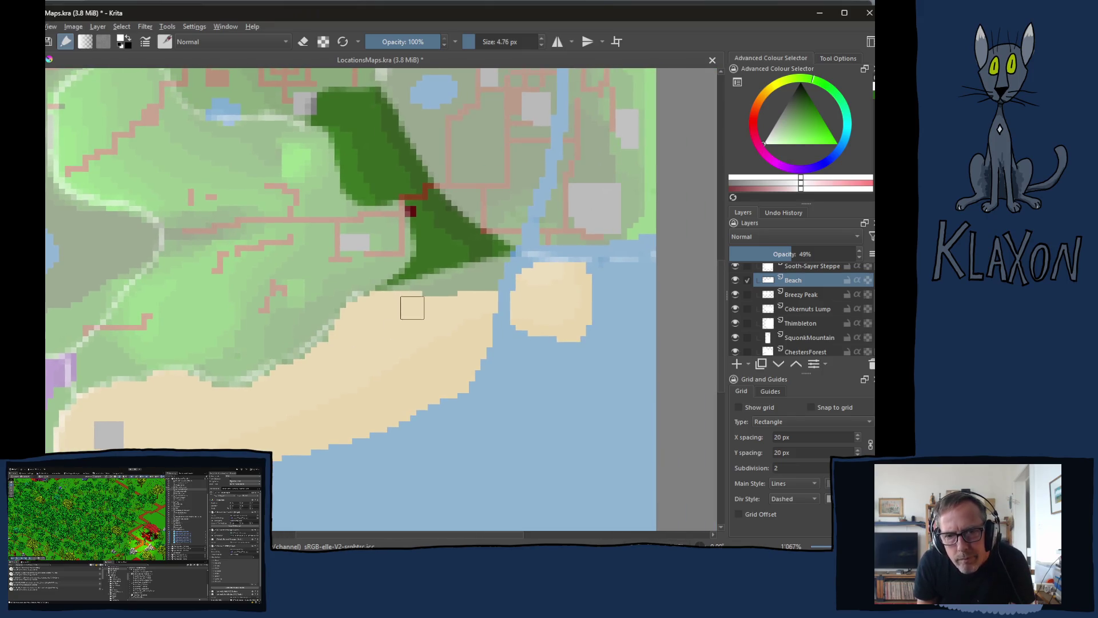
key(e)
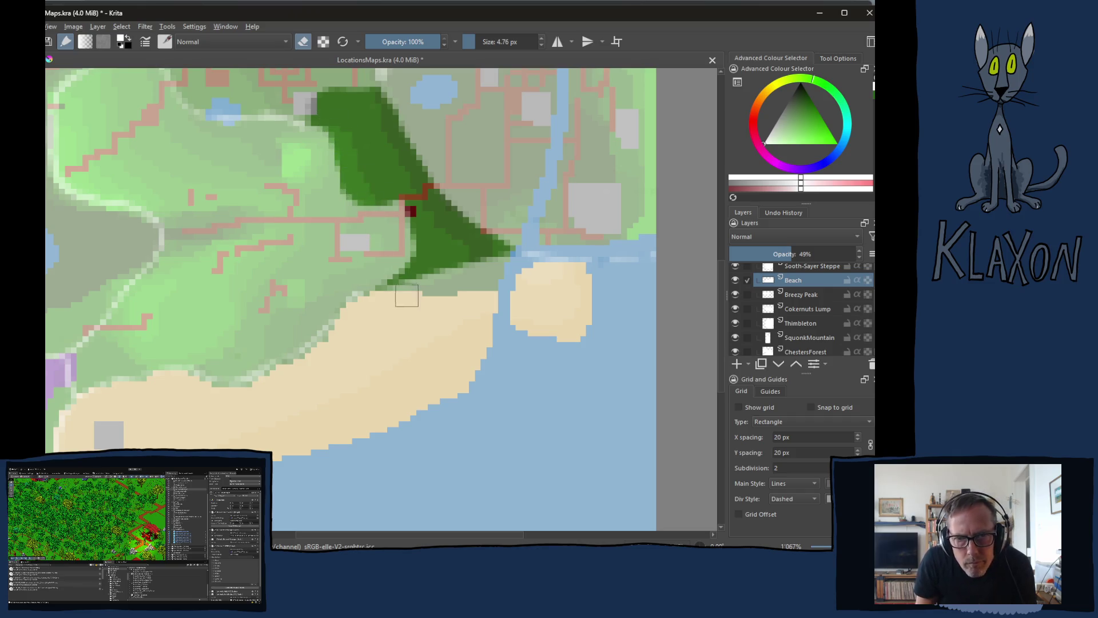
mouse_move(458, 279)
mouse_down()
mouse_move(505, 282)
mouse_move(550, 258)
mouse_move(468, 272)
mouse_move(534, 256)
mouse_move(623, 264)
mouse_up()
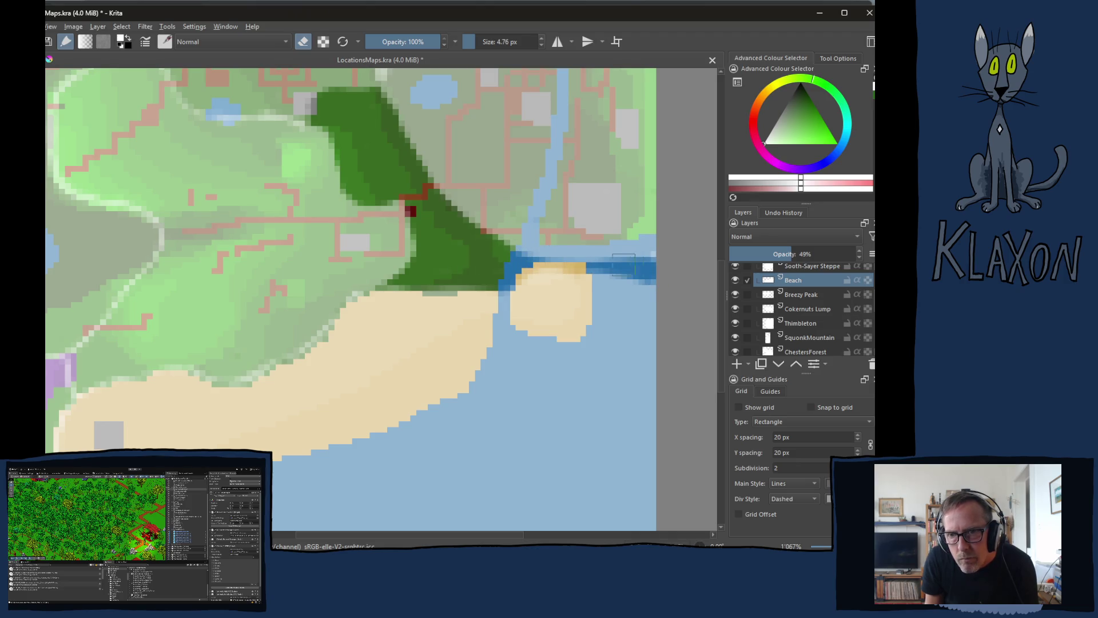
key(e)
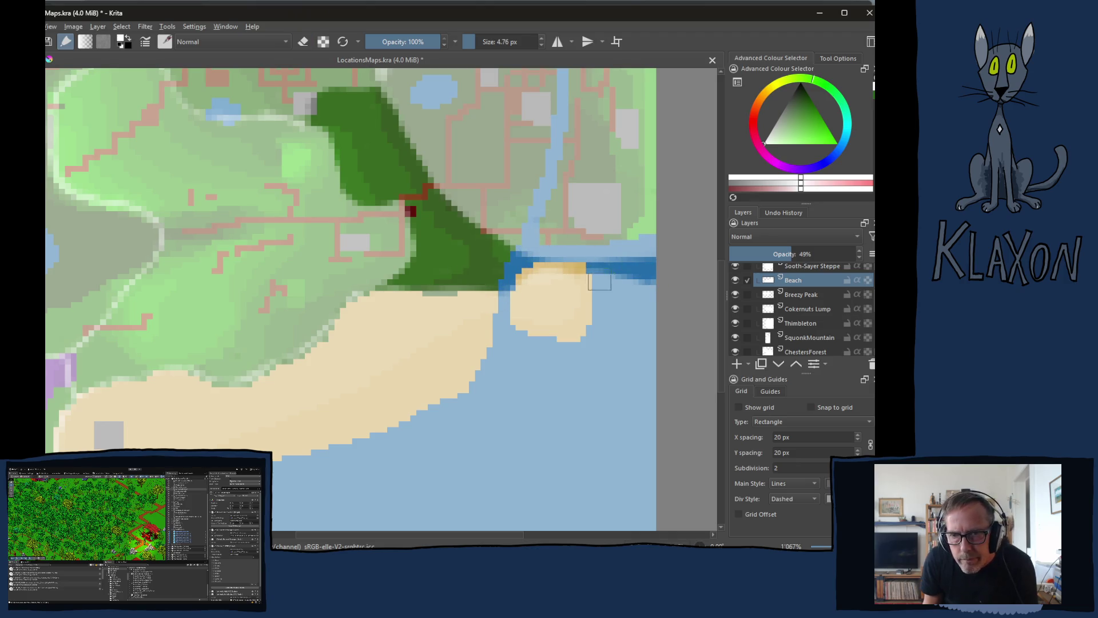
mouse_move(549, 274)
mouse_down()
mouse_move(579, 269)
mouse_move(535, 270)
mouse_move(480, 302)
mouse_up()
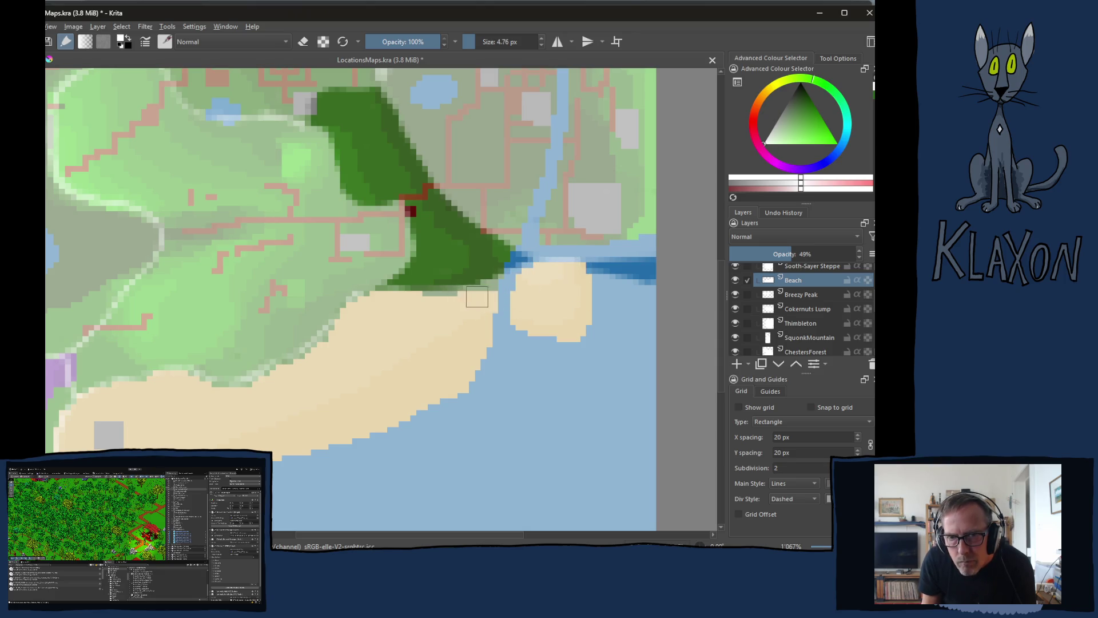
mouse_move(549, 299)
mouse_down()
mouse_move(554, 274)
mouse_move(584, 265)
mouse_move(643, 292)
mouse_up()
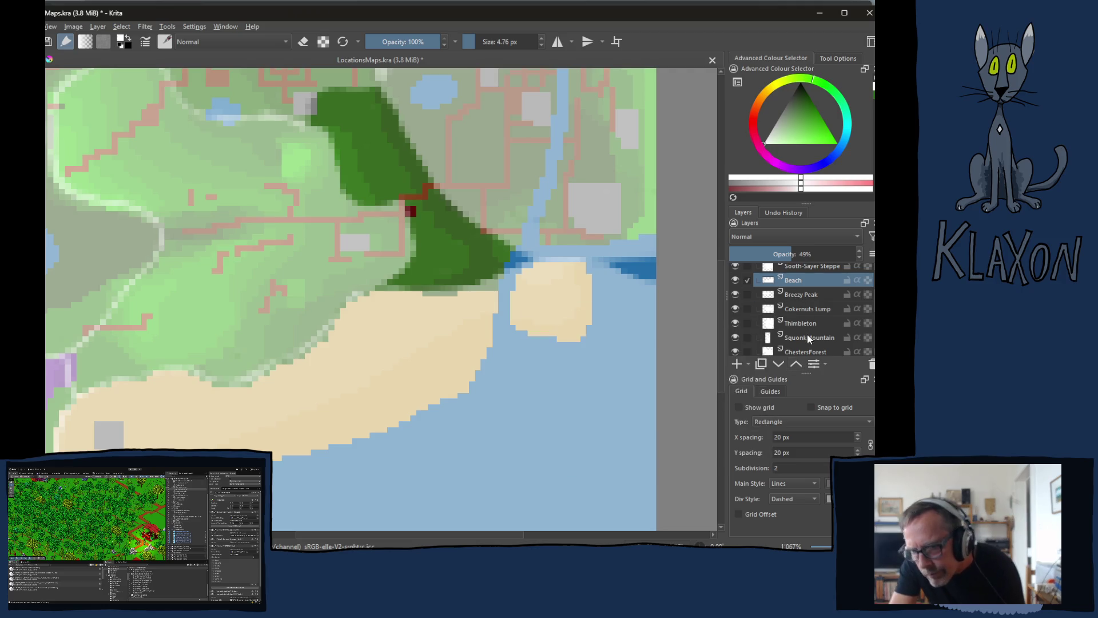
click(795, 353)
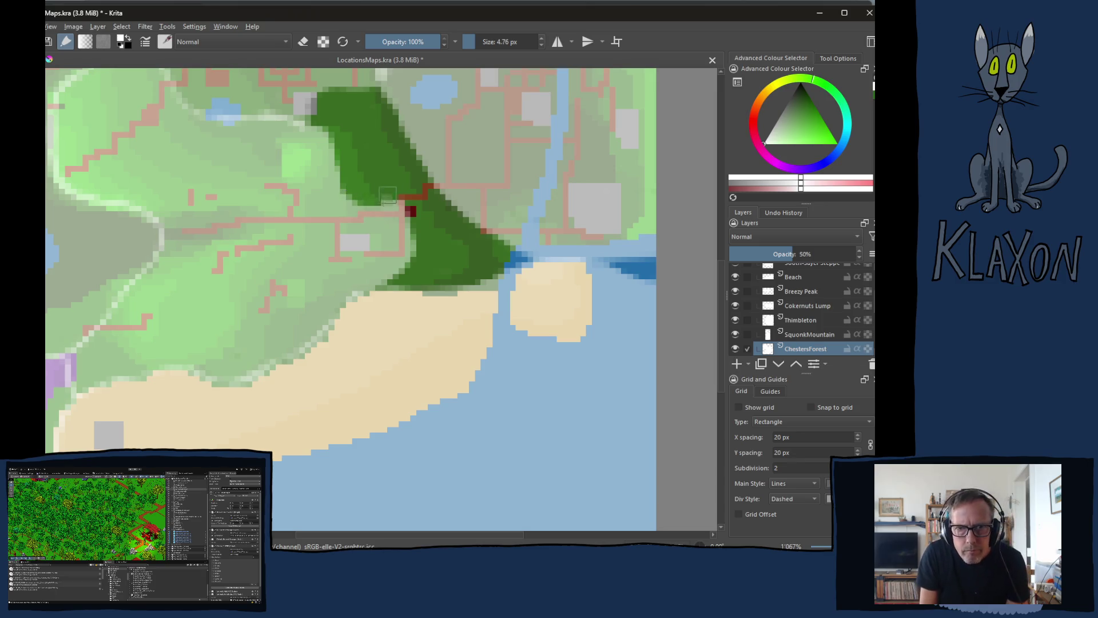
On the ChestersForest layer, erase the forest over the road and reshape its left edge
key(e)
mouse_move(369, 162)
mouse_down()
mouse_move(406, 258)
mouse_move(379, 280)
mouse_move(369, 209)
mouse_up()
key(e)
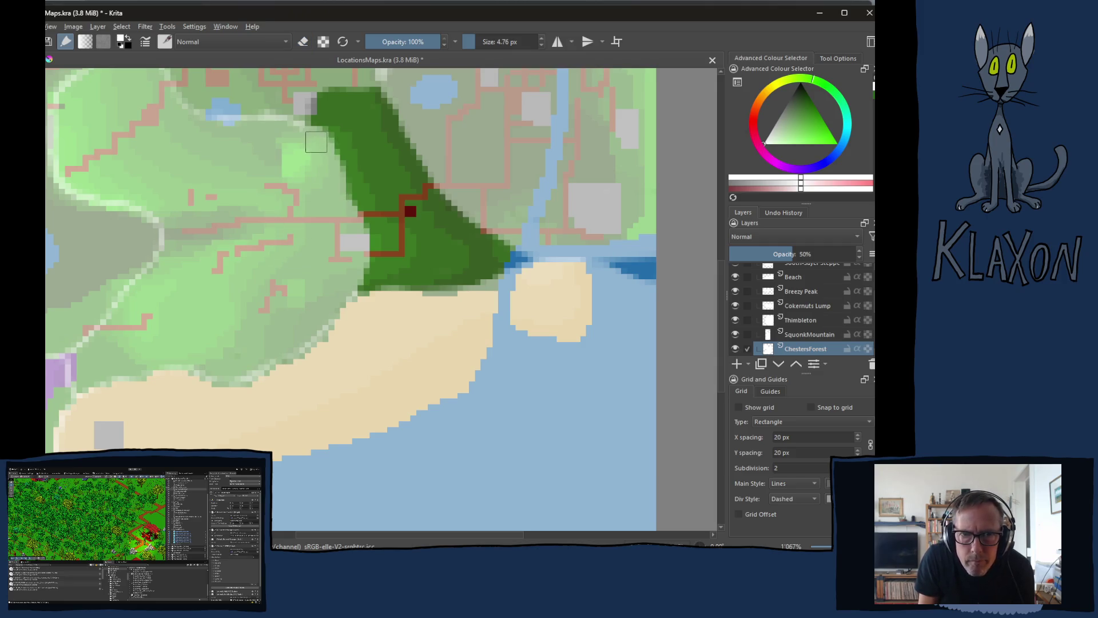
mouse_move(323, 146)
mouse_down()
mouse_move(359, 231)
mouse_move(355, 267)
mouse_move(333, 302)
mouse_up()
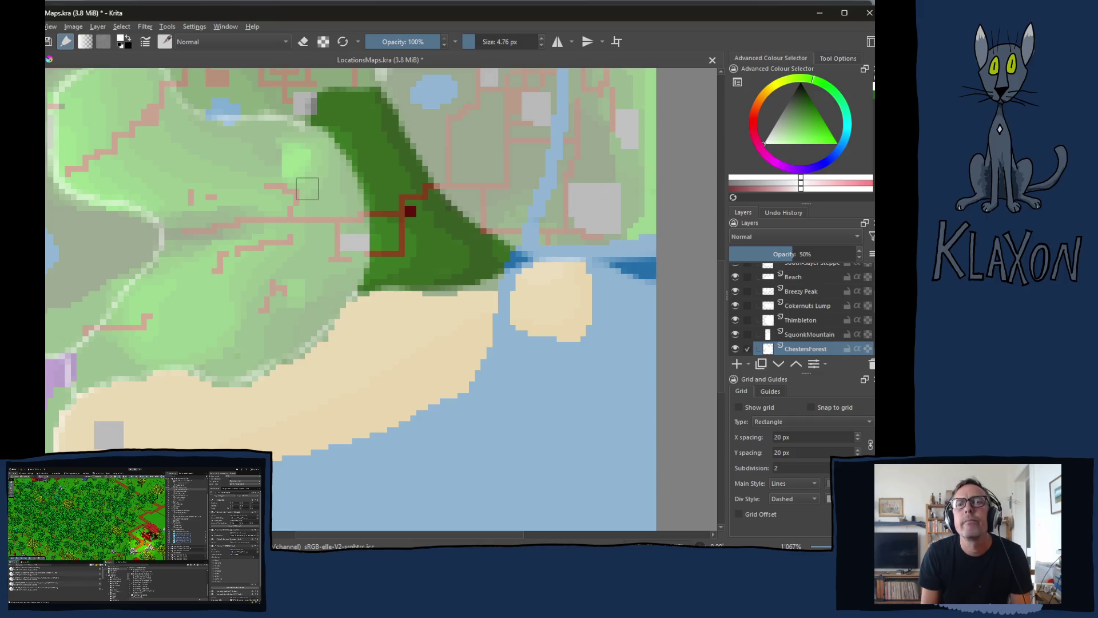
drag(307, 188, 308, 280)
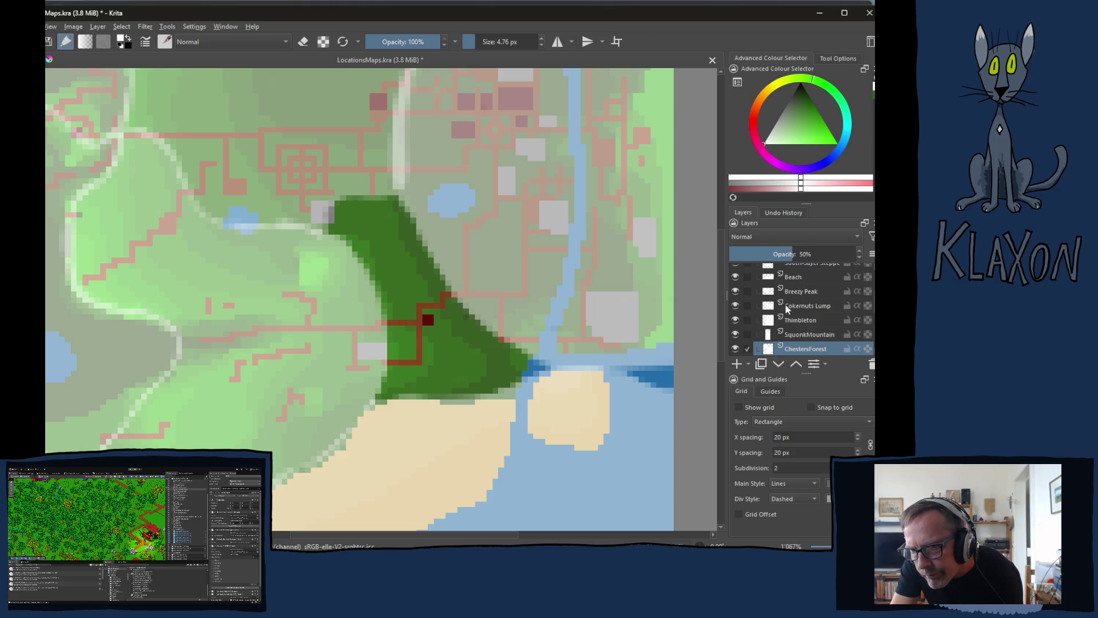
scroll(787, 309, up, 2)
click(809, 302)
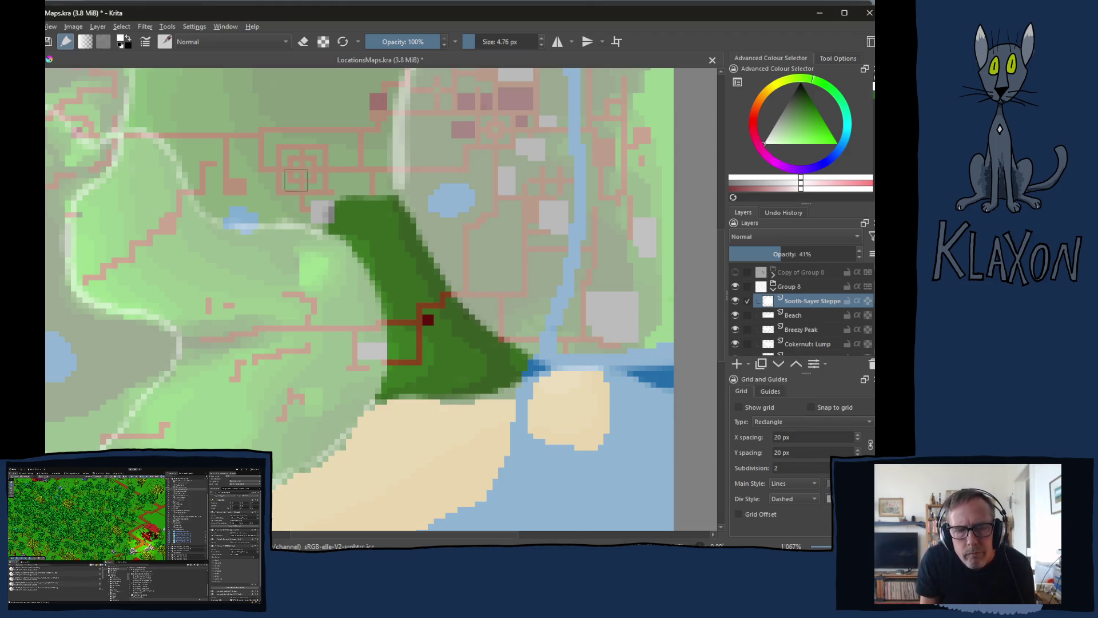
Paint the Sooth-Sayer Steppe region dark green along the path north of the forest
drag(236, 174, 243, 285)
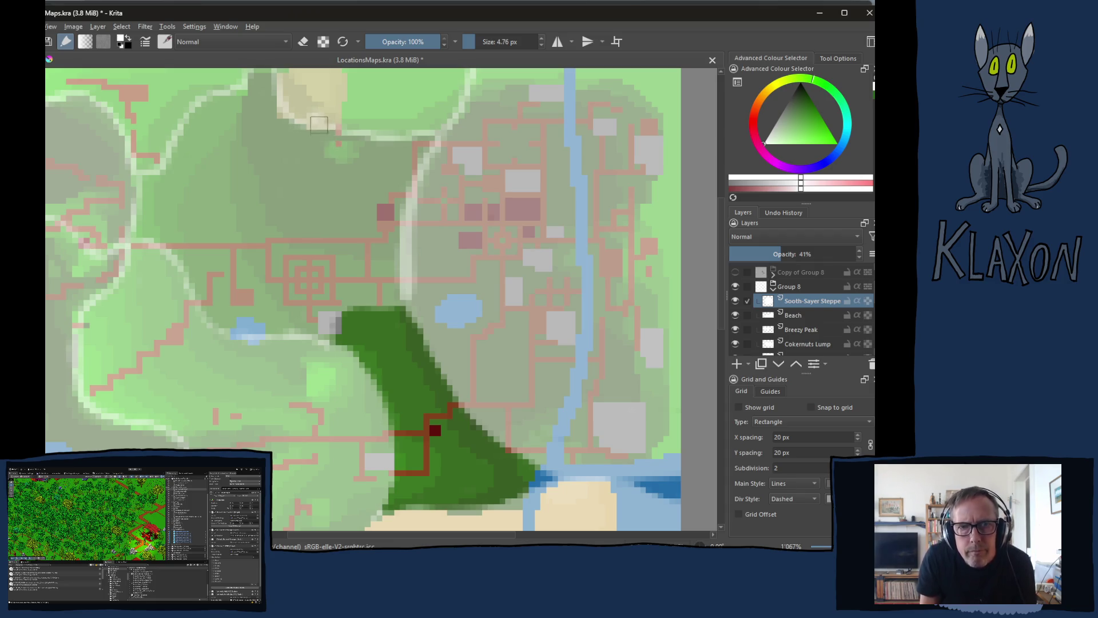
key(e)
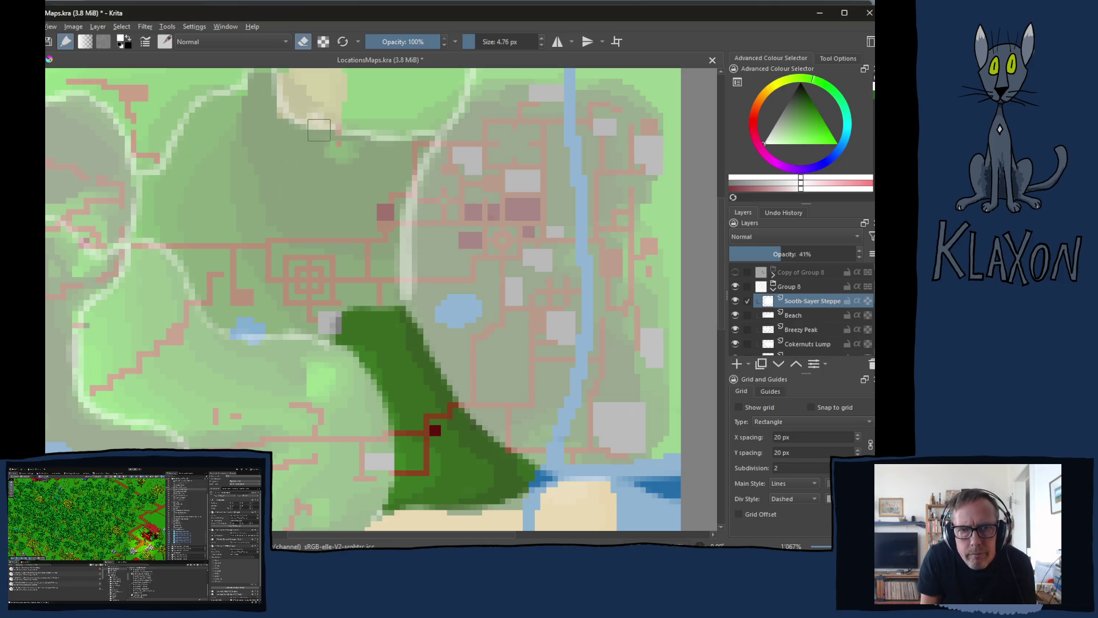
mouse_move(318, 142)
mouse_down()
mouse_move(332, 171)
mouse_move(314, 277)
mouse_move(267, 328)
mouse_move(213, 325)
mouse_up()
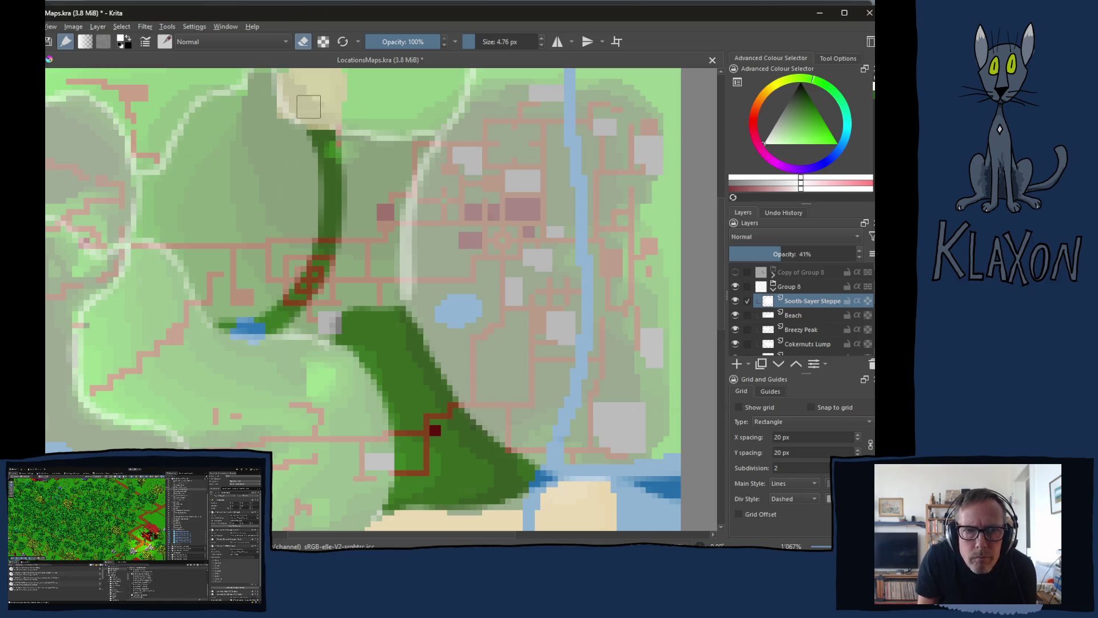
scroll(291, 123, up, 2)
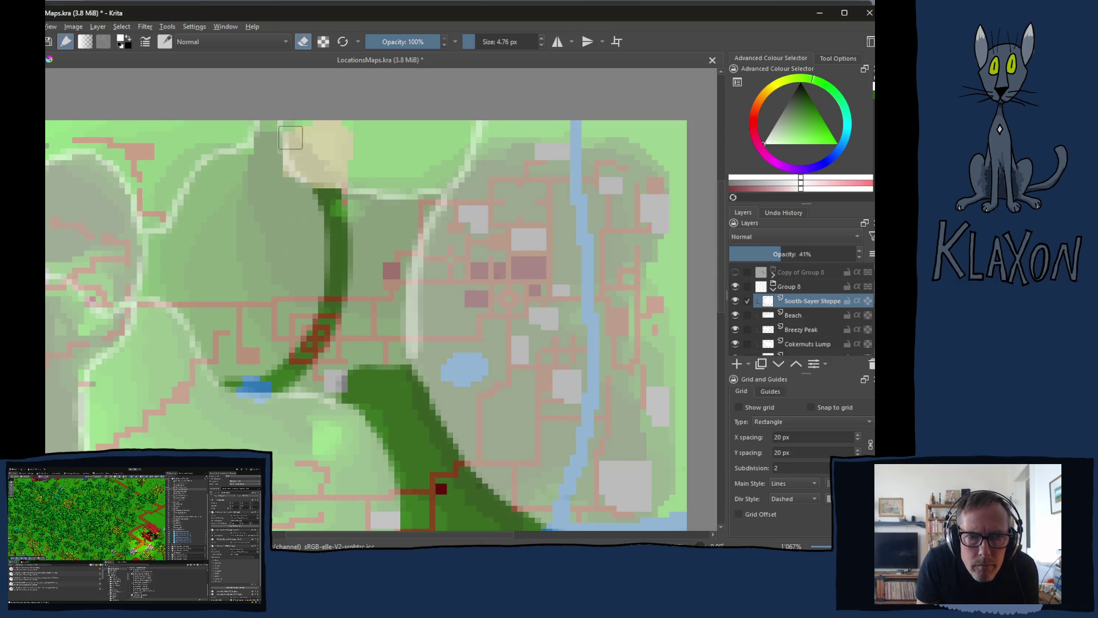
mouse_move(297, 158)
mouse_down()
mouse_move(330, 297)
mouse_move(230, 369)
mouse_move(294, 329)
mouse_move(258, 354)
mouse_move(289, 355)
mouse_move(223, 382)
mouse_move(297, 380)
mouse_move(382, 341)
mouse_move(434, 220)
mouse_move(410, 227)
mouse_move(389, 183)
mouse_move(352, 172)
mouse_move(338, 345)
mouse_move(384, 263)
mouse_move(397, 342)
mouse_up()
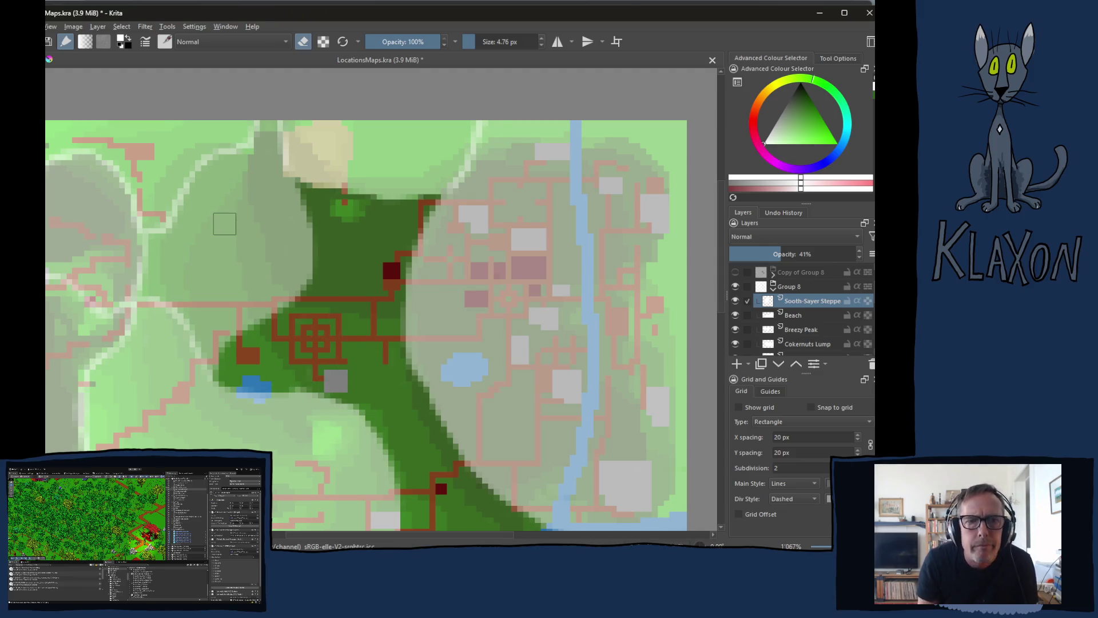
drag(258, 264, 268, 287)
Erase excess green along the steppe region's left edge and below the pond
key(e)
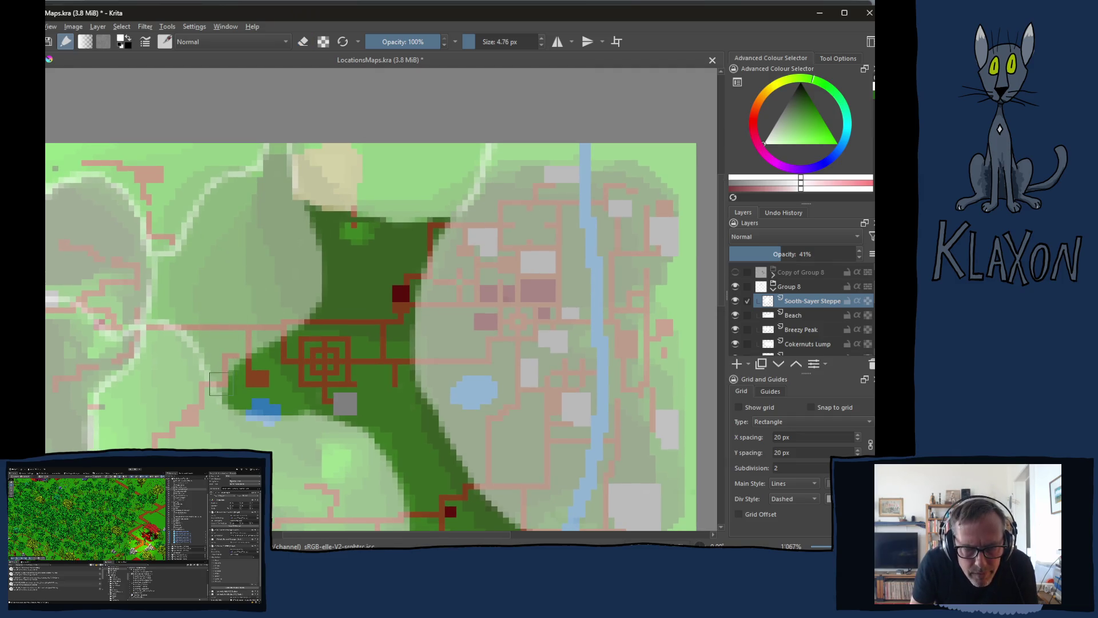
drag(223, 383, 277, 335)
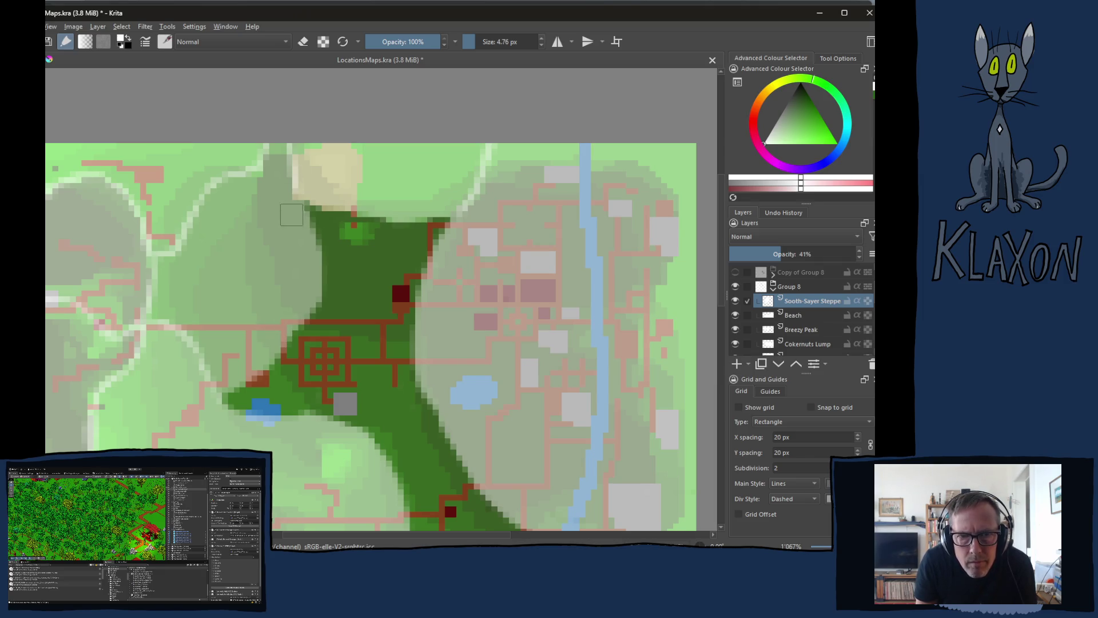
mouse_move(301, 211)
mouse_down()
mouse_move(323, 254)
mouse_move(324, 286)
mouse_move(238, 386)
mouse_up()
mouse_move(290, 318)
mouse_down()
mouse_move(269, 375)
mouse_move(273, 400)
mouse_move(285, 394)
mouse_move(226, 386)
mouse_move(275, 409)
mouse_move(237, 400)
mouse_up()
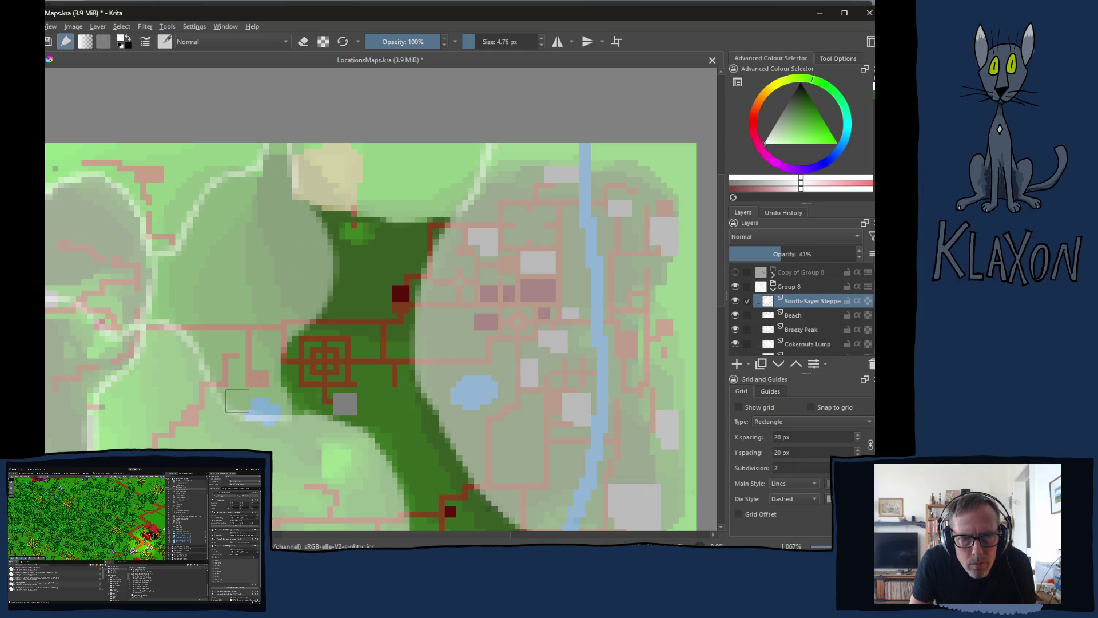
mouse_move(314, 405)
mouse_down()
mouse_move(283, 410)
mouse_move(315, 430)
mouse_up()
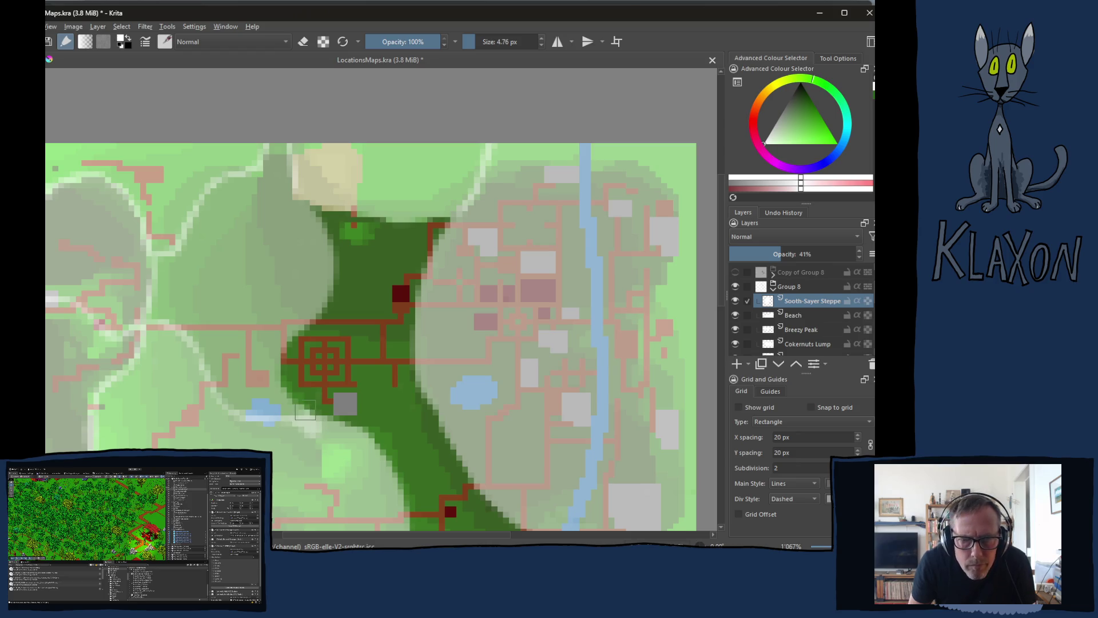
key(e)
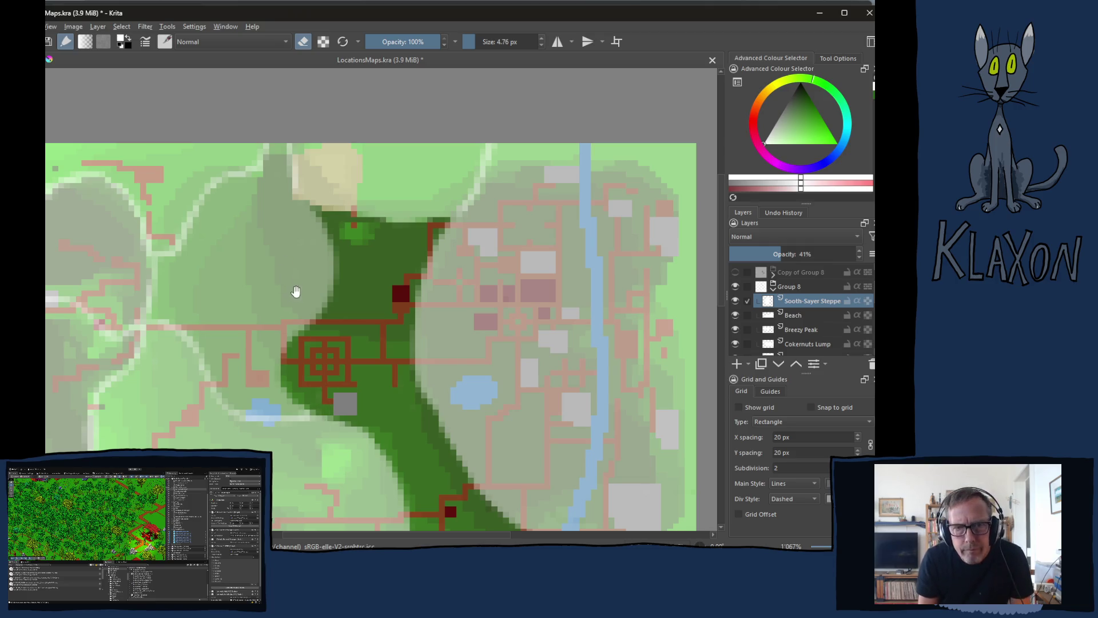
drag(278, 291, 258, 308)
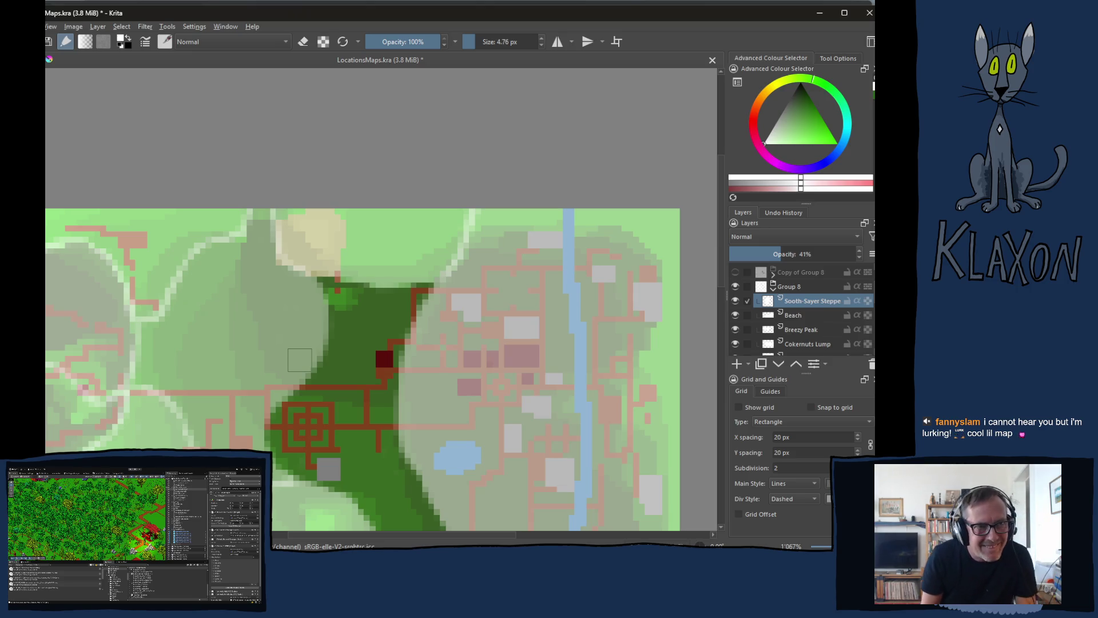
drag(389, 359, 347, 317)
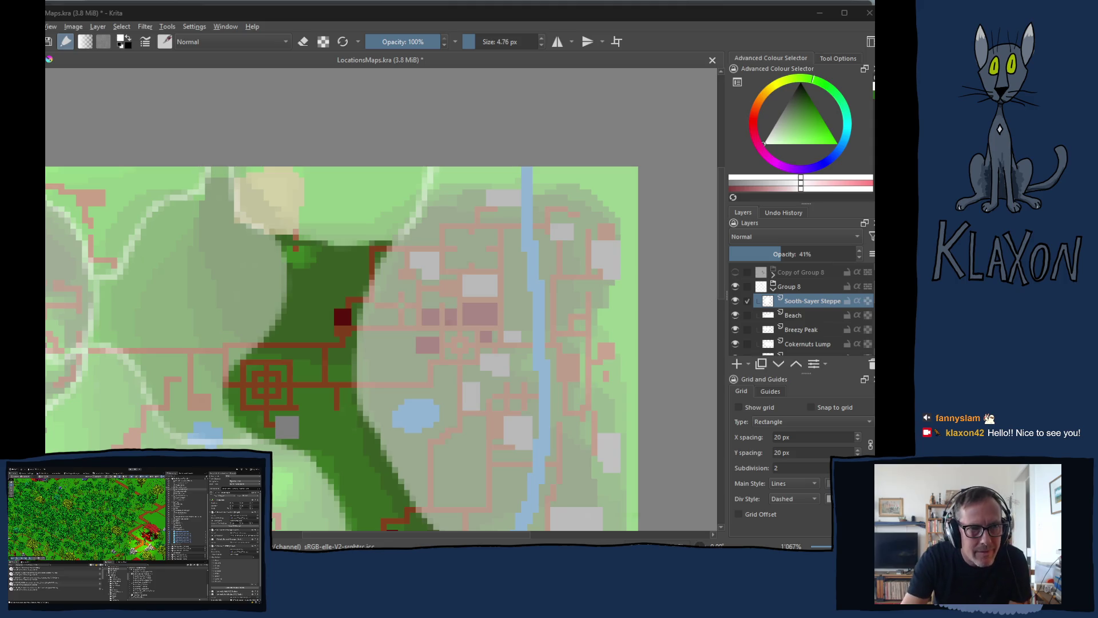
click(437, 11)
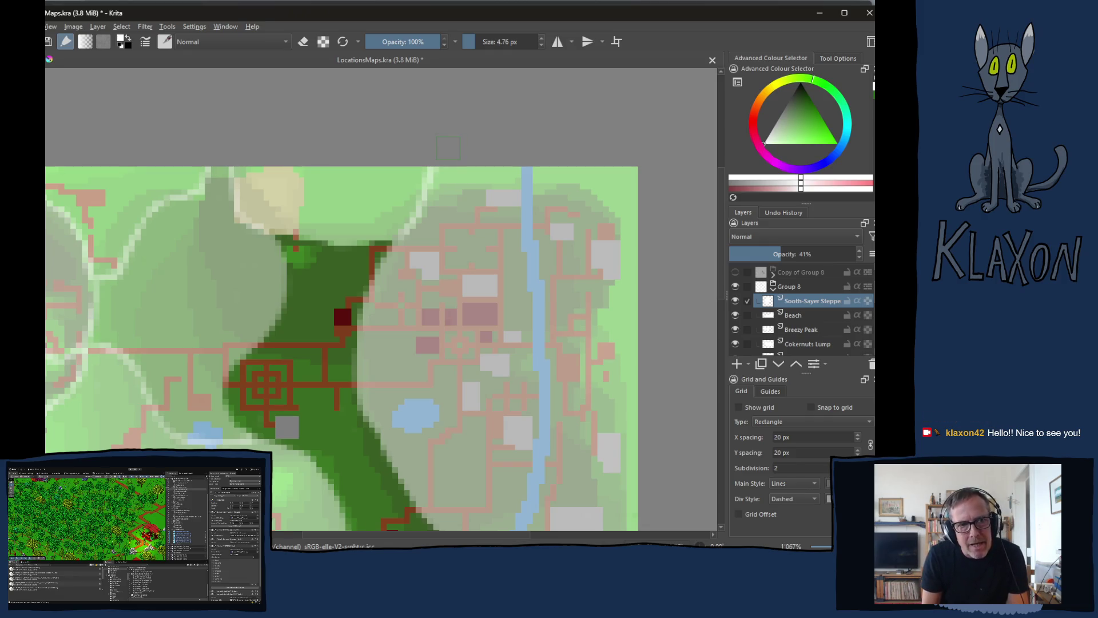
mouse_move(337, 321)
mouse_down()
mouse_move(308, 291)
mouse_move(293, 232)
mouse_up()
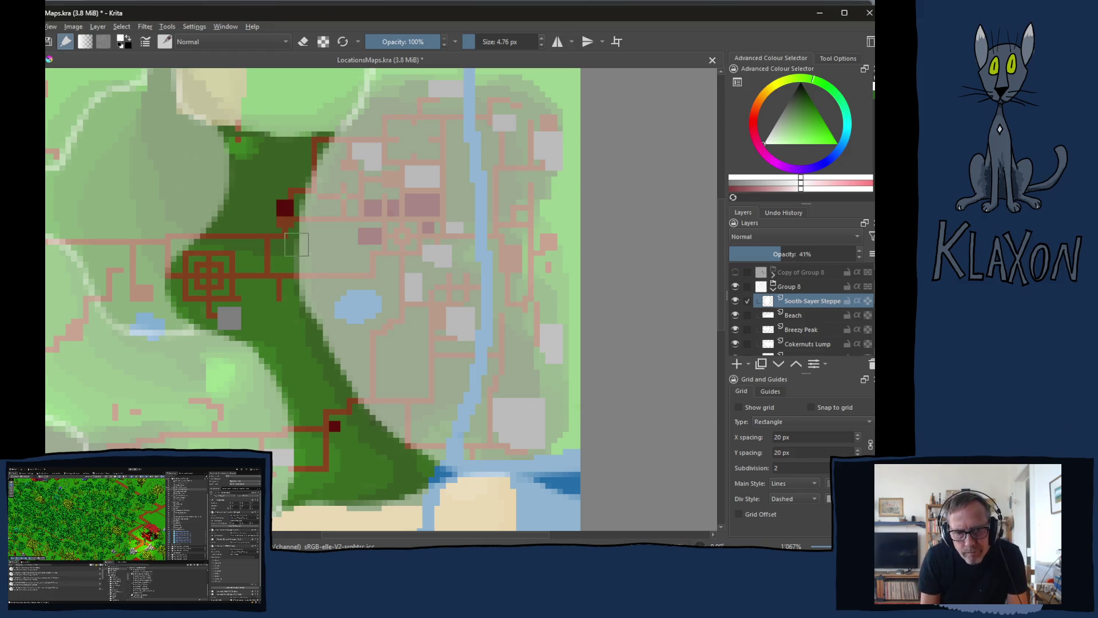
mouse_move(307, 332)
mouse_down()
mouse_move(299, 279)
mouse_move(365, 238)
mouse_move(362, 252)
mouse_up()
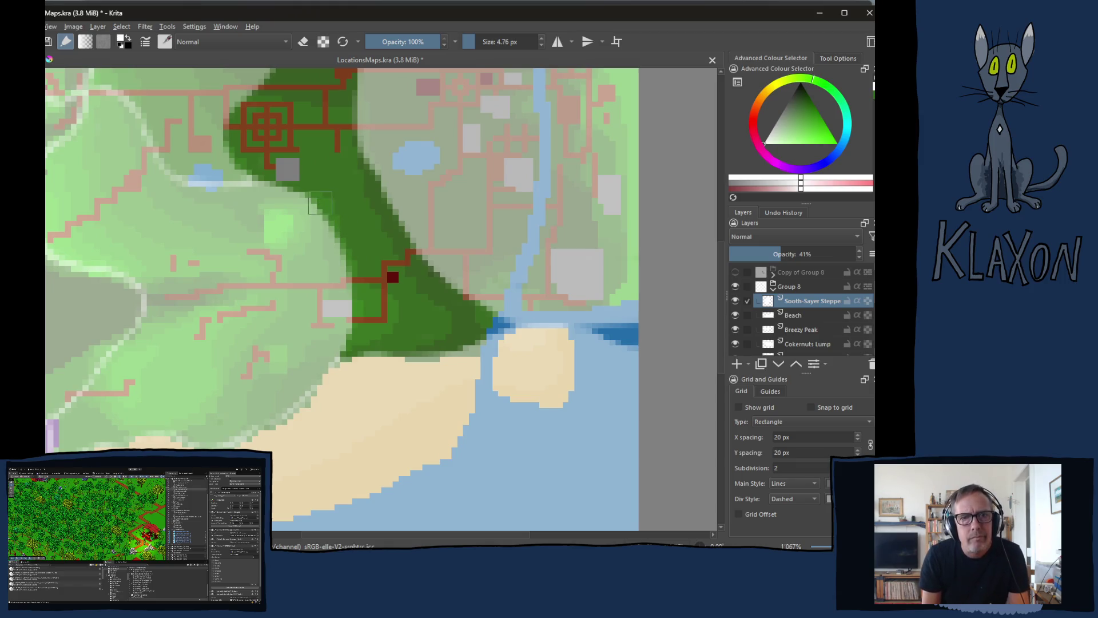
mouse_move(338, 192)
mouse_down()
mouse_move(313, 295)
mouse_move(287, 331)
mouse_up()
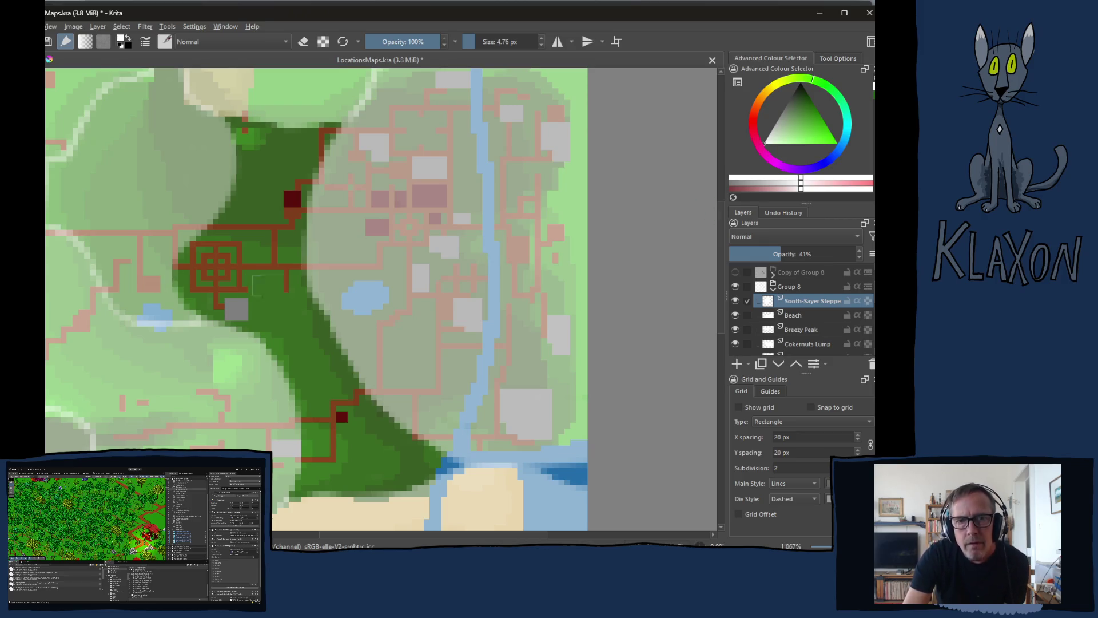
scroll(286, 276, down, 1)
Zoom out and back in on the island map to review all the painted location regions
scroll(286, 276, down, 1)
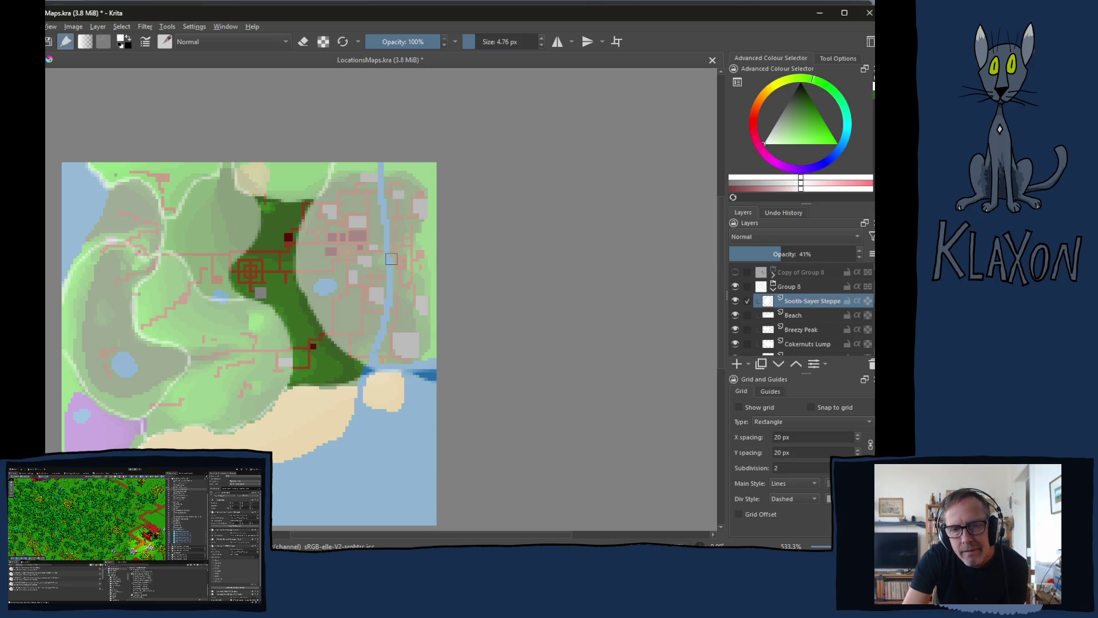
scroll(390, 260, up, 2)
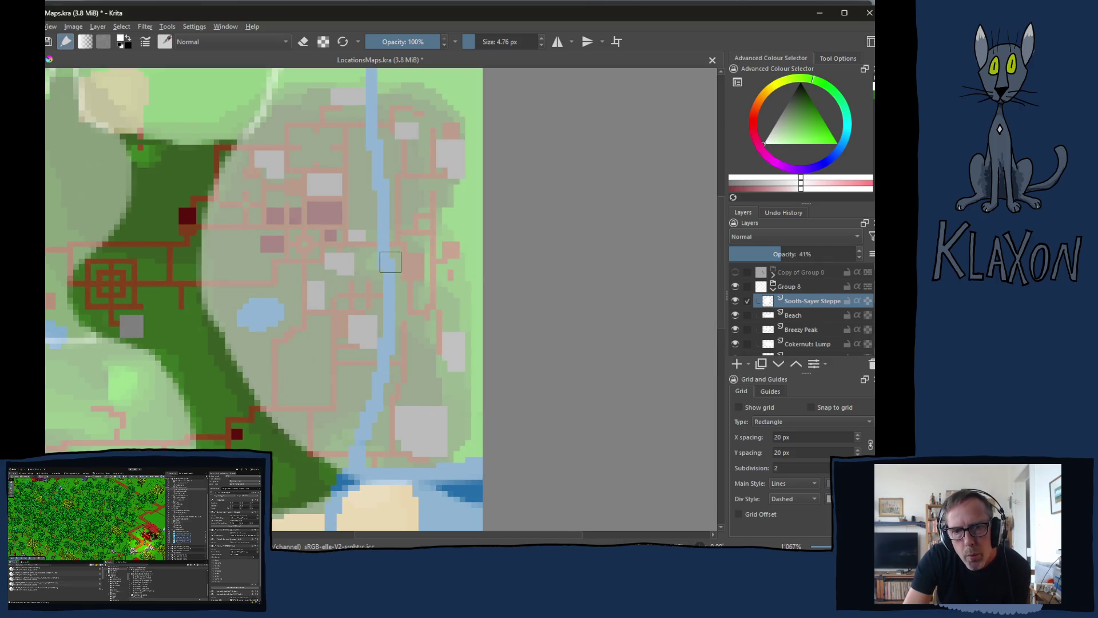
scroll(390, 260, down, 1)
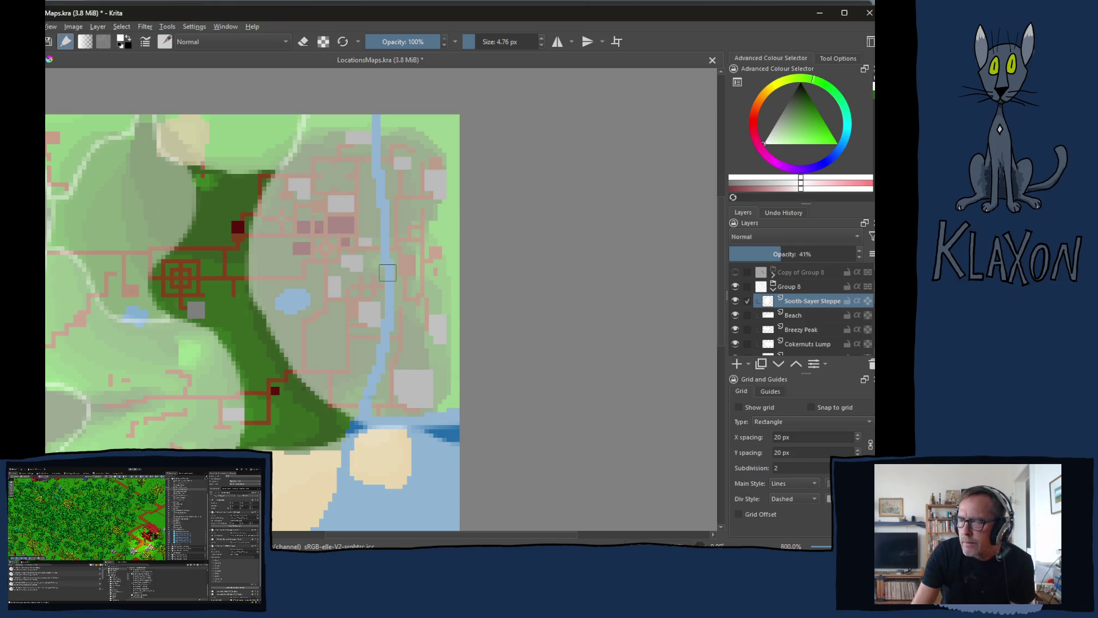
scroll(305, 329, down, 1)
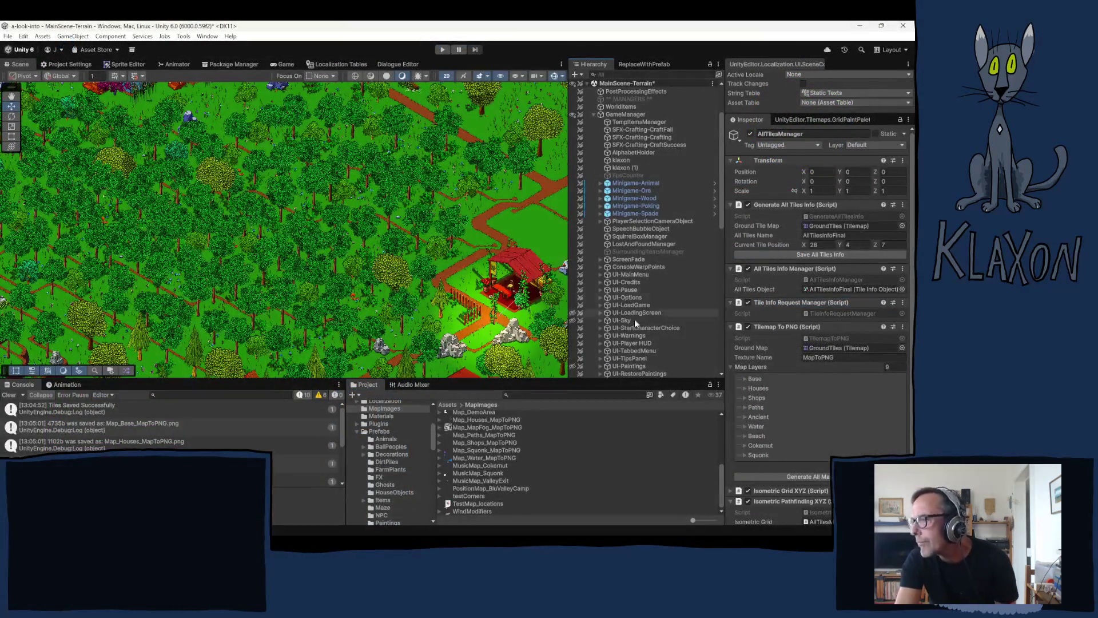
Expand UI-TabbedMenu, UI-Map and MapDisplay in the Hierarchy and frame the Scene view on CompassRose
click(601, 350)
scroll(606, 349, down, 3)
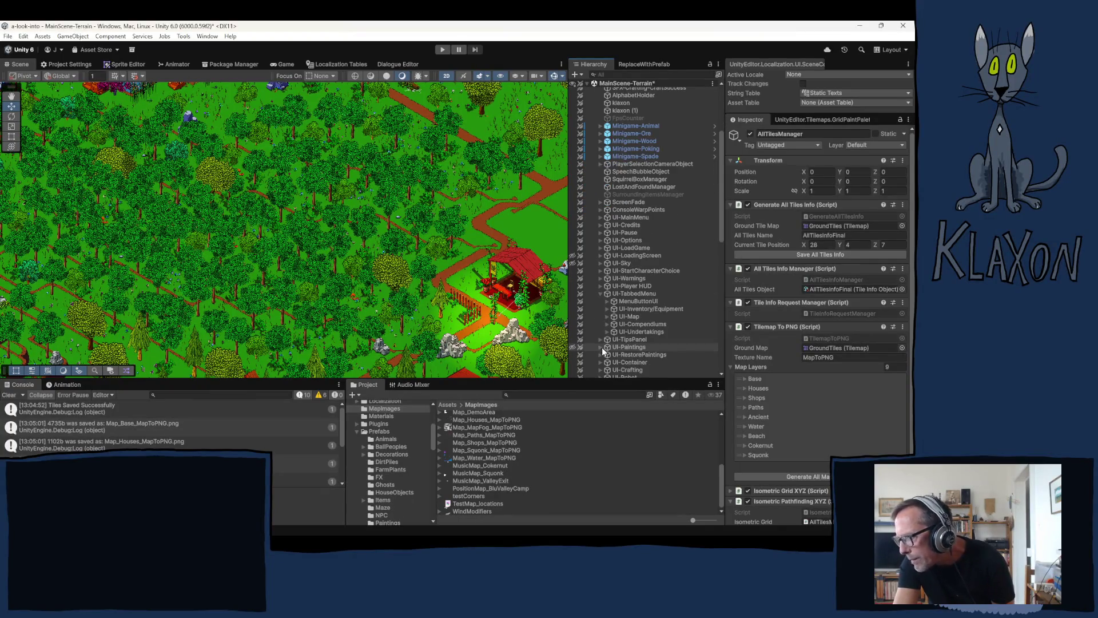
click(606, 317)
click(614, 323)
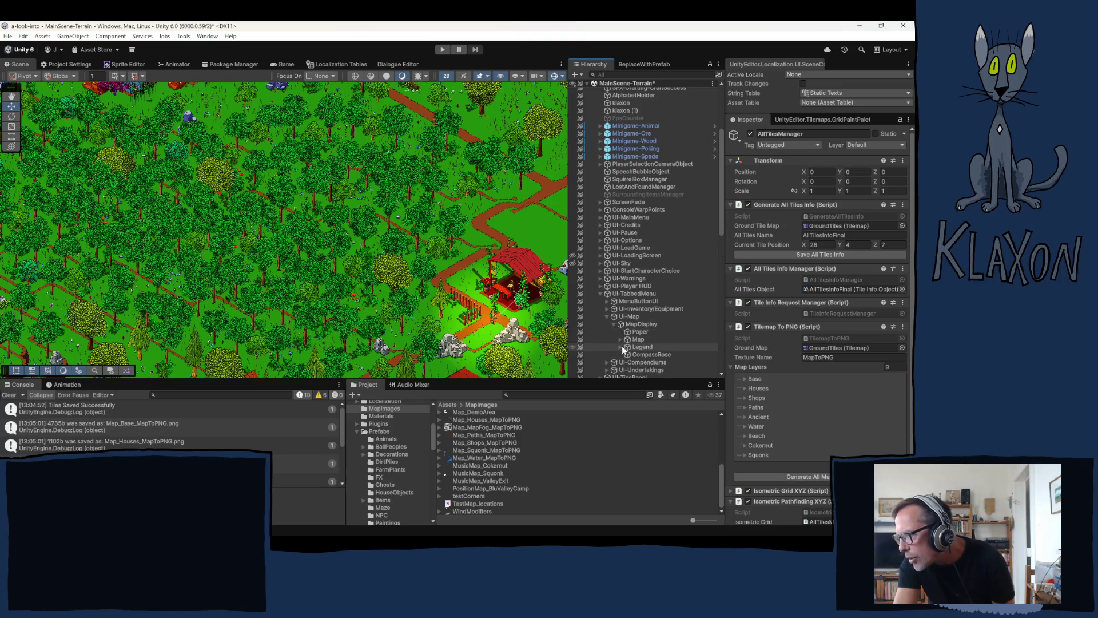
click(642, 355)
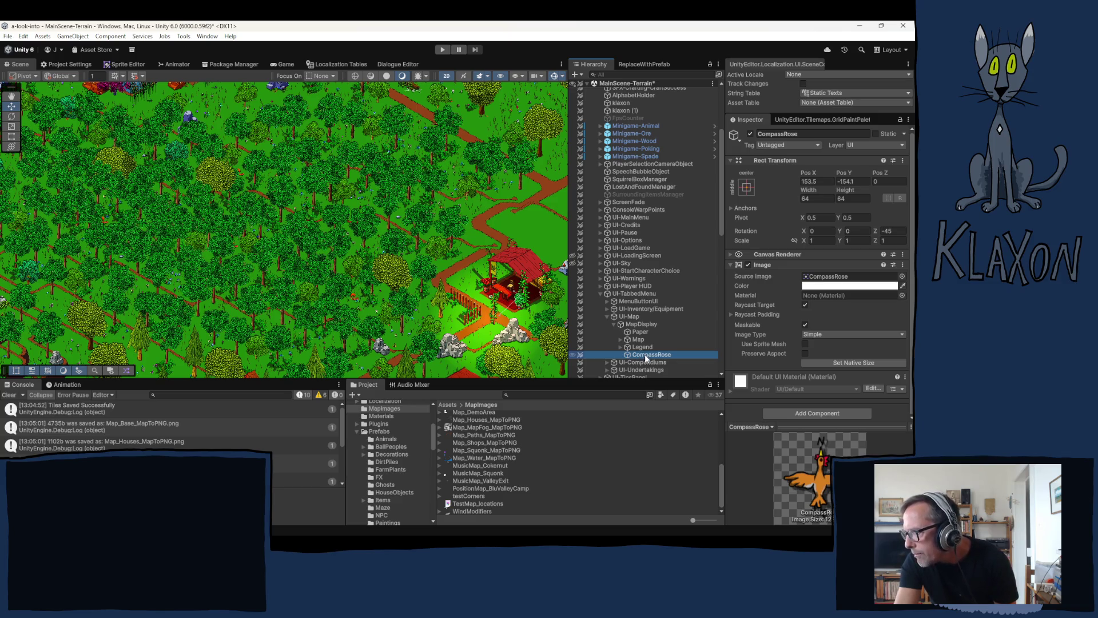
double_click(647, 356)
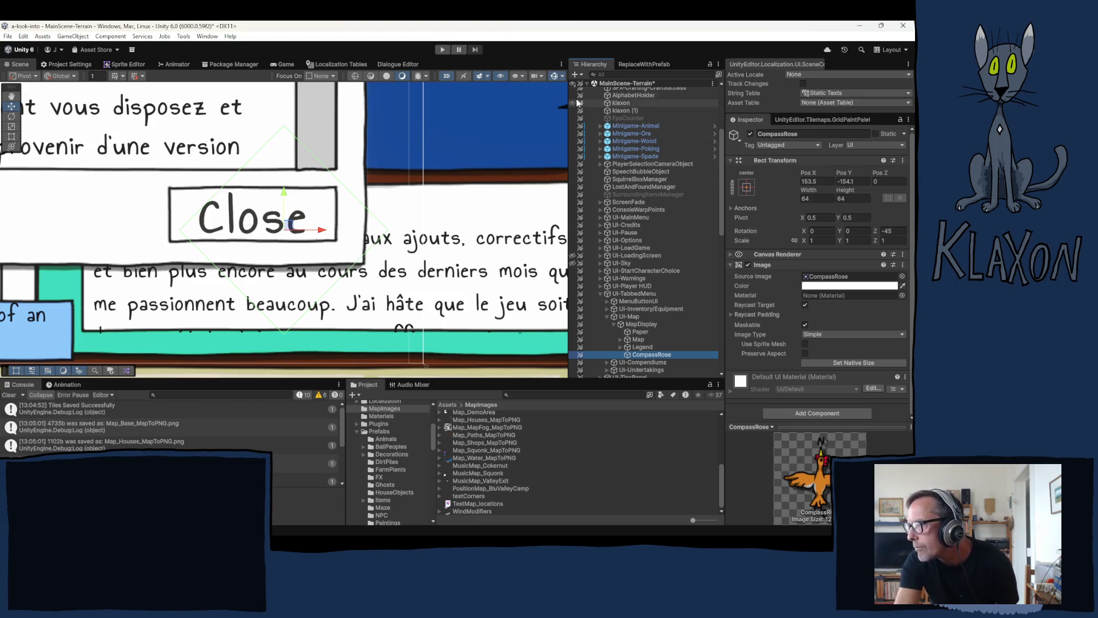
Hide GameManager to view the CompassRose rooster alone, then restore GameManager and frame the Player
scroll(572, 86, up, 3)
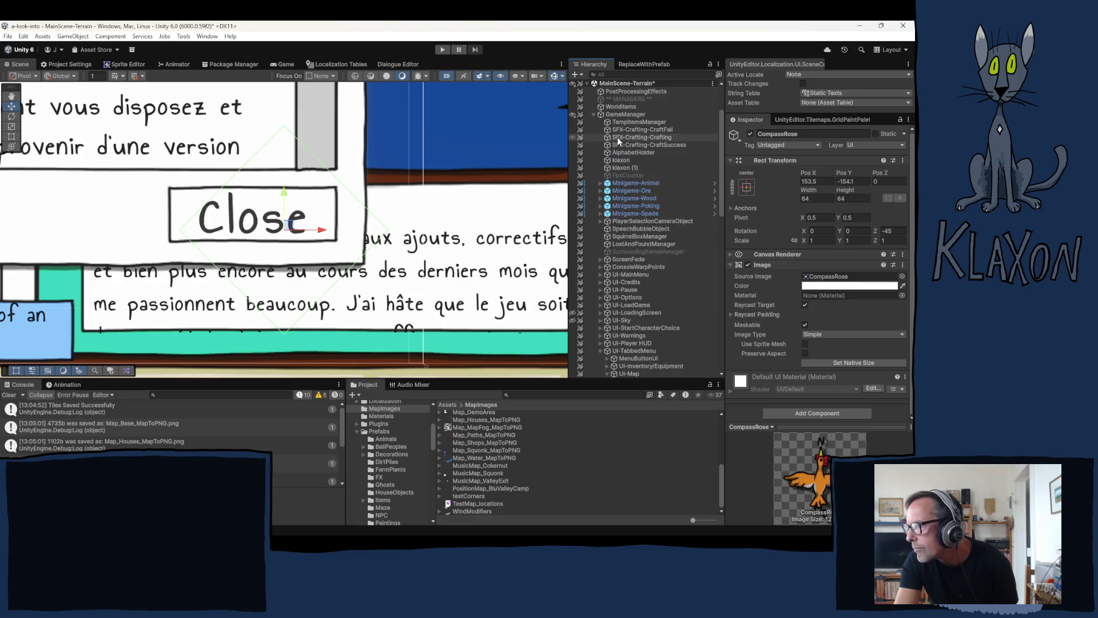
click(573, 117)
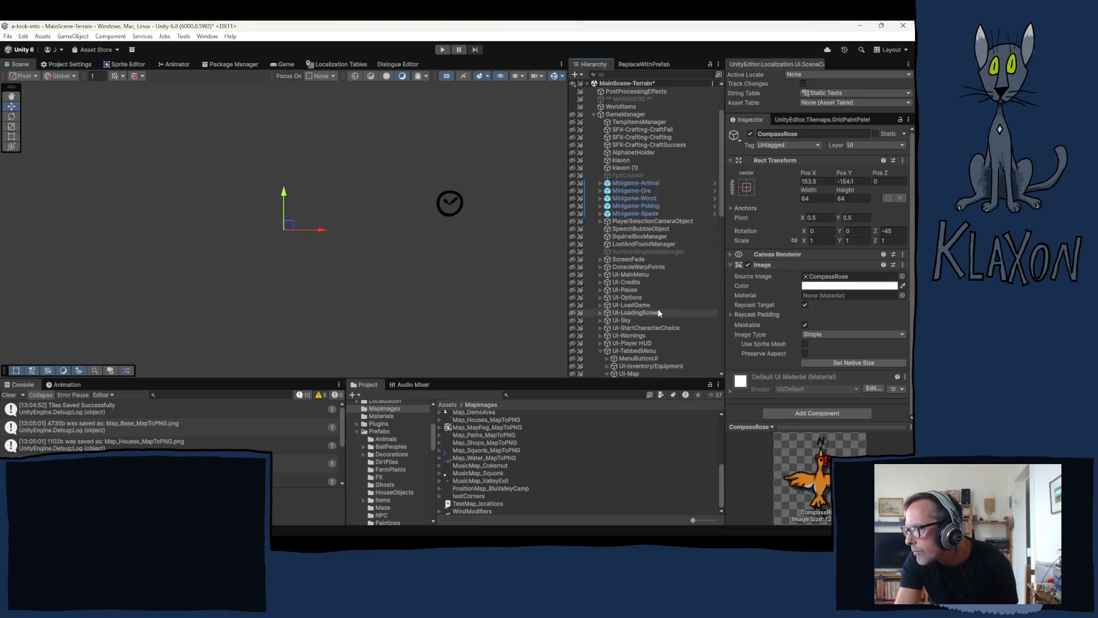
scroll(616, 301, down, 3)
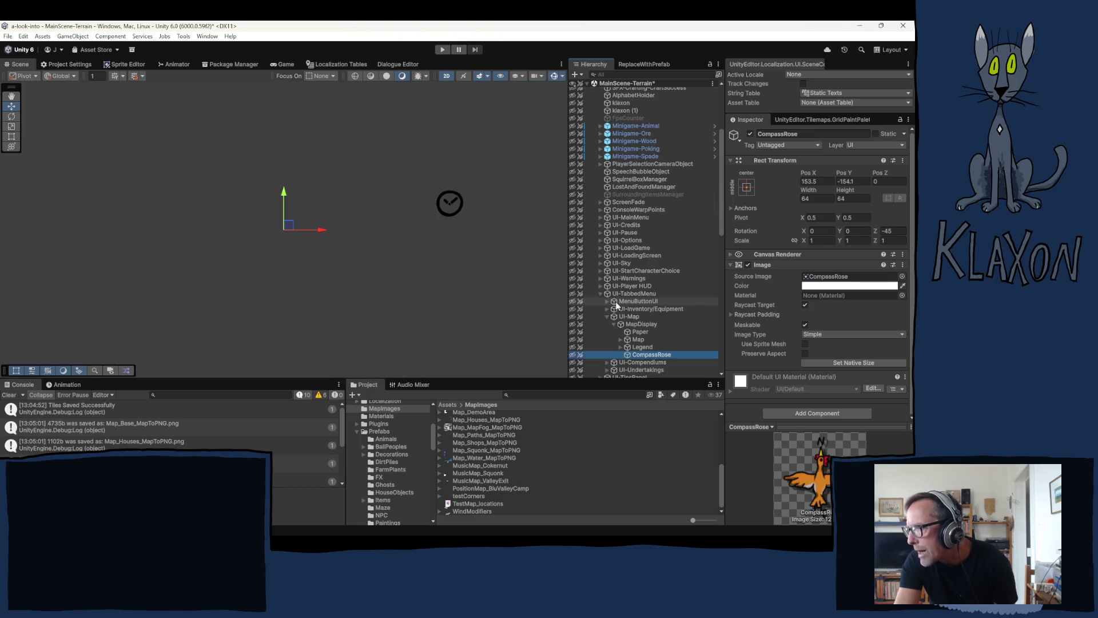
click(574, 356)
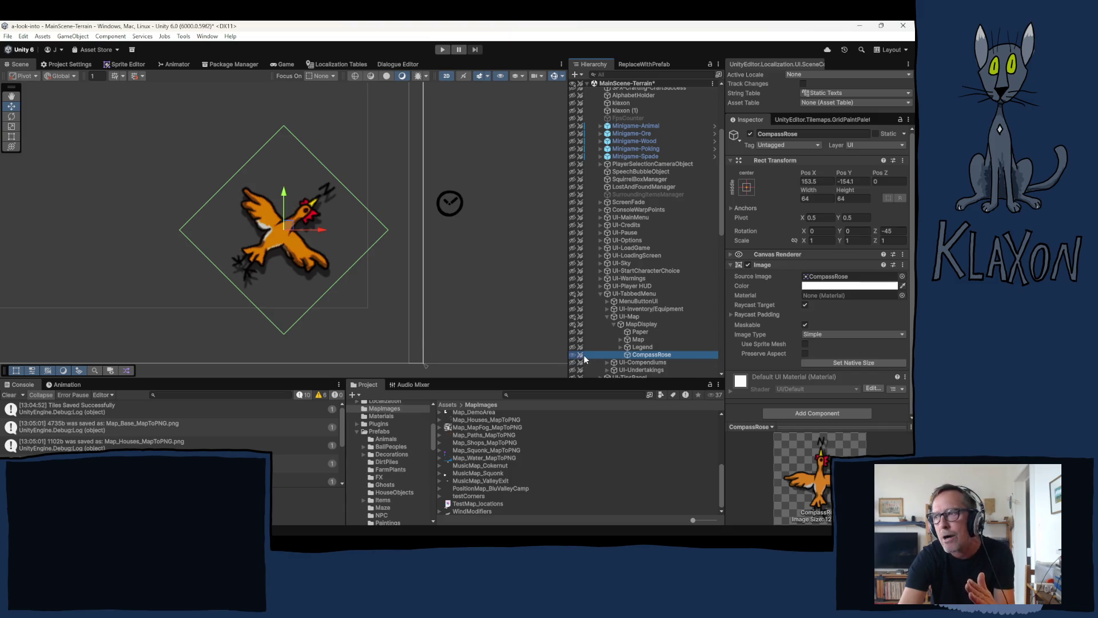
scroll(605, 152, up, 5)
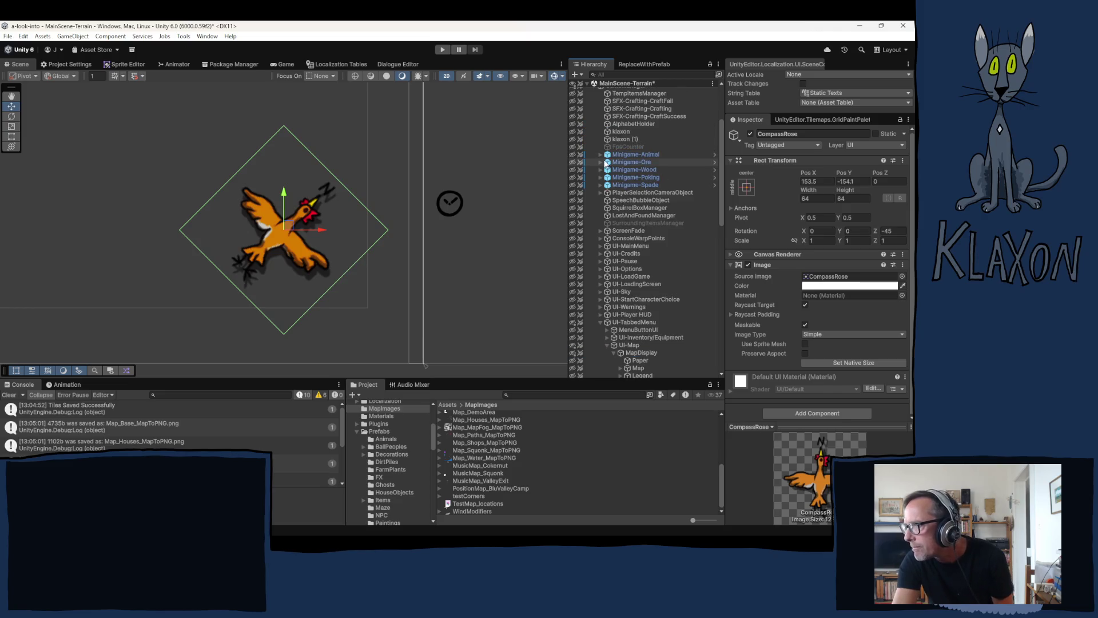
click(571, 143)
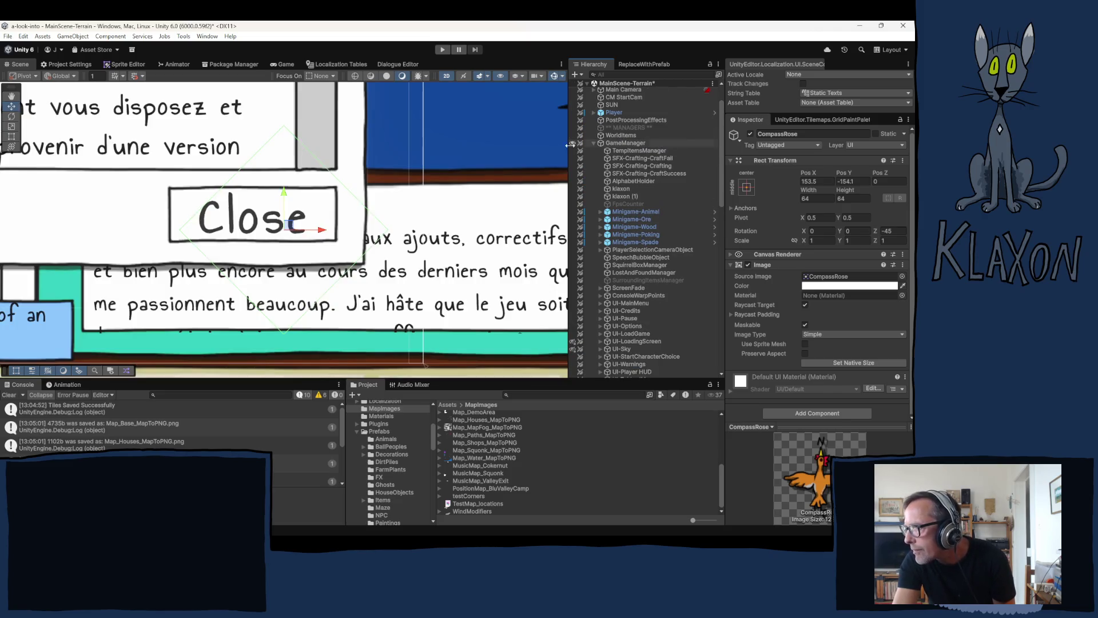
double_click(614, 112)
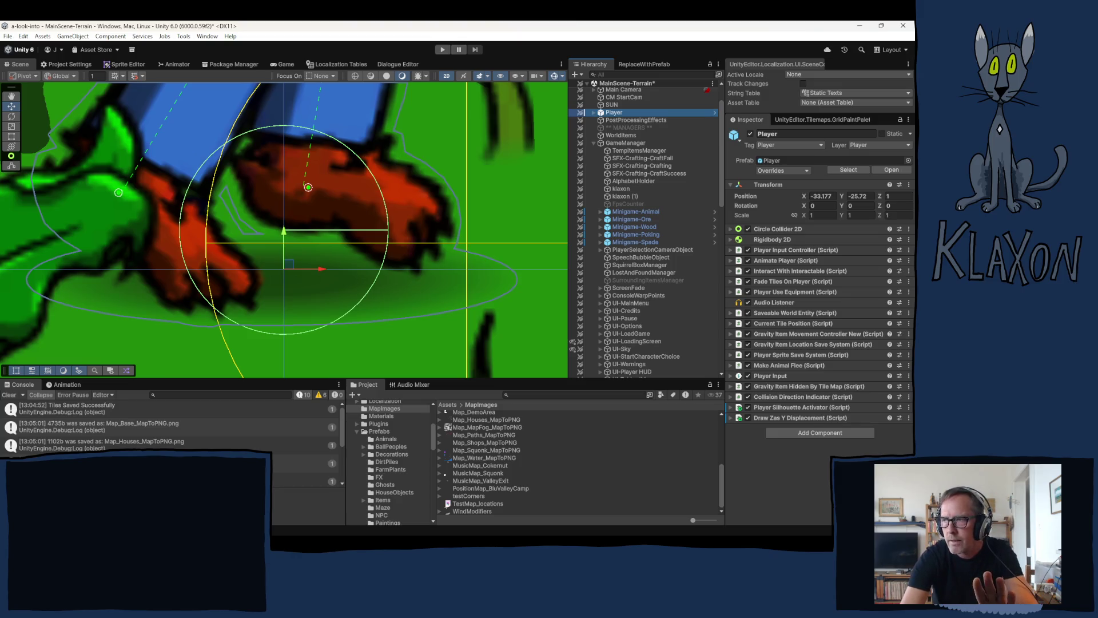
Zoom out around the Player to show the island terrain, cliffs, lake and red barn
scroll(277, 265, down, 10)
scroll(277, 265, down, 10)
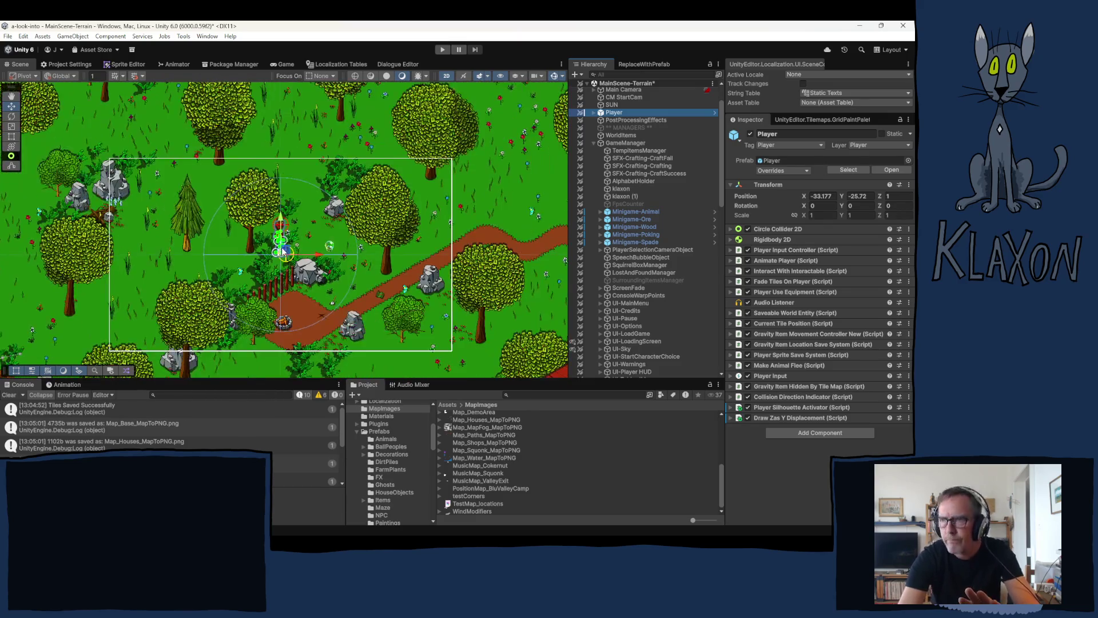
scroll(280, 251, down, 10)
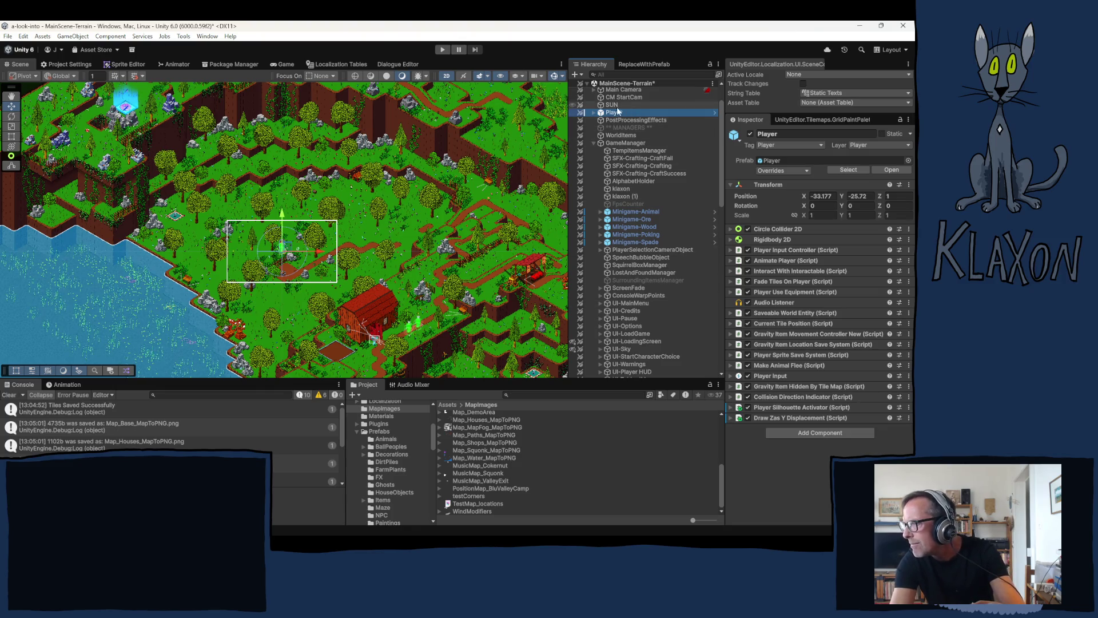
Select CompassRose, hide GameManager, and re-enable CompassRose and Map so only the map display shows
scroll(643, 194, up, 3)
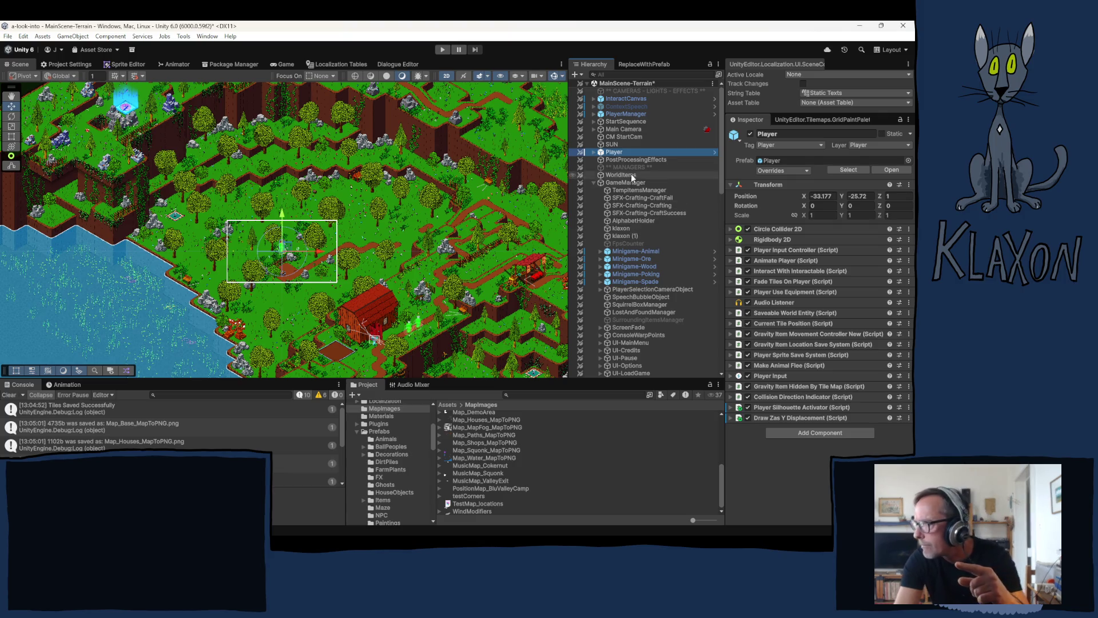
scroll(624, 346, down, 3)
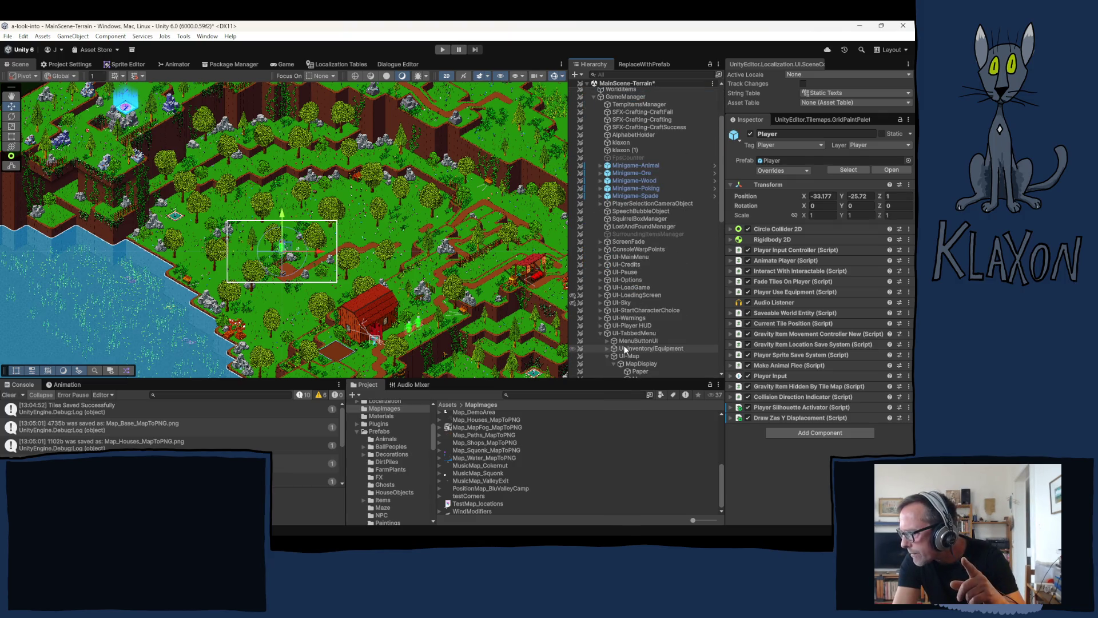
scroll(630, 355, down, 2)
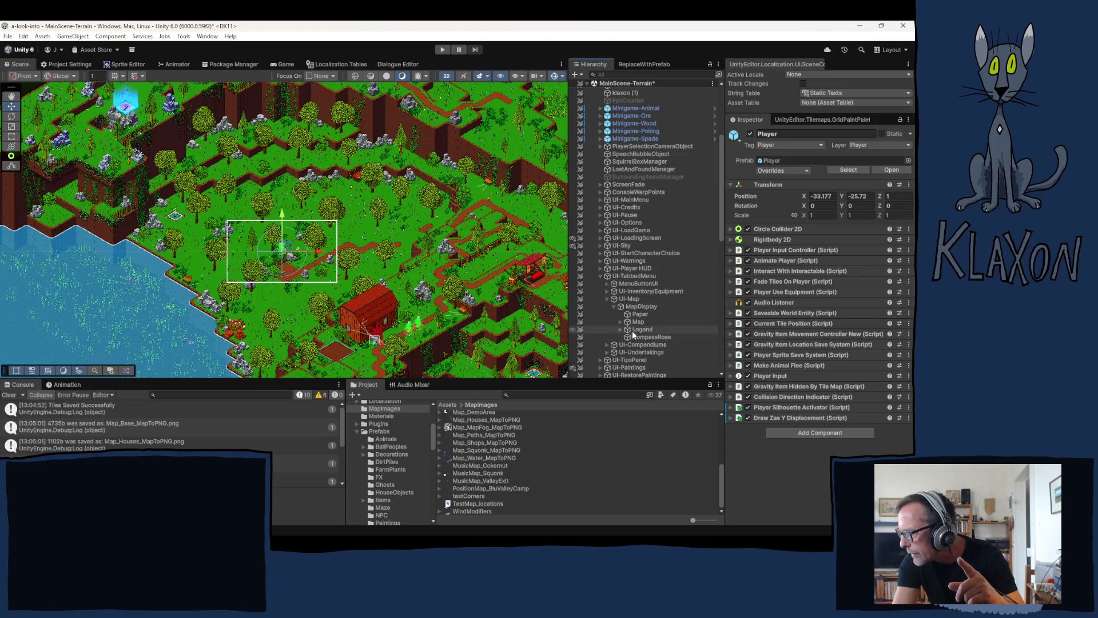
click(640, 336)
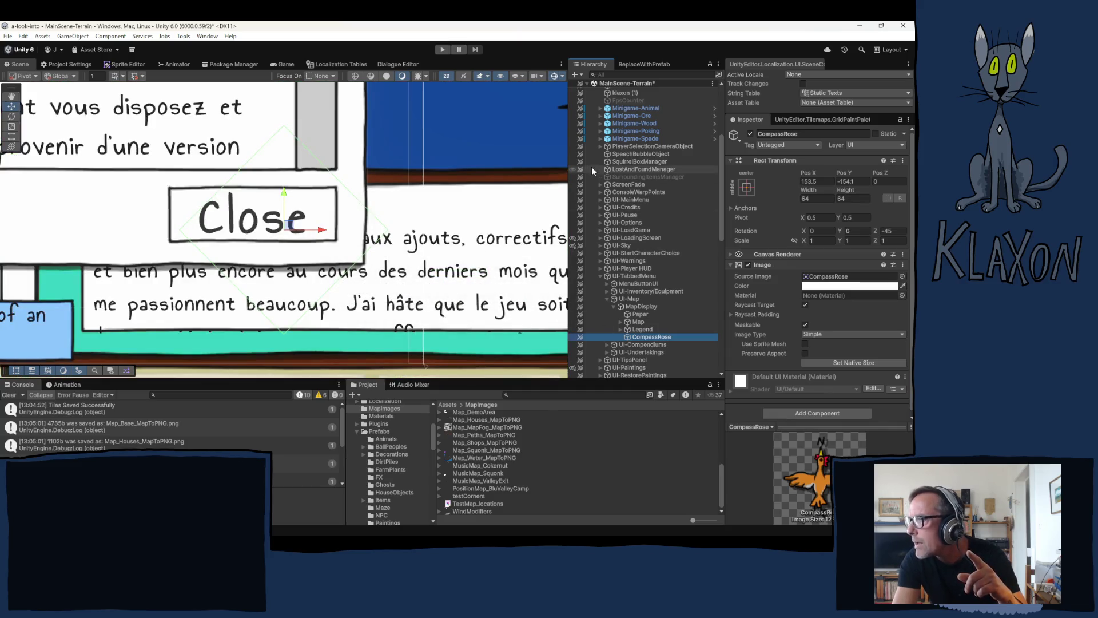
scroll(581, 140, up, 2)
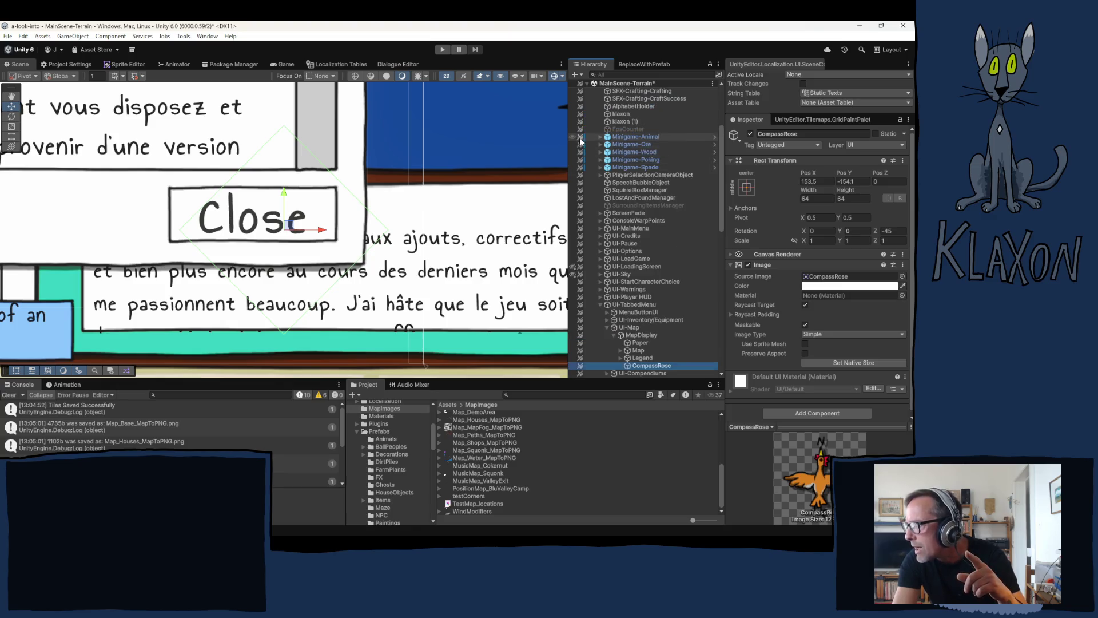
scroll(581, 140, up, 2)
click(572, 98)
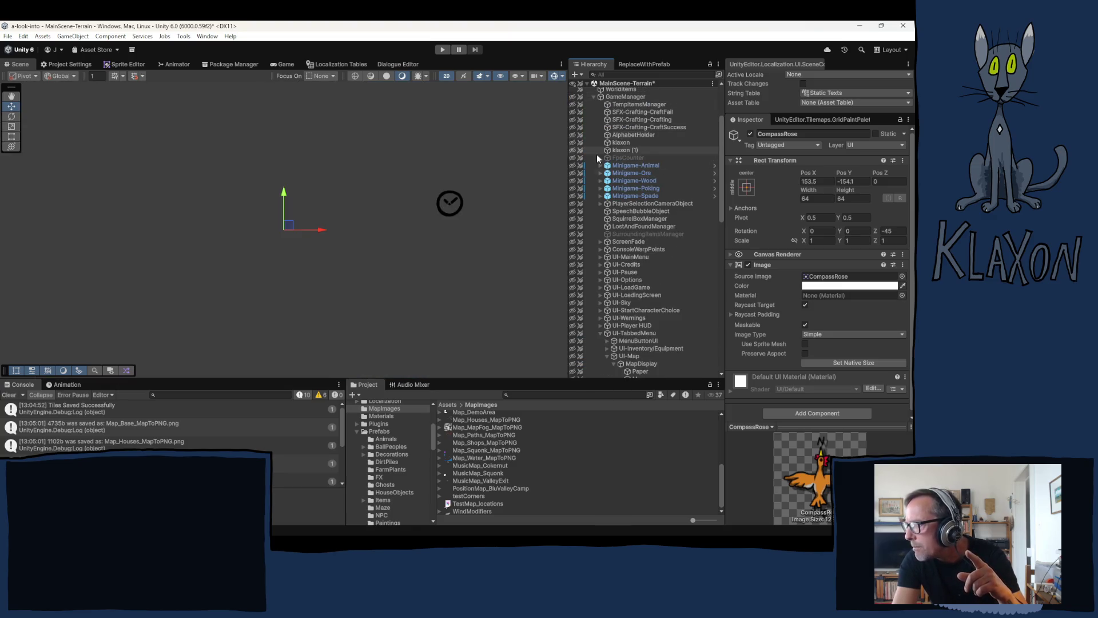
scroll(608, 205, down, 6)
click(572, 223)
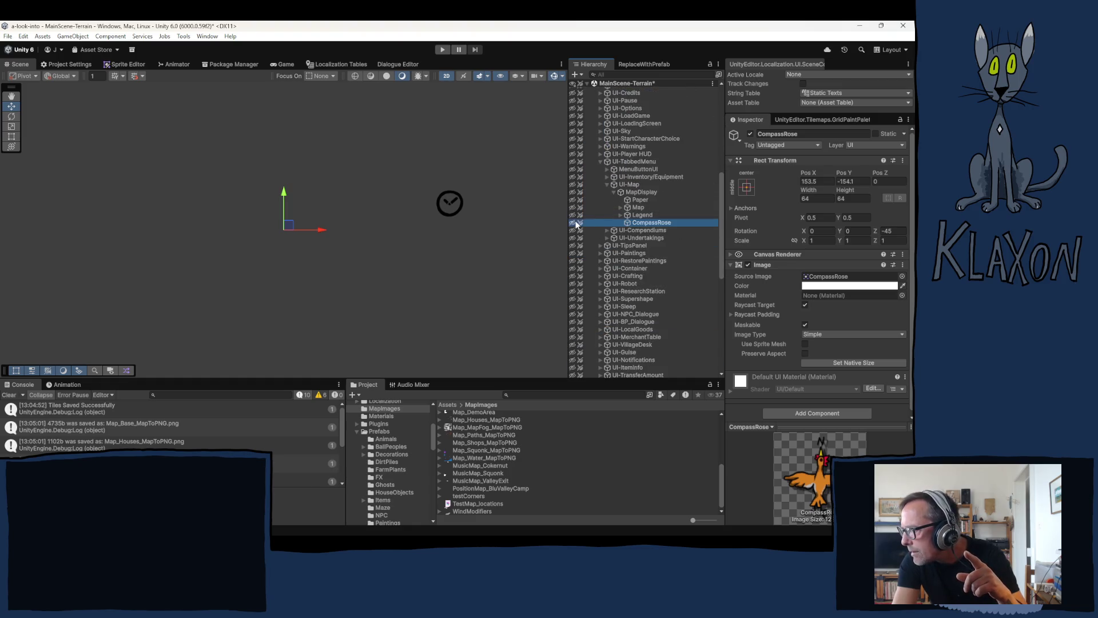
click(573, 207)
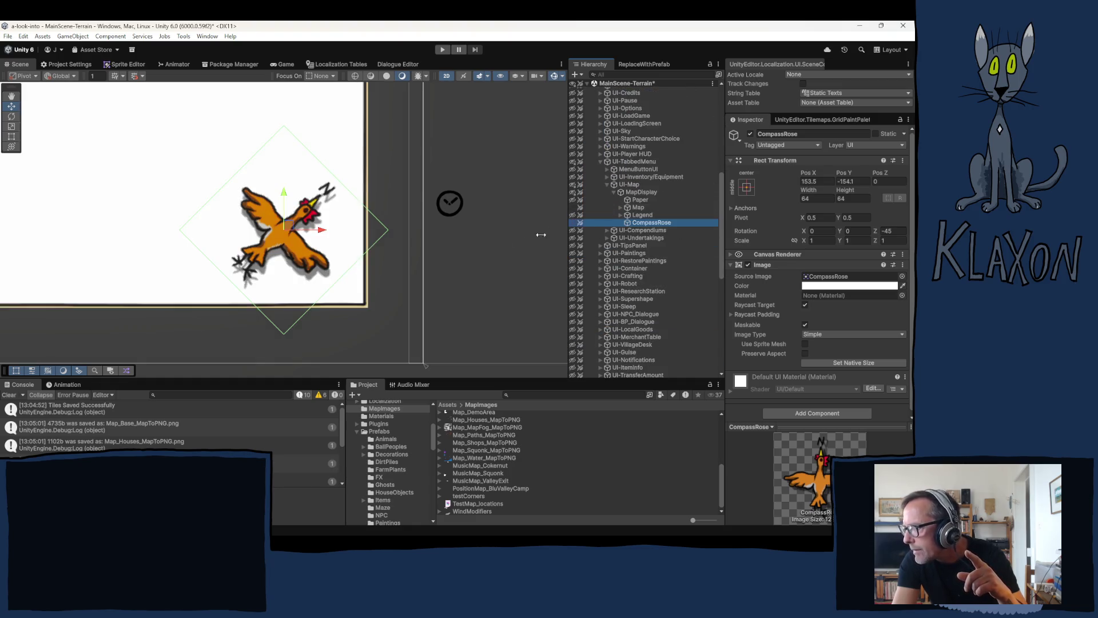
Pan the Scene view down below the map and open the object's context menu
scroll(247, 209, down, 1)
drag(248, 209, 250, 263)
scroll(250, 263, down, 3)
drag(255, 225, 254, 280)
right_click(254, 280)
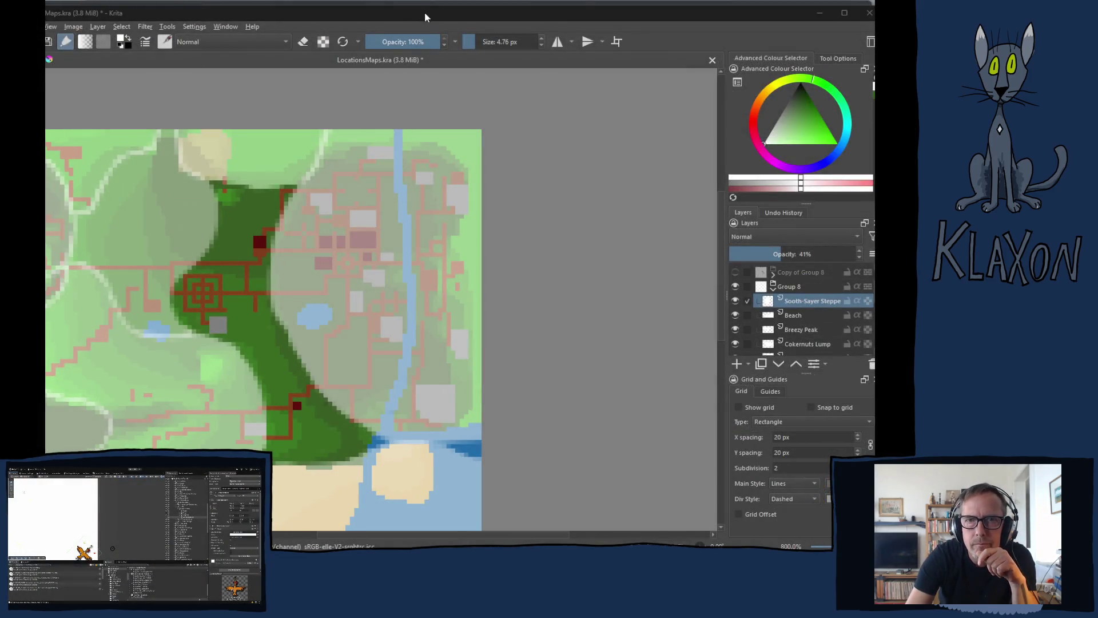
Switch back to the LocationsMaps.kra document in Krita
click(424, 12)
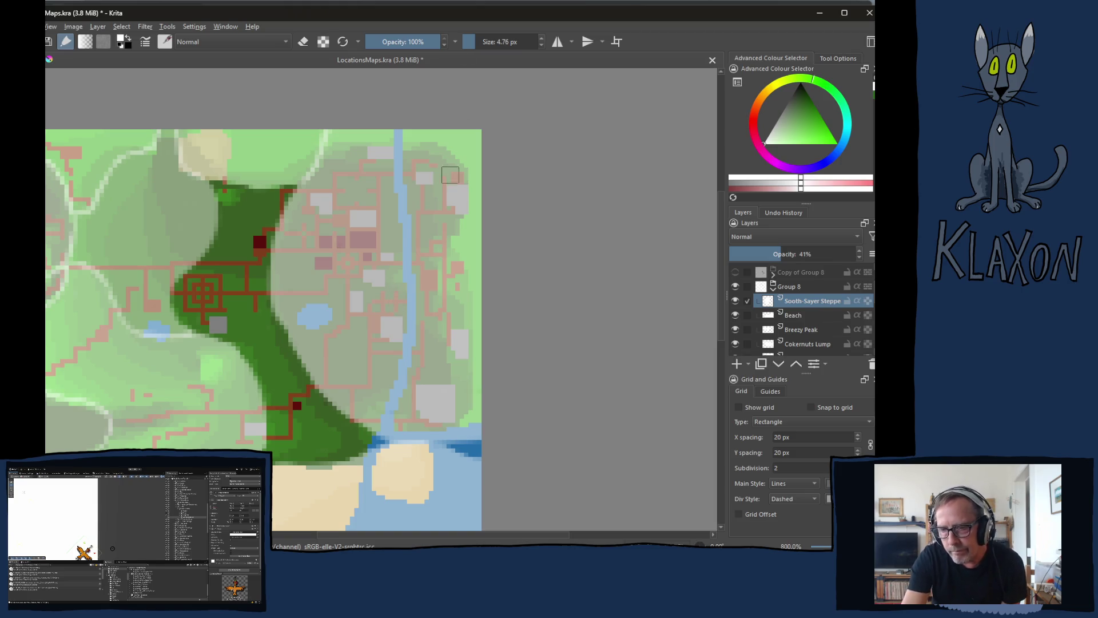
On the Thimbleton layer, erase the pale overlay over the eastern town with a ~13 px eraser, then zoom to 800%
scroll(308, 293, up, 1)
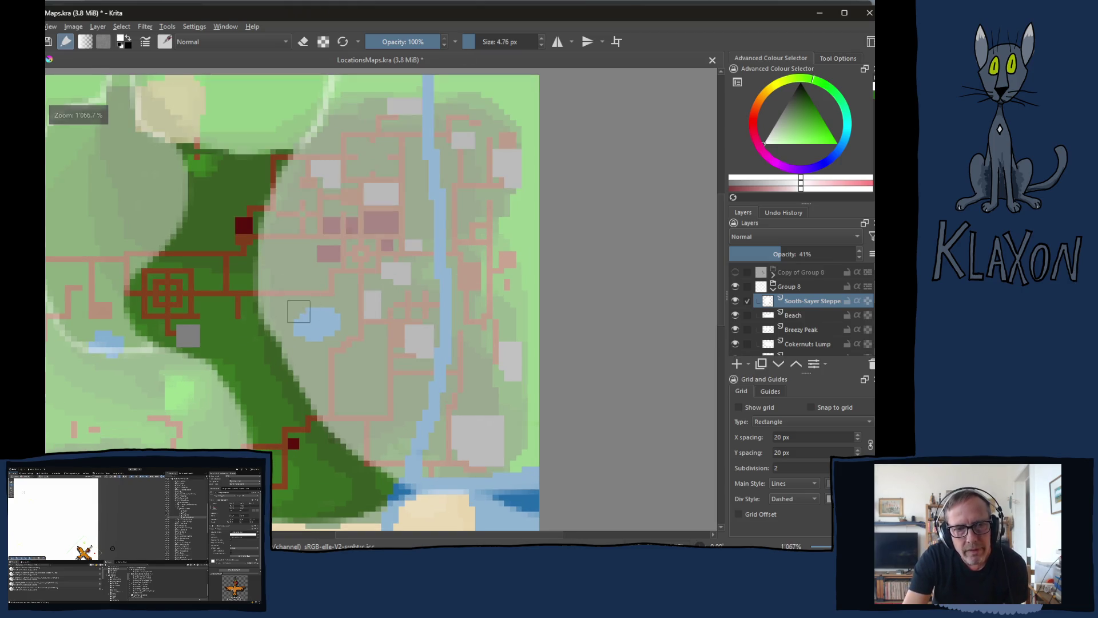
scroll(400, 344, down, 2)
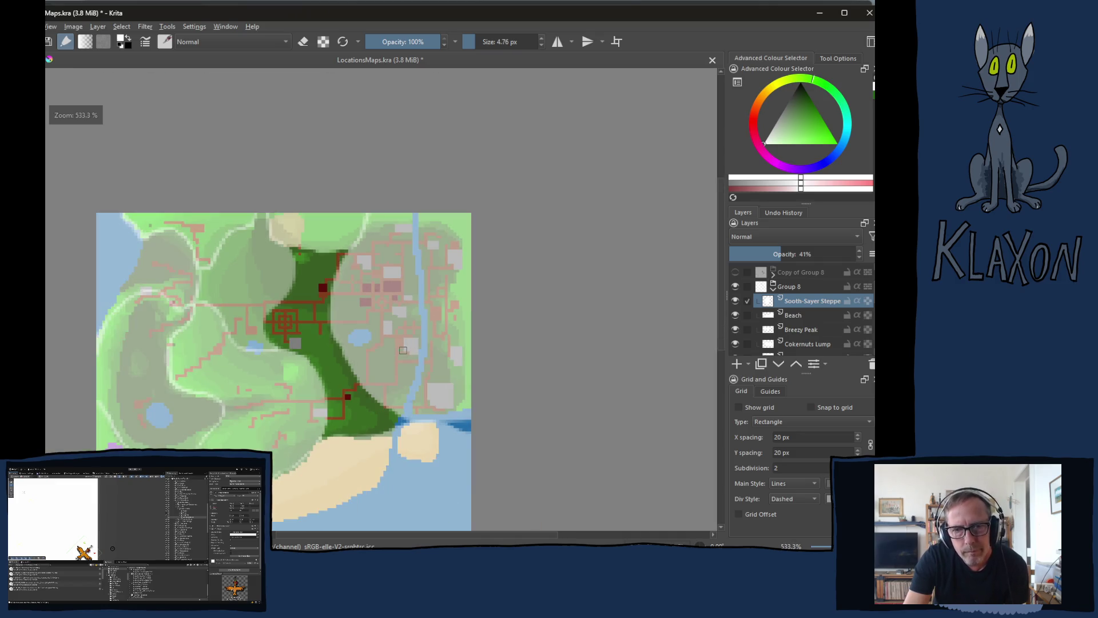
scroll(818, 300, down, 3)
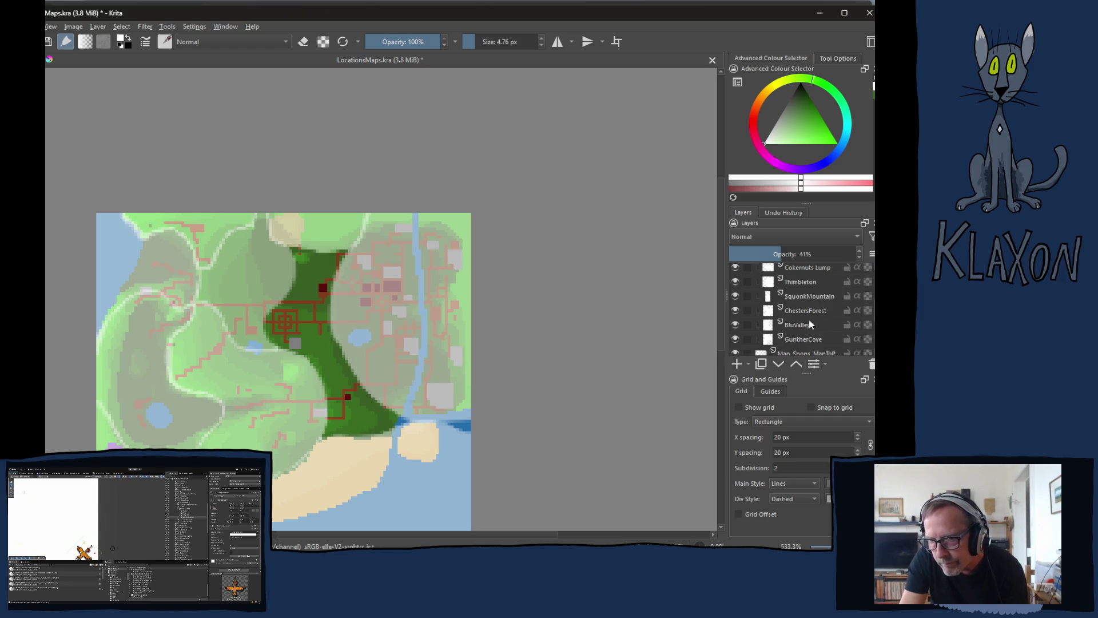
click(801, 283)
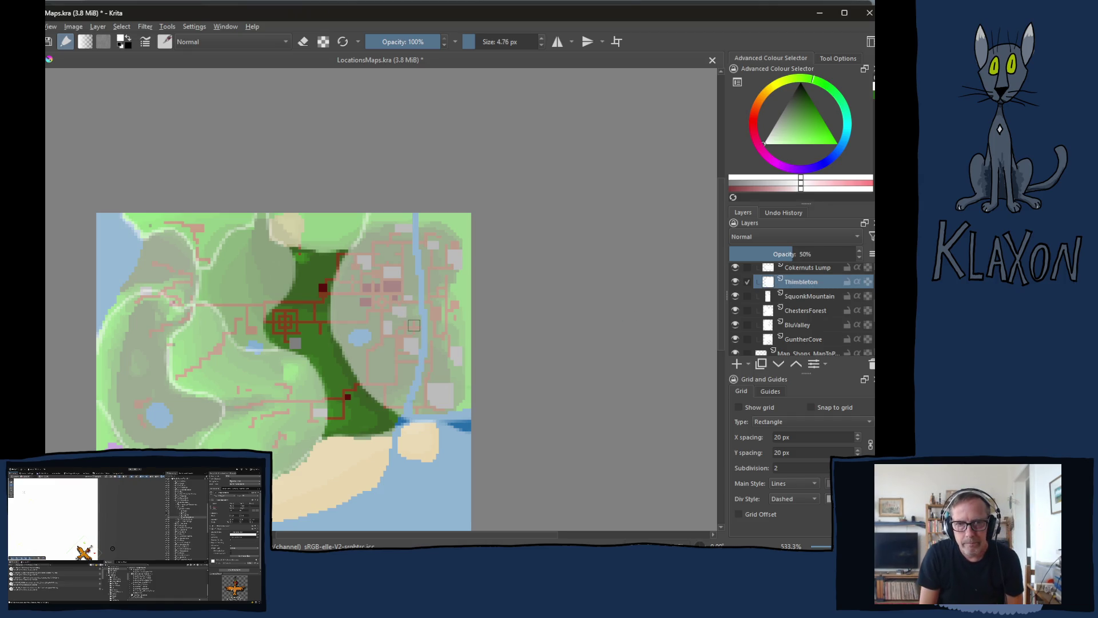
drag(364, 290, 388, 290)
key(e)
mouse_move(344, 263)
mouse_down()
mouse_move(380, 223)
mouse_move(411, 214)
mouse_up()
mouse_move(472, 176)
mouse_down()
mouse_move(506, 247)
mouse_move(521, 361)
mouse_move(486, 412)
mouse_up()
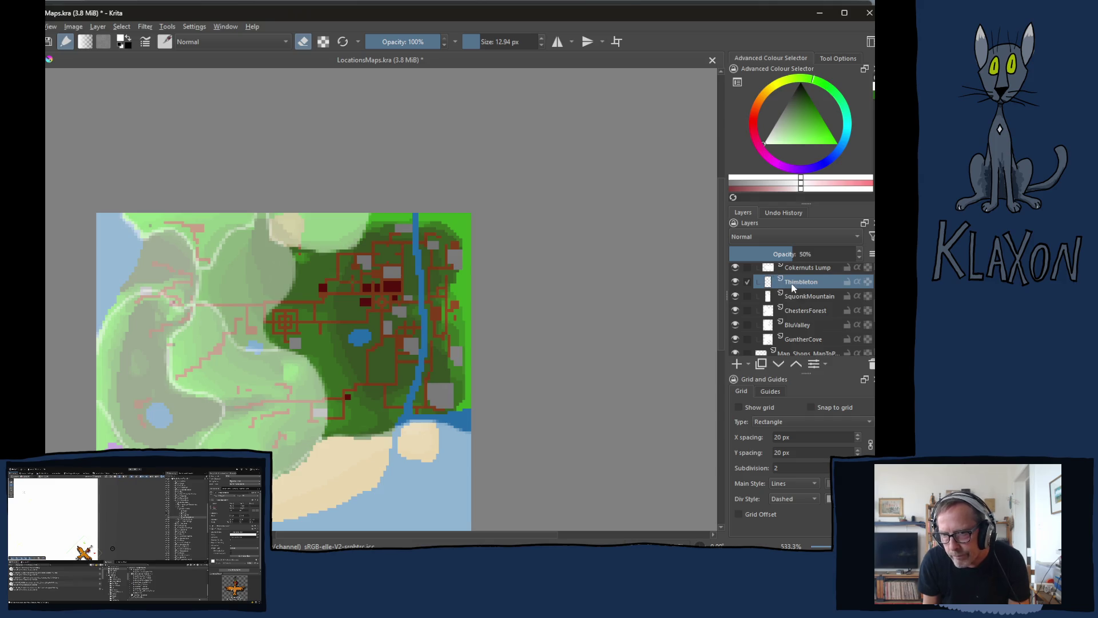
key(e)
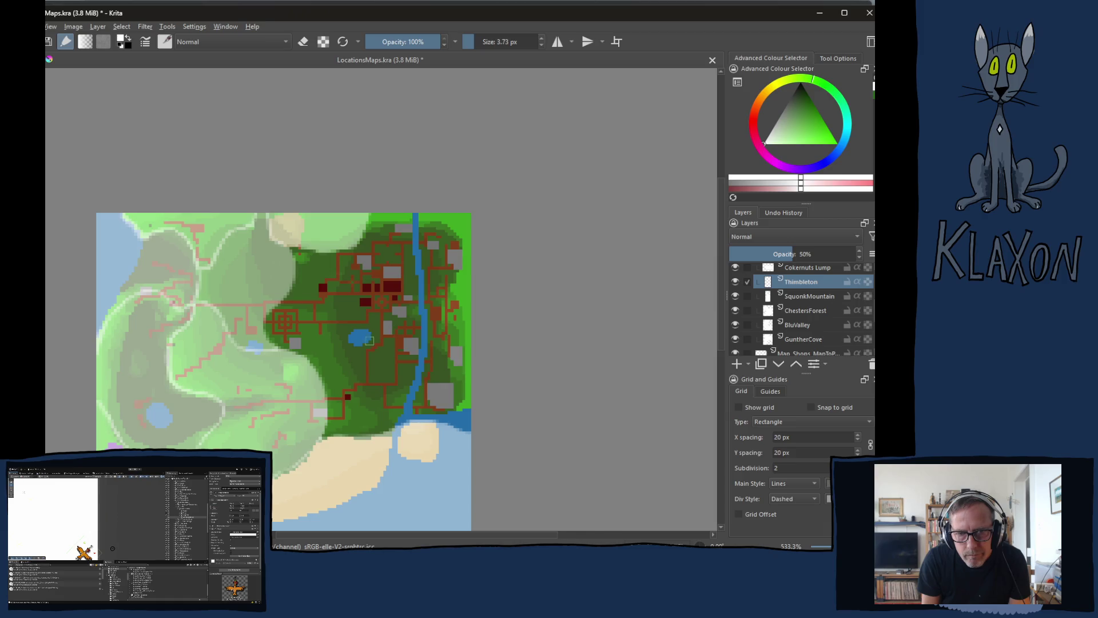
key(plus)
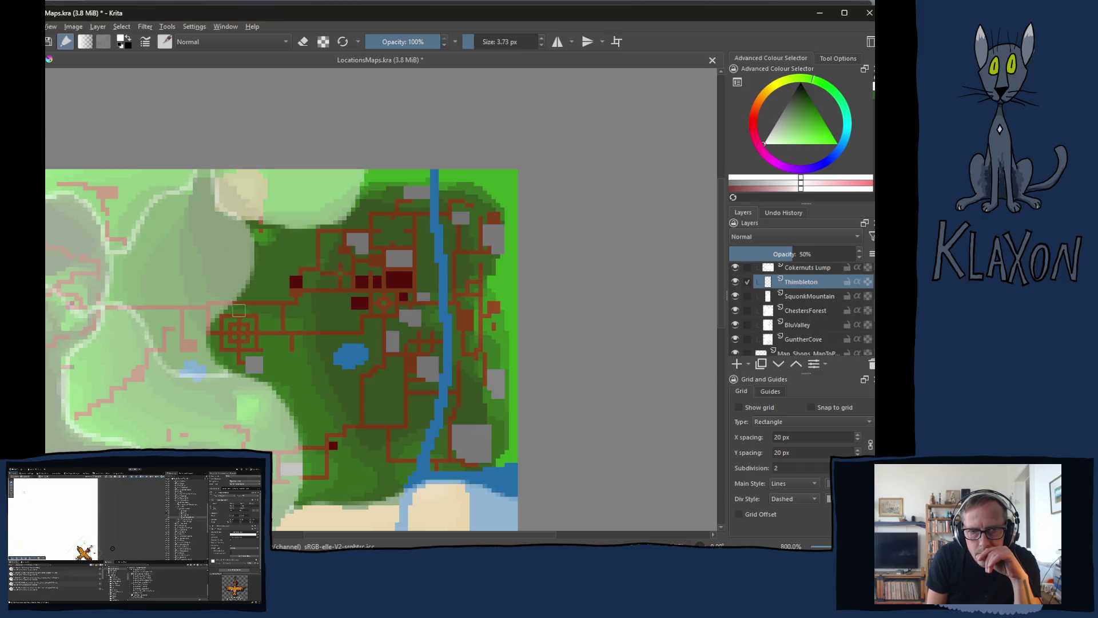
Paint pale strokes across the map's middle, toward the beach and in an arc around the town
mouse_move(229, 305)
mouse_down()
mouse_move(425, 312)
mouse_move(518, 295)
mouse_up()
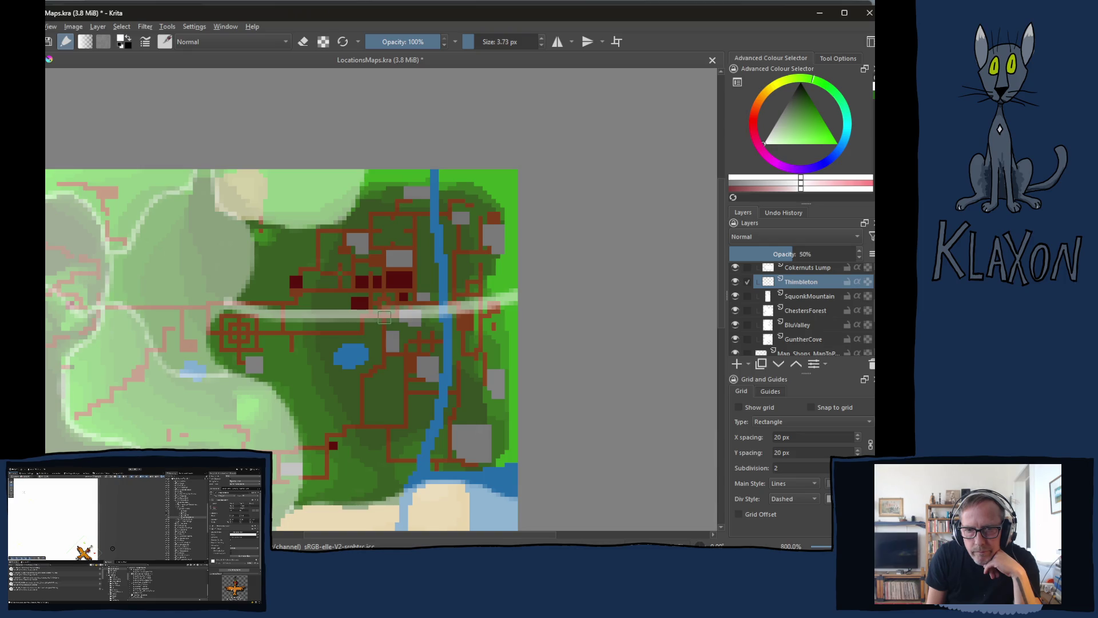
drag(374, 317, 398, 493)
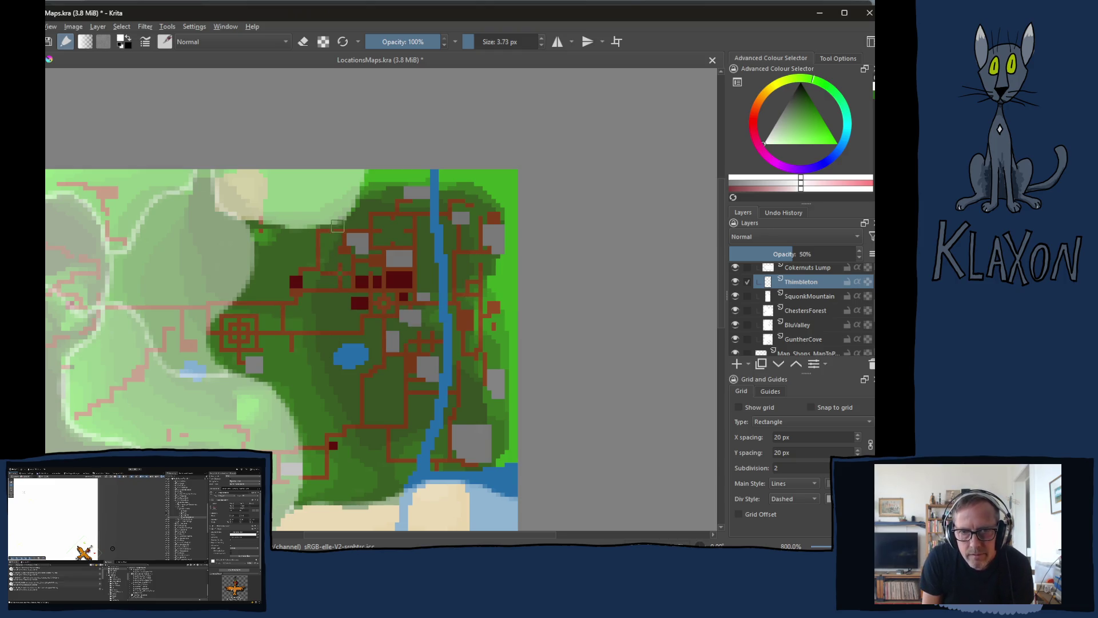
mouse_move(327, 223)
mouse_down()
mouse_move(318, 268)
mouse_move(360, 326)
mouse_move(443, 338)
mouse_move(520, 240)
mouse_up()
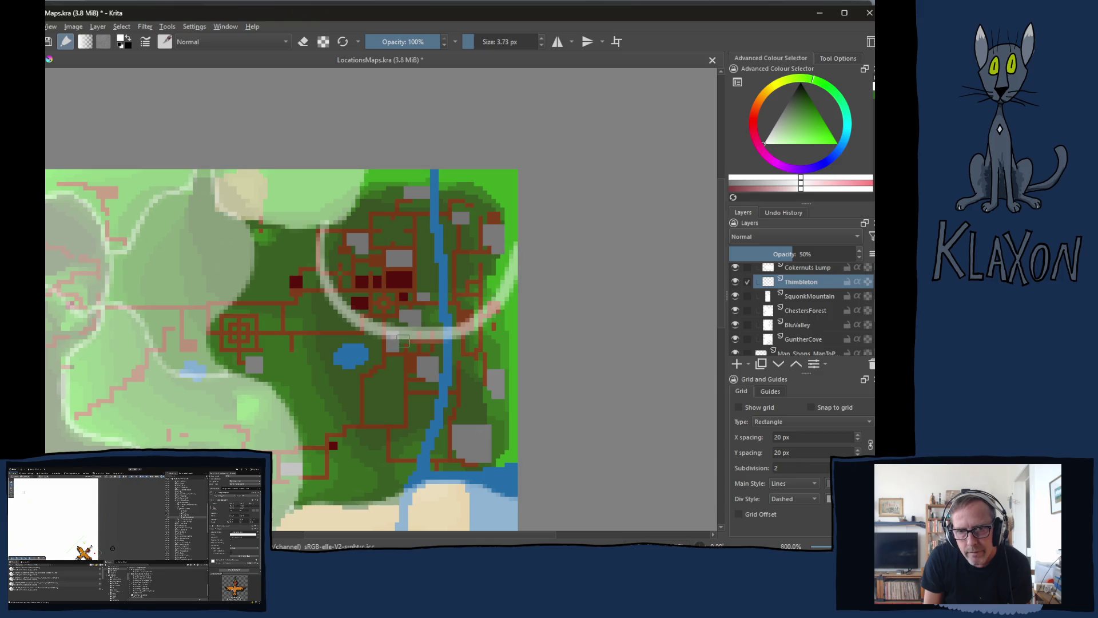
mouse_move(406, 335)
mouse_down()
mouse_move(331, 428)
mouse_move(290, 447)
mouse_up()
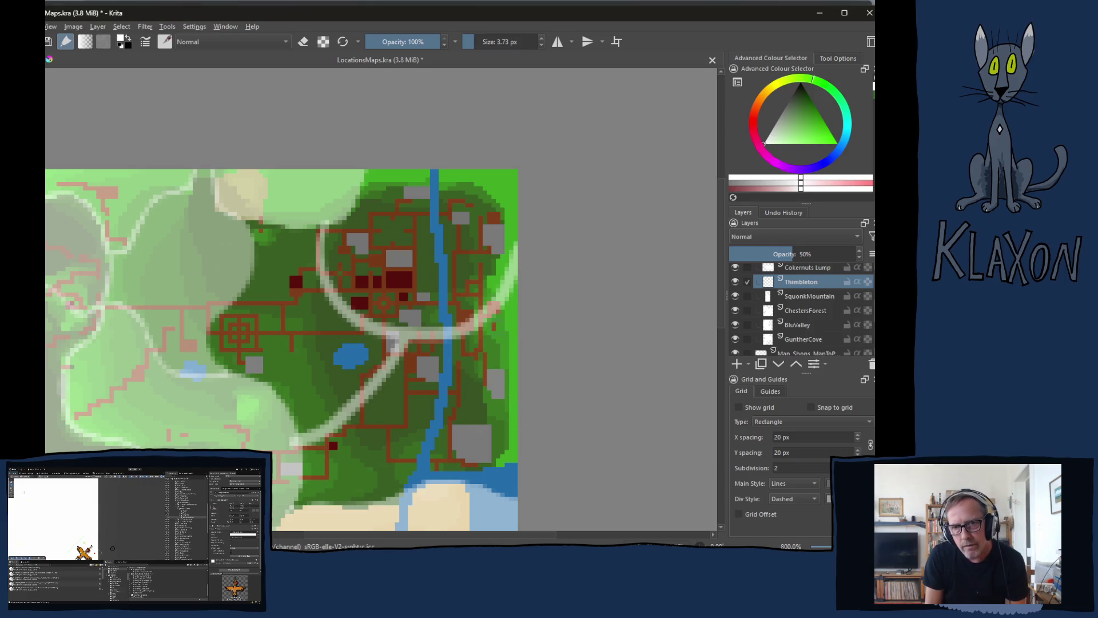
mouse_move(461, 330)
mouse_down()
mouse_move(545, 302)
mouse_move(483, 320)
mouse_move(548, 219)
mouse_up()
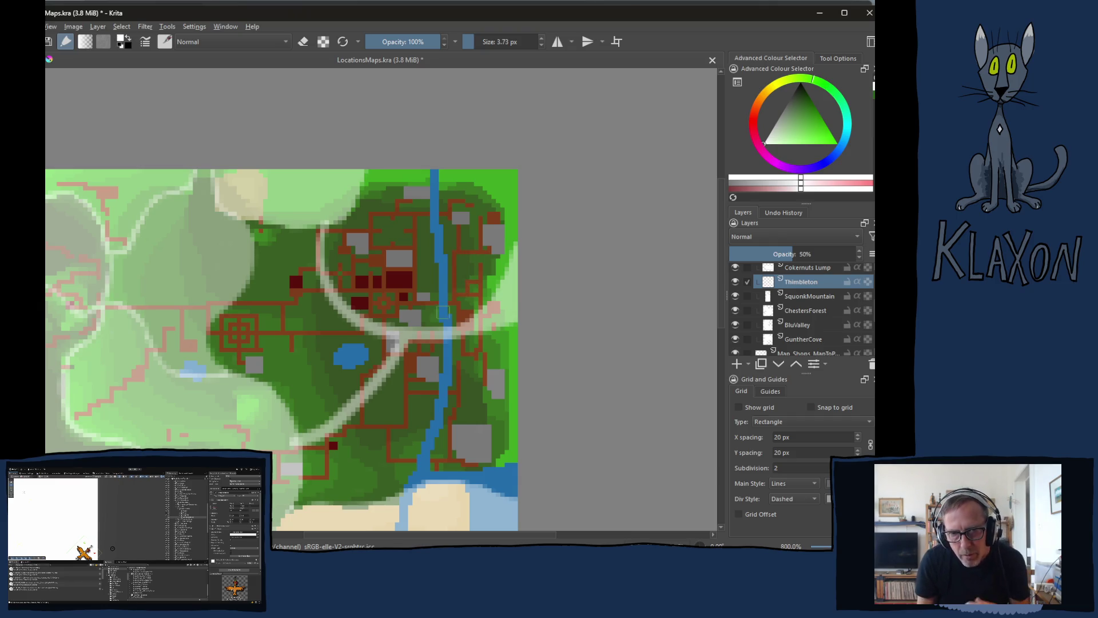
Erase the stray pale segment and extend the arc up to the top edge and downward
key(e)
mouse_move(400, 351)
mouse_down()
mouse_move(394, 360)
mouse_move(419, 351)
mouse_move(368, 380)
mouse_move(326, 435)
mouse_move(291, 445)
mouse_up()
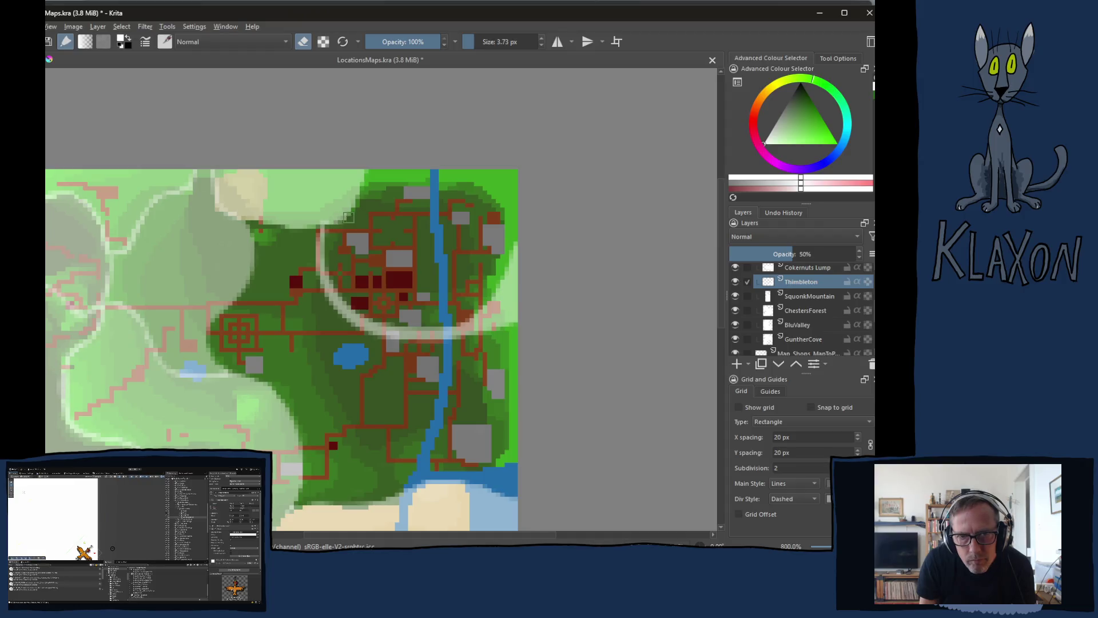
key(e)
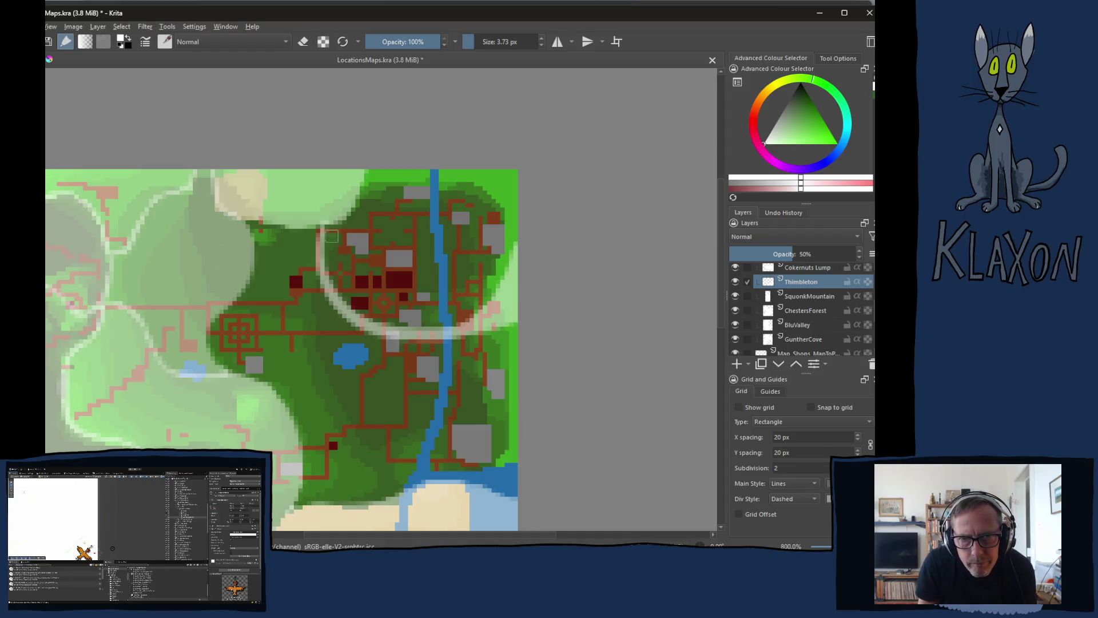
mouse_move(326, 227)
mouse_down()
mouse_move(359, 204)
mouse_move(371, 167)
mouse_up()
drag(343, 232, 331, 273)
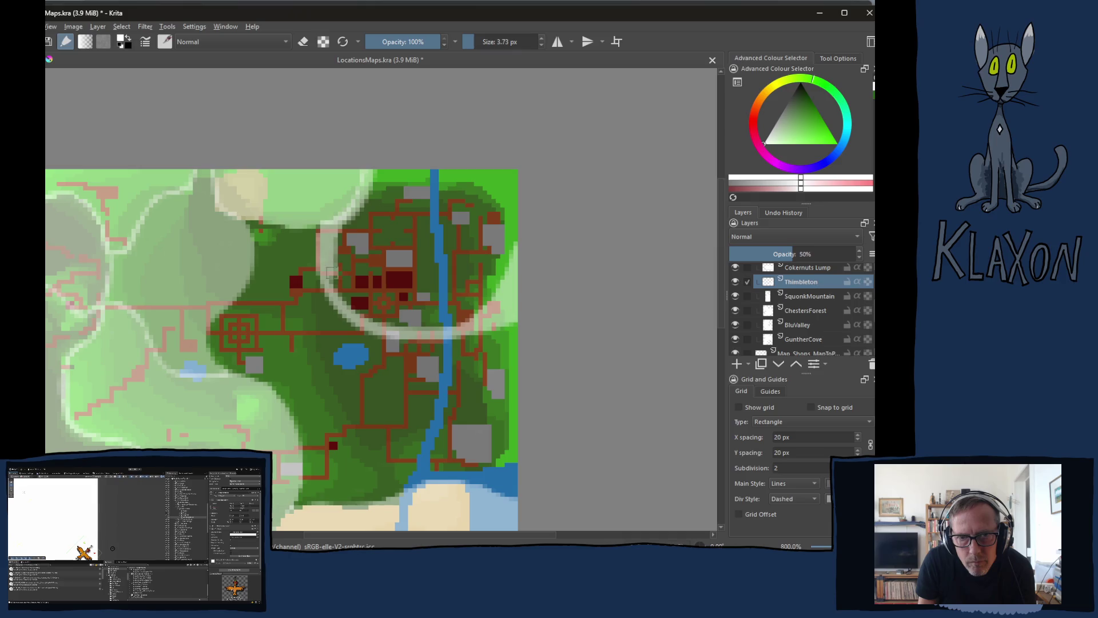
Cover the dark green and red town buildings inside the arc with pale paint, then add a new paint layer
mouse_move(387, 178)
mouse_down()
mouse_move(372, 206)
mouse_move(398, 206)
mouse_move(380, 175)
mouse_move(343, 240)
mouse_move(337, 282)
mouse_move(361, 308)
mouse_move(410, 320)
mouse_move(363, 310)
mouse_move(381, 318)
mouse_move(468, 314)
mouse_move(434, 325)
mouse_move(455, 321)
mouse_move(484, 298)
mouse_move(506, 240)
mouse_move(460, 183)
mouse_move(440, 198)
mouse_up()
mouse_move(522, 160)
mouse_down()
mouse_move(412, 186)
mouse_move(392, 198)
mouse_move(386, 229)
mouse_move(435, 252)
mouse_move(410, 278)
mouse_move(452, 266)
mouse_move(478, 289)
mouse_move(511, 271)
mouse_up()
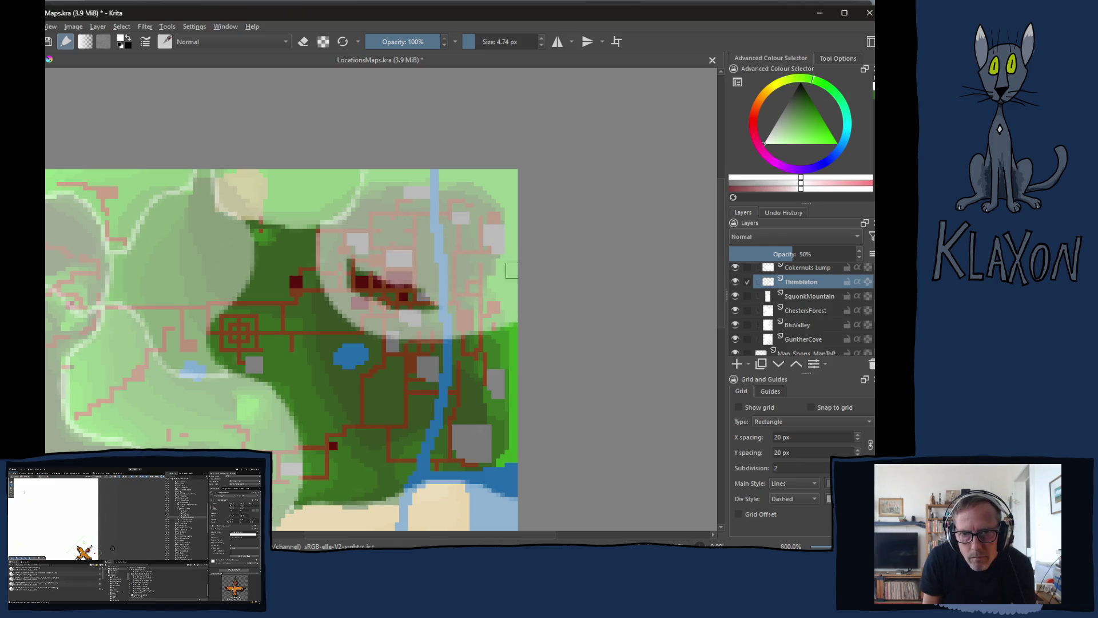
mouse_move(352, 260)
mouse_down()
mouse_move(357, 277)
mouse_move(403, 297)
mouse_move(426, 283)
mouse_move(436, 313)
mouse_up()
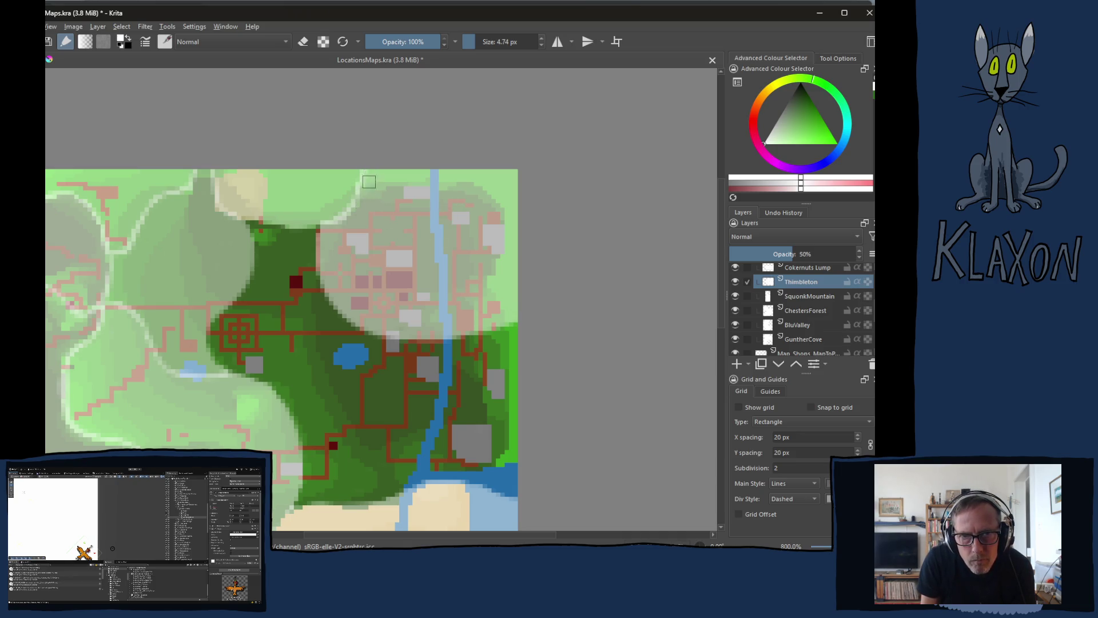
key(e)
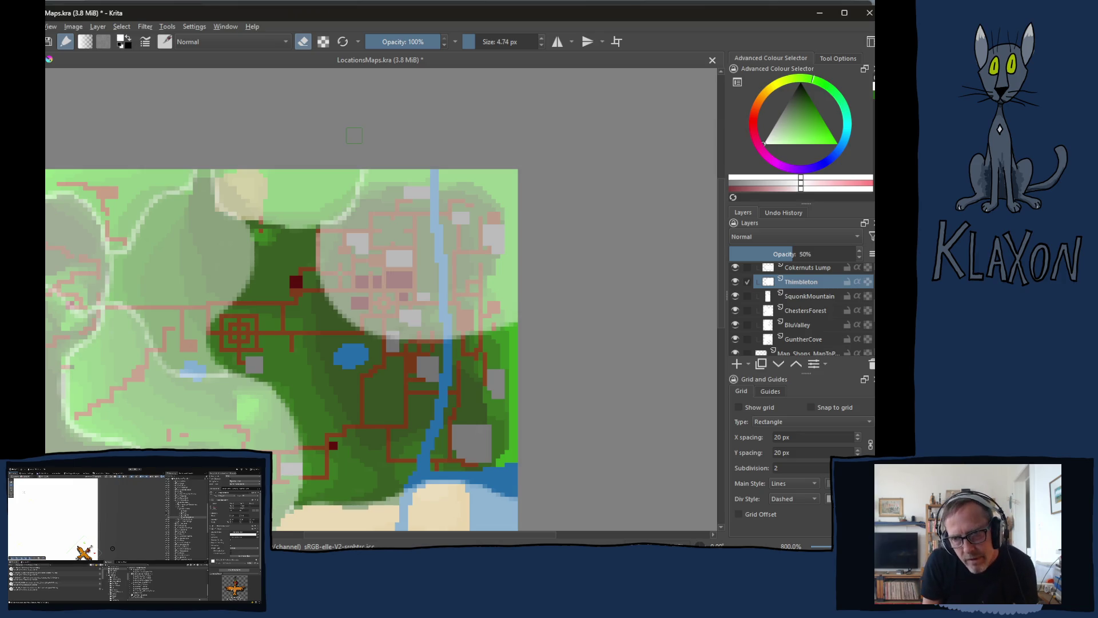
click(737, 364)
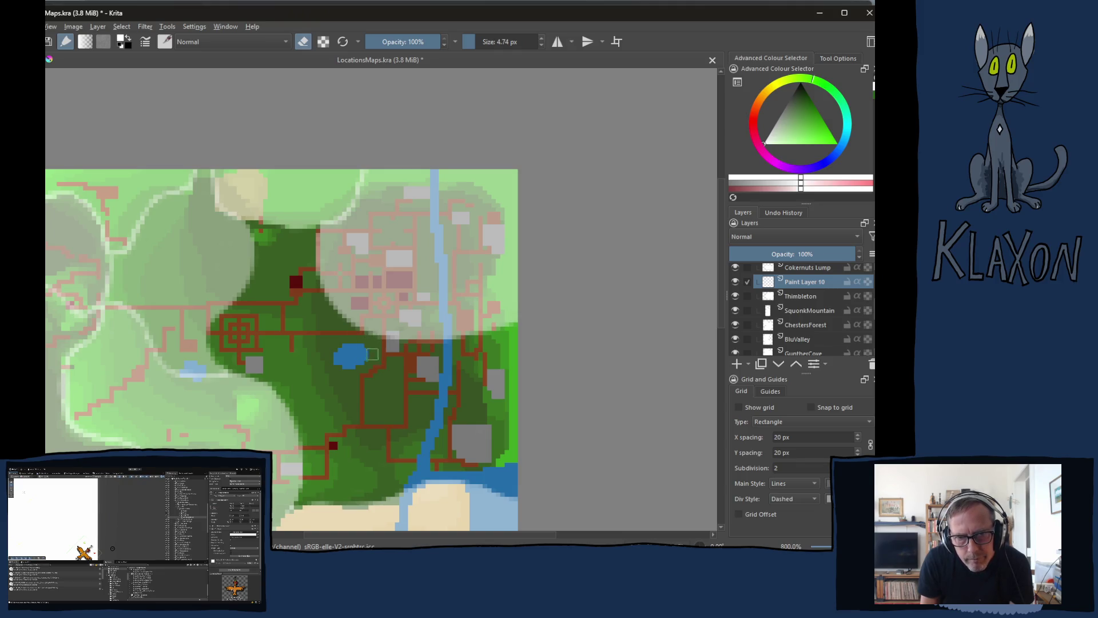
Paint a white stroke over the forest and set Paint Layer 10's opacity to 42%
key(e)
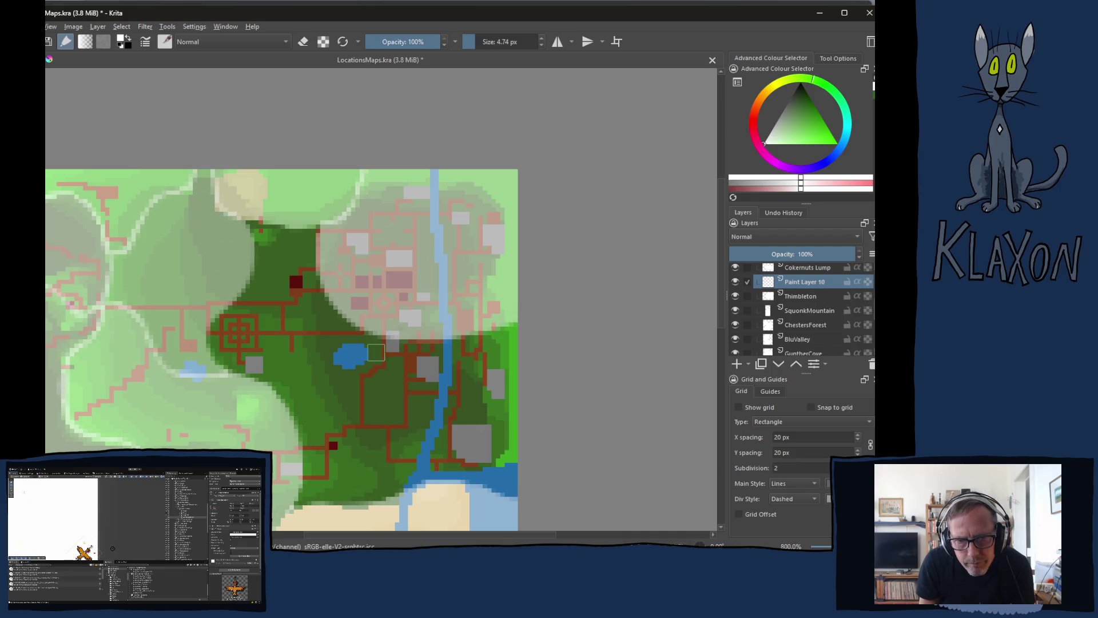
mouse_move(379, 334)
mouse_down()
mouse_move(358, 377)
mouse_move(285, 410)
mouse_move(357, 384)
mouse_up()
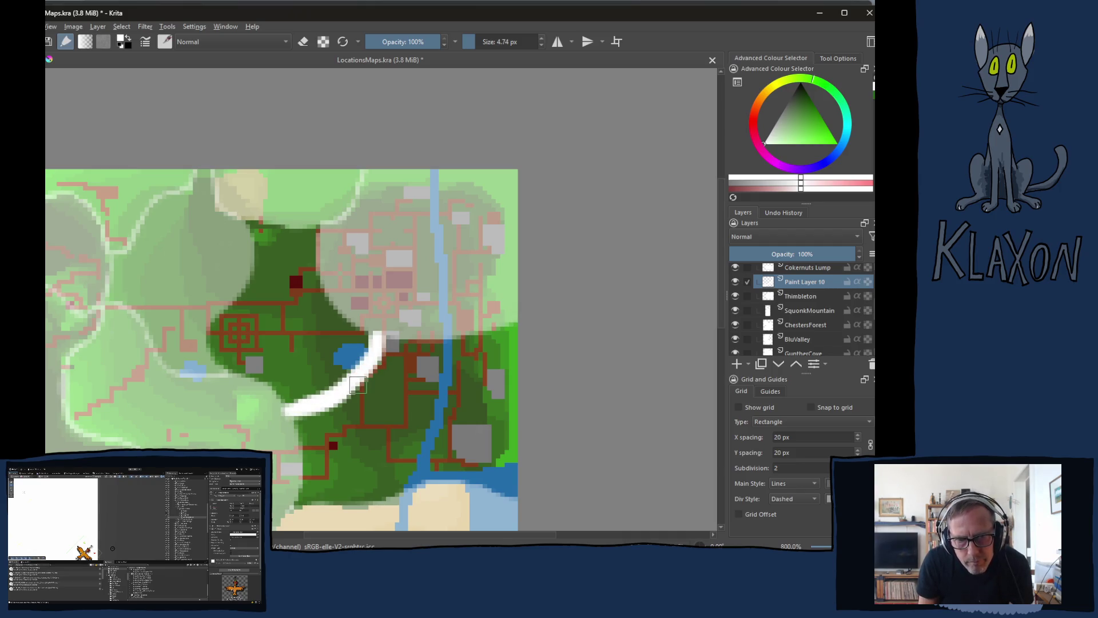
drag(781, 252, 784, 253)
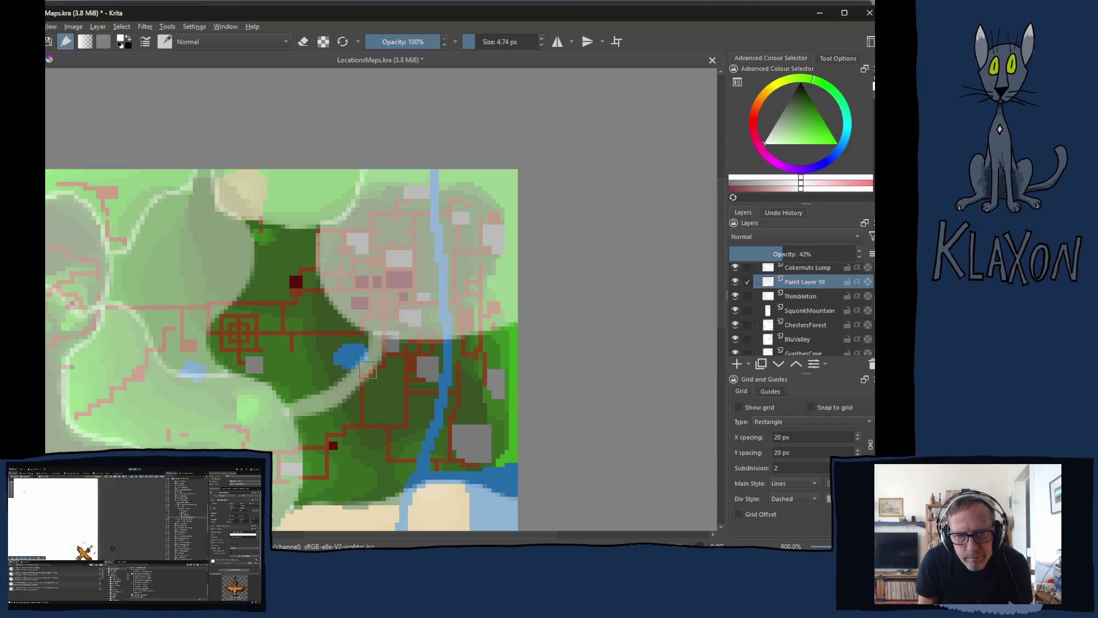
scroll(379, 290, down, 3)
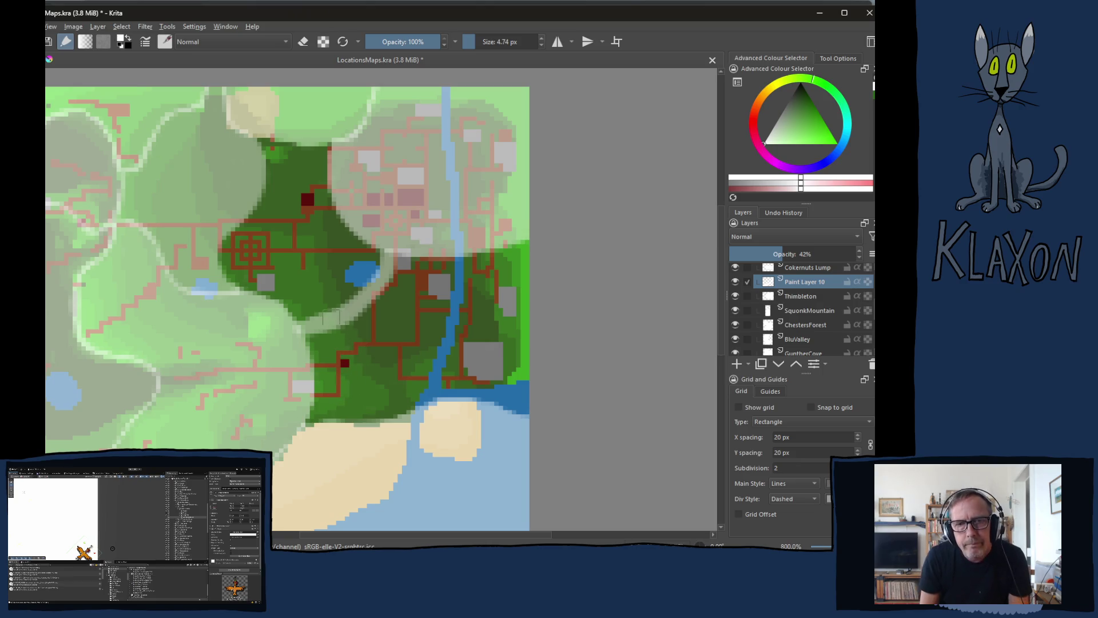
Cover the forest's top, left and right edges with pale paint, then add Paint Layer 11
mouse_move(258, 142)
mouse_down()
mouse_move(268, 184)
mouse_move(232, 234)
mouse_move(229, 273)
mouse_move(303, 307)
mouse_up()
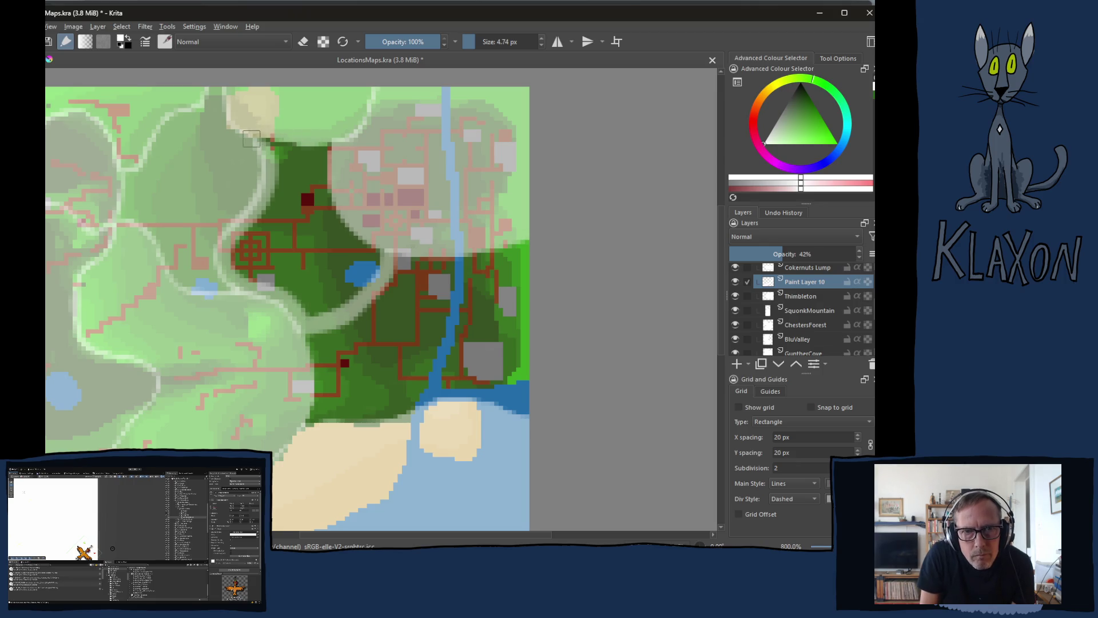
mouse_move(257, 140)
mouse_down()
mouse_move(339, 156)
mouse_move(329, 163)
mouse_move(336, 217)
mouse_move(385, 258)
mouse_up()
mouse_move(297, 165)
mouse_down()
mouse_move(289, 171)
mouse_move(313, 189)
mouse_move(332, 237)
mouse_move(377, 274)
mouse_up()
mouse_move(295, 185)
mouse_down()
mouse_move(300, 234)
mouse_move(269, 197)
mouse_move(243, 263)
mouse_move(311, 309)
mouse_move(355, 288)
mouse_move(337, 281)
mouse_move(322, 294)
mouse_move(278, 223)
mouse_up()
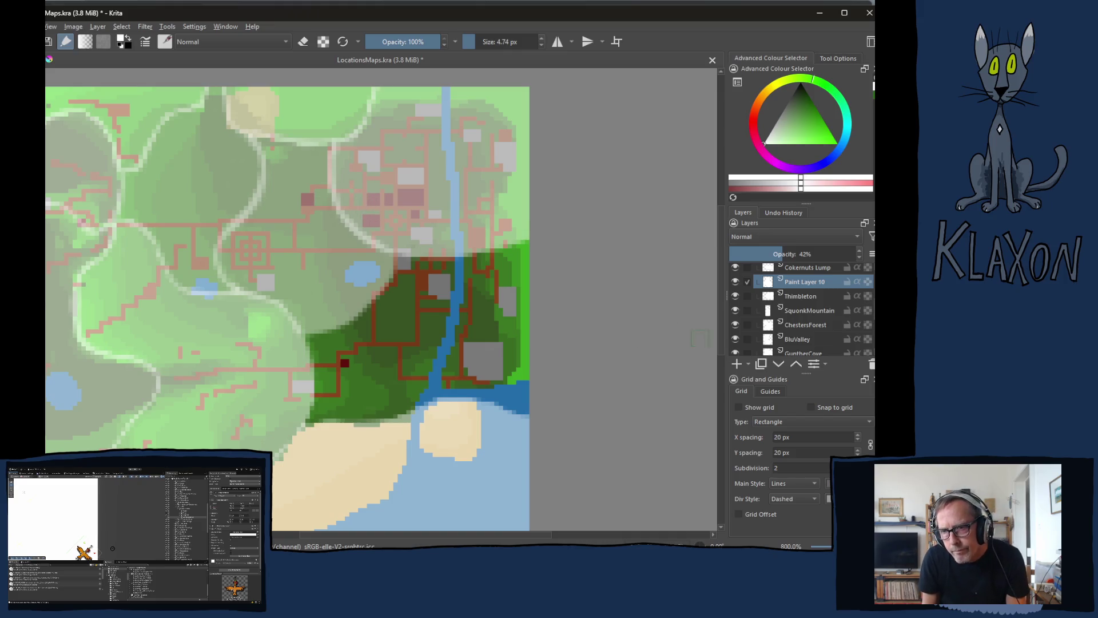
click(737, 364)
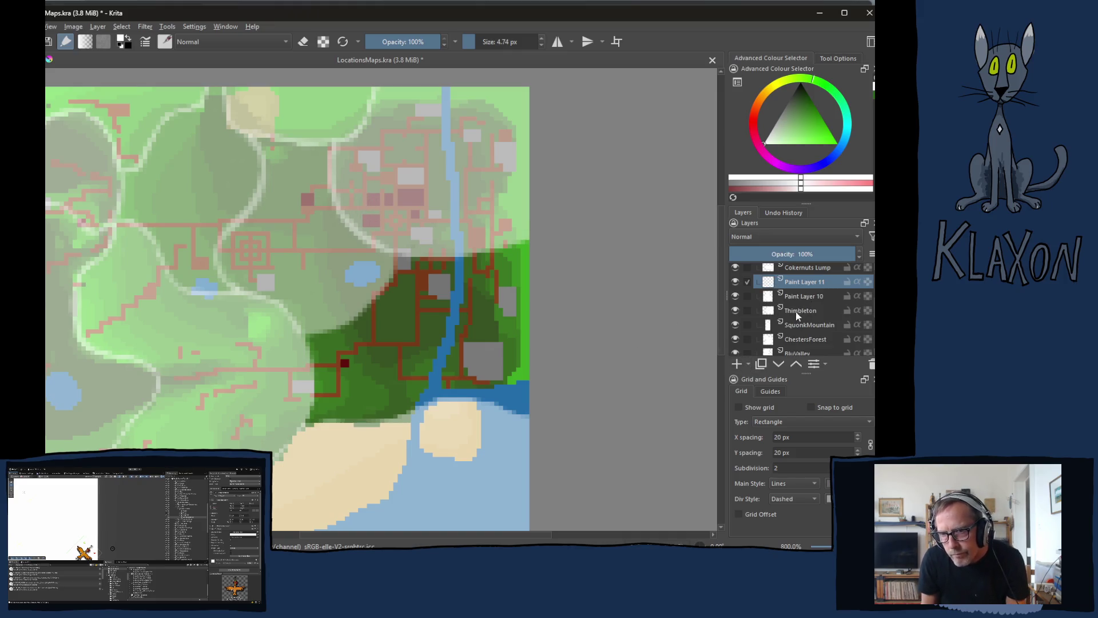
Set Paint Layer 11 to 45% opacity and paint pale over the remaining dark southeastern forest
click(787, 253)
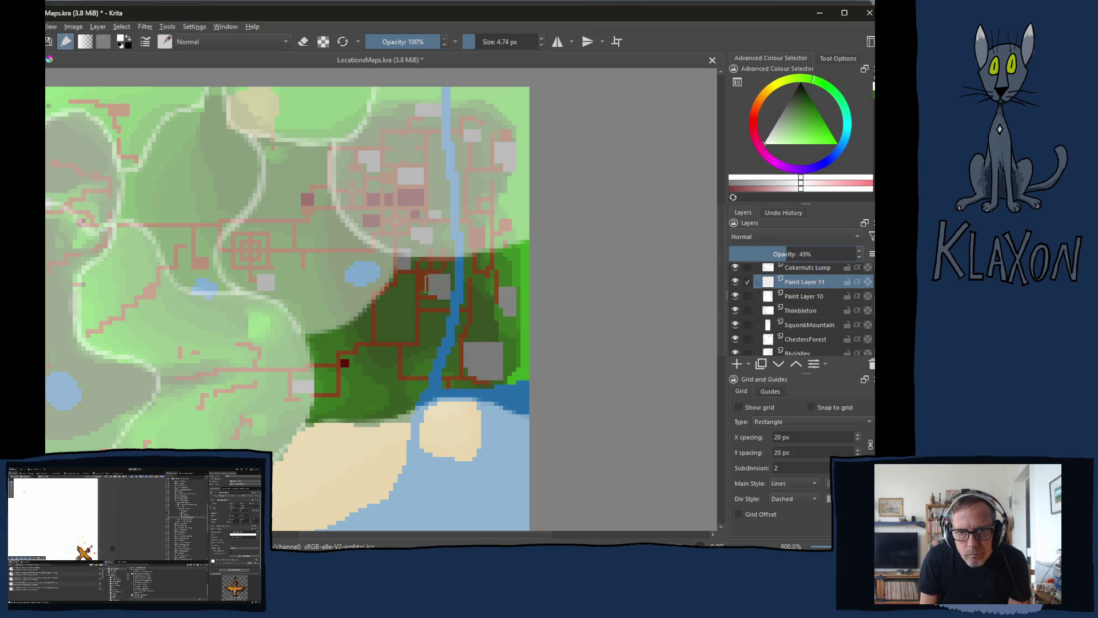
mouse_move(400, 297)
mouse_down()
mouse_move(371, 332)
mouse_move(401, 262)
mouse_move(525, 245)
mouse_up()
mouse_move(386, 303)
mouse_down()
mouse_move(375, 298)
mouse_move(308, 339)
mouse_move(316, 423)
mouse_move(446, 396)
mouse_move(481, 398)
mouse_move(529, 423)
mouse_up()
mouse_move(357, 350)
mouse_down()
mouse_move(378, 320)
mouse_move(332, 342)
mouse_move(326, 407)
mouse_move(415, 391)
mouse_move(357, 372)
mouse_move(335, 386)
mouse_move(348, 347)
mouse_move(430, 318)
mouse_move(412, 363)
mouse_move(486, 381)
mouse_move(511, 404)
mouse_move(477, 367)
mouse_move(503, 366)
mouse_move(503, 326)
mouse_move(465, 364)
mouse_move(503, 320)
mouse_move(457, 292)
mouse_move(411, 286)
mouse_move(433, 281)
mouse_move(421, 273)
mouse_move(464, 266)
mouse_move(404, 282)
mouse_move(548, 273)
mouse_up()
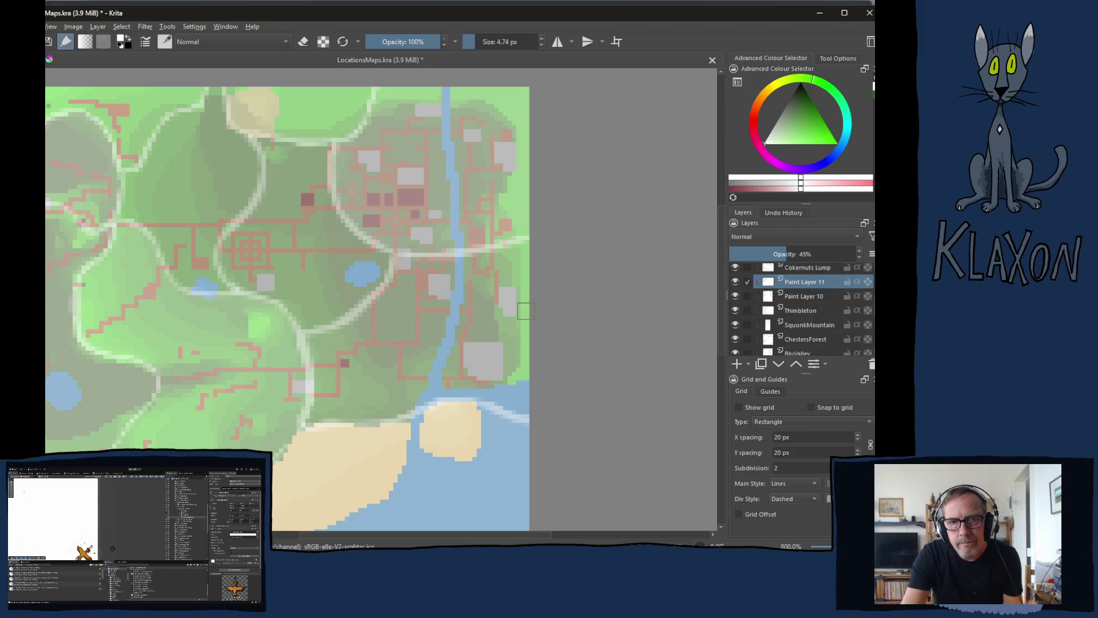
scroll(284, 341, down, 1)
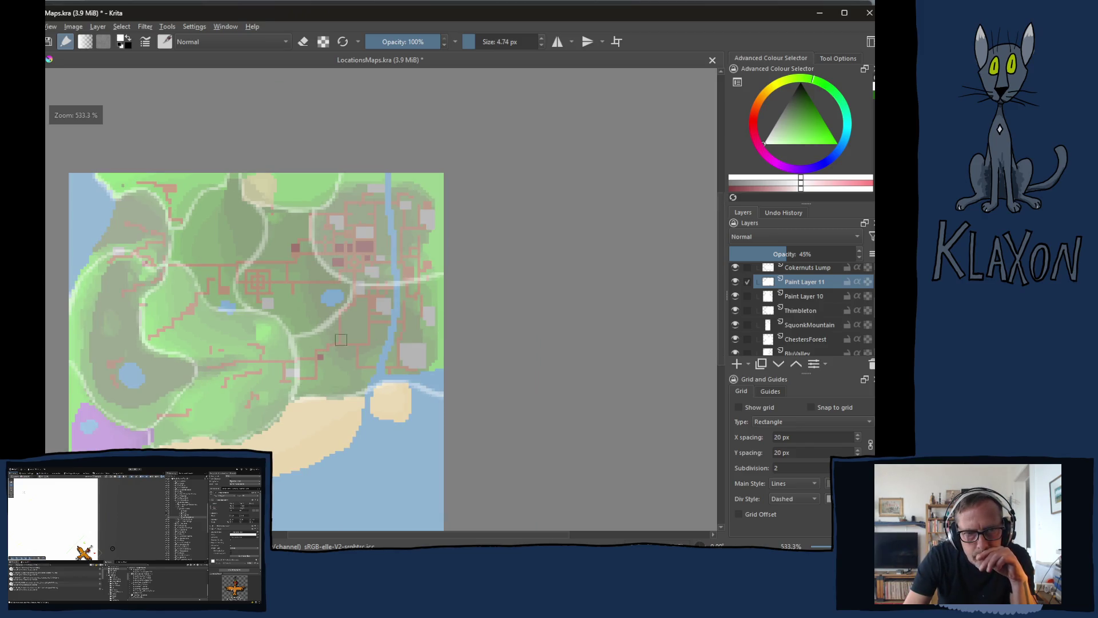
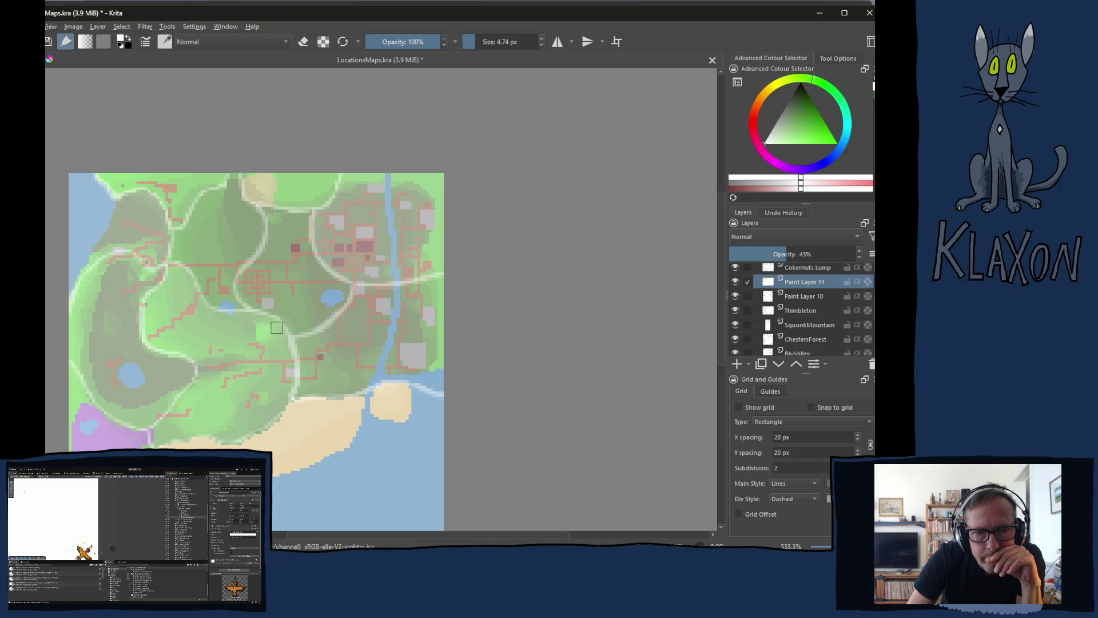
Zoom the canvas in to 800% on the Thimbleton town area
scroll(254, 311, up, 1)
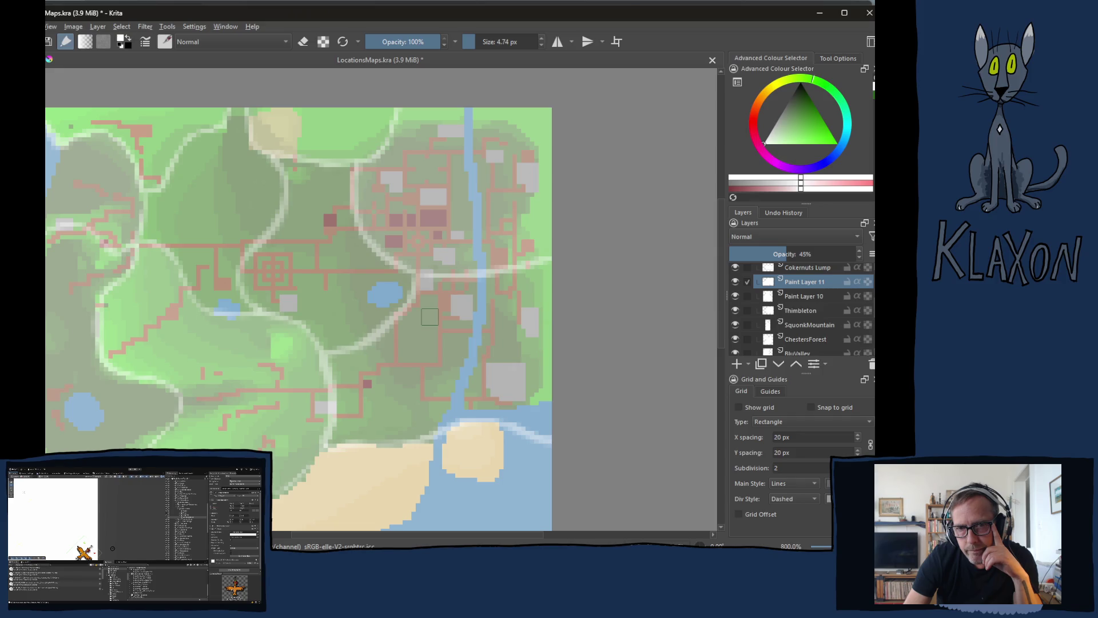
Reset the view rotation and turn the canvas to -45°, then enlarge the brush
key(4)
key(4)
key(4)
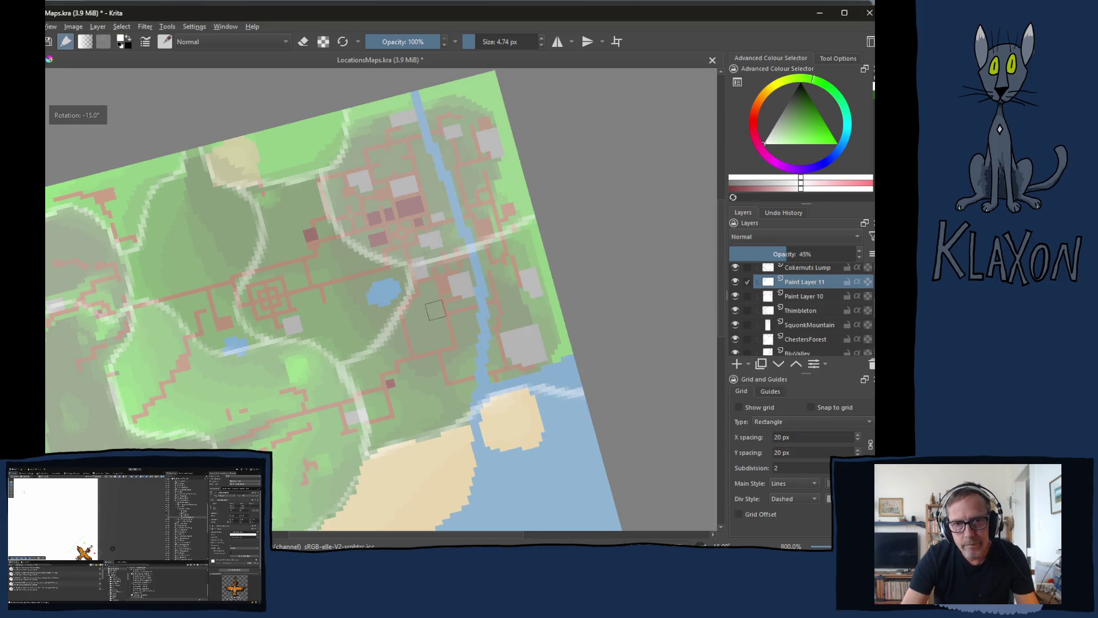
key(5)
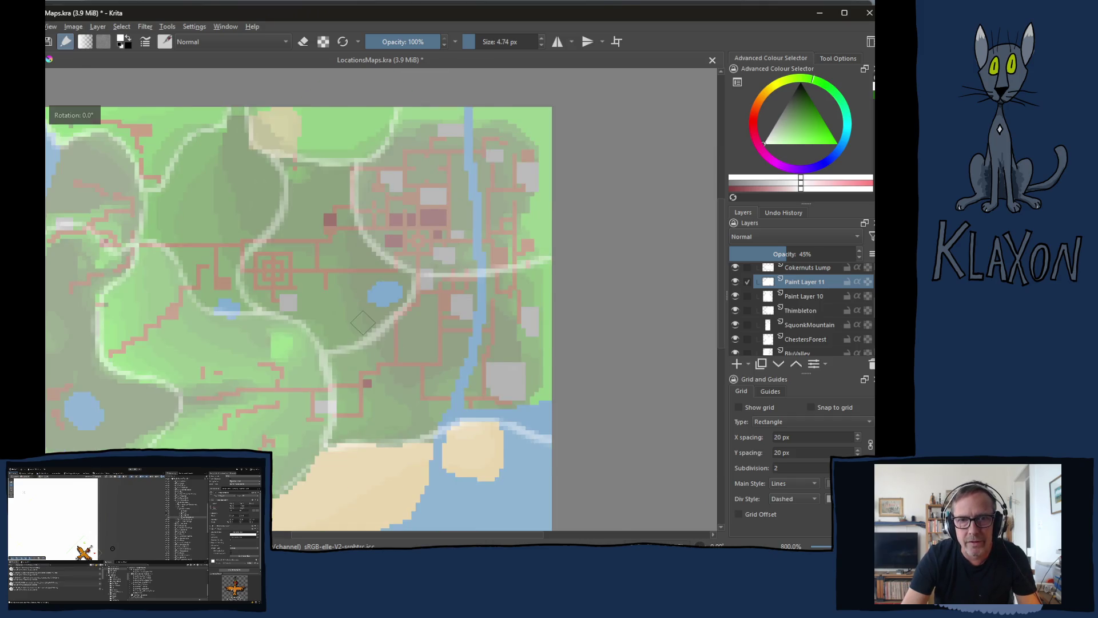
key(4)
key(4)
key(4)
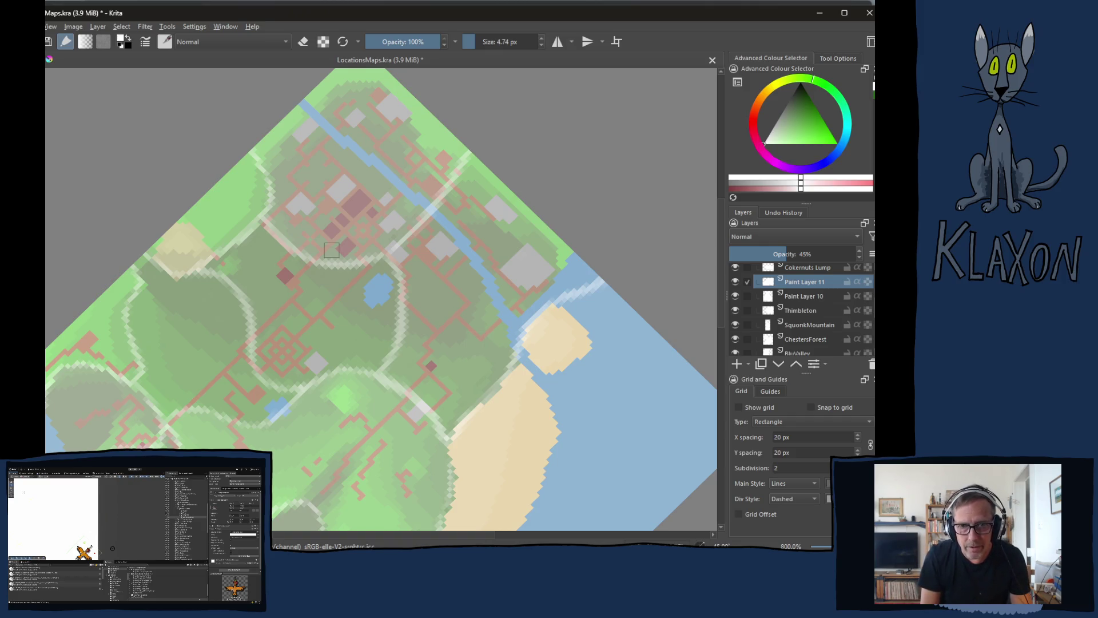
key(bracketright)
key(bracketright)
key(bracketright)
Switch to eraser mode and clear a diagonal band of the mask on Paint Layer 11
drag(363, 287, 380, 348)
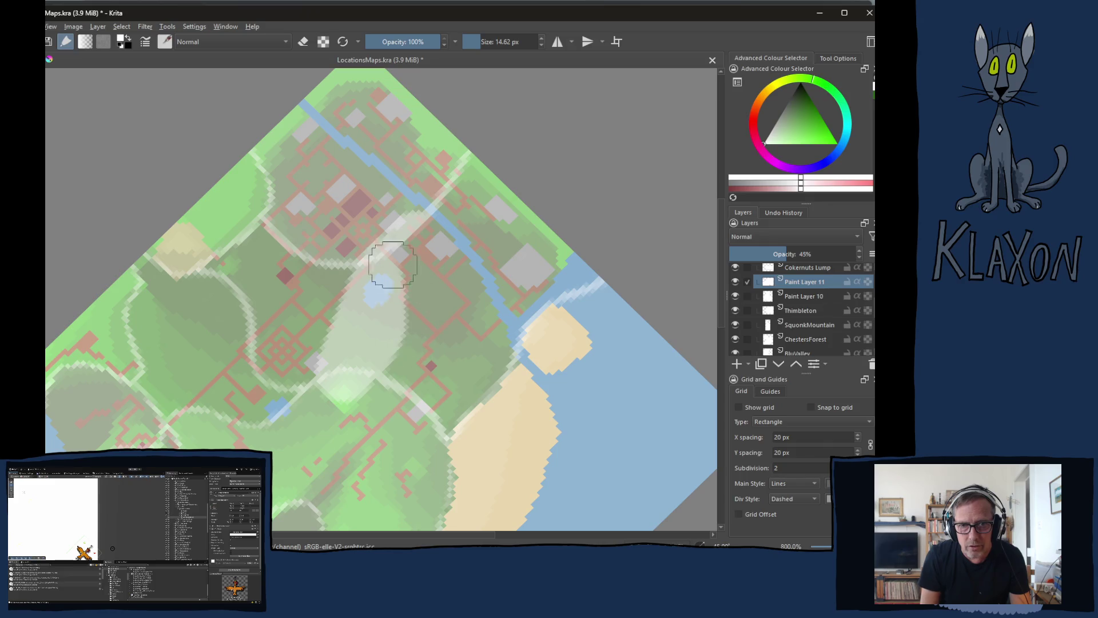
key(e)
mouse_move(434, 184)
mouse_down()
mouse_move(401, 263)
mouse_move(349, 320)
mouse_move(571, 195)
mouse_move(411, 343)
mouse_move(514, 320)
mouse_move(469, 421)
mouse_move(478, 437)
mouse_up()
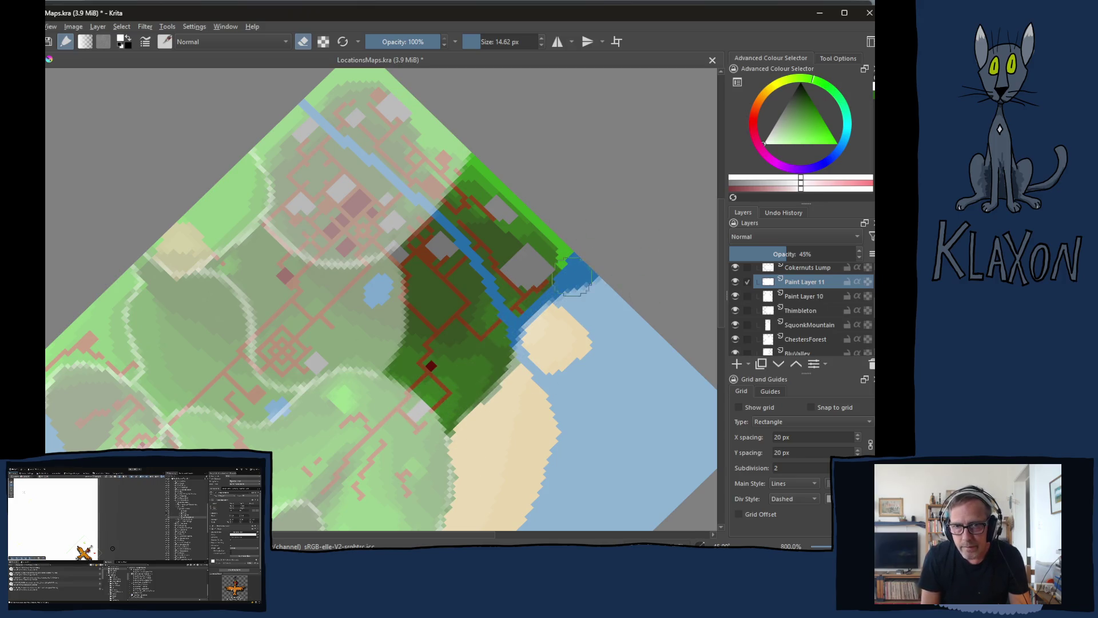
Erase Paint Layer 10's mask over the town and Thimbleton's mask on the upper-middle map
click(808, 301)
mouse_move(458, 309)
mouse_down()
mouse_move(366, 343)
mouse_move(390, 276)
mouse_move(258, 371)
mouse_move(197, 389)
mouse_move(218, 274)
mouse_move(250, 214)
mouse_up()
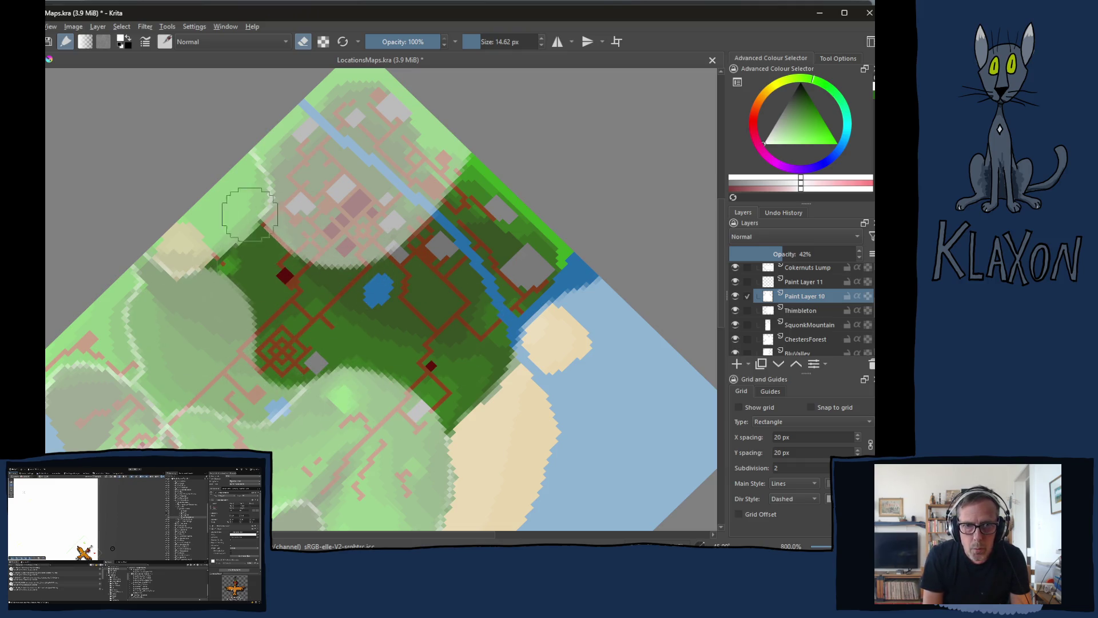
click(797, 308)
mouse_move(457, 265)
mouse_down()
mouse_move(400, 217)
mouse_move(320, 275)
mouse_move(434, 160)
mouse_move(358, 176)
mouse_move(268, 217)
mouse_move(321, 143)
mouse_move(286, 115)
mouse_move(337, 91)
mouse_up()
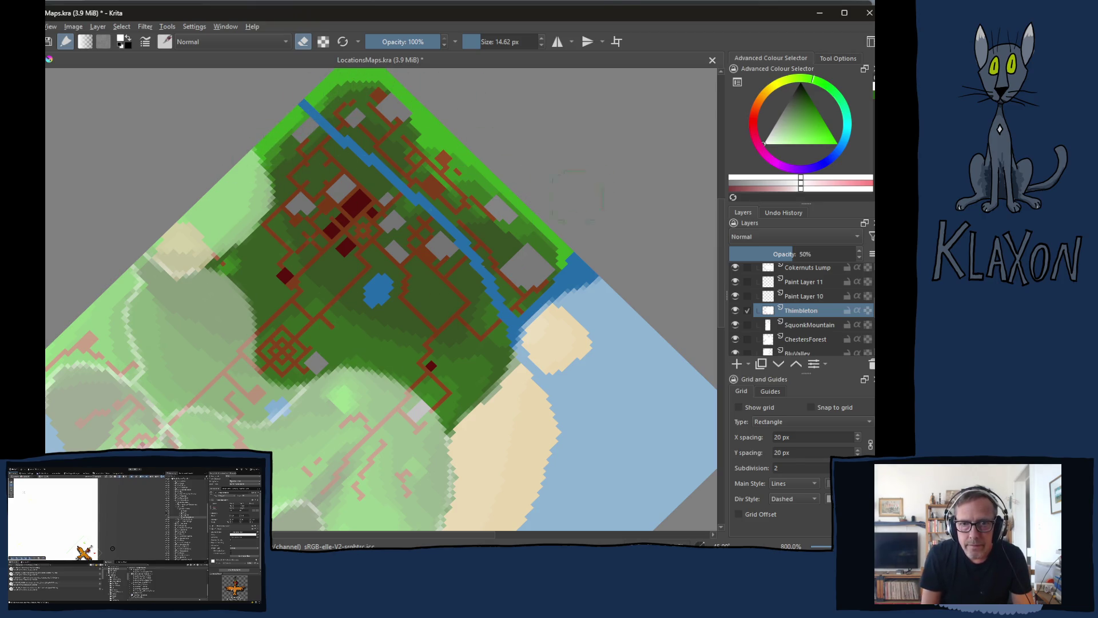
scroll(412, 229, up, 3)
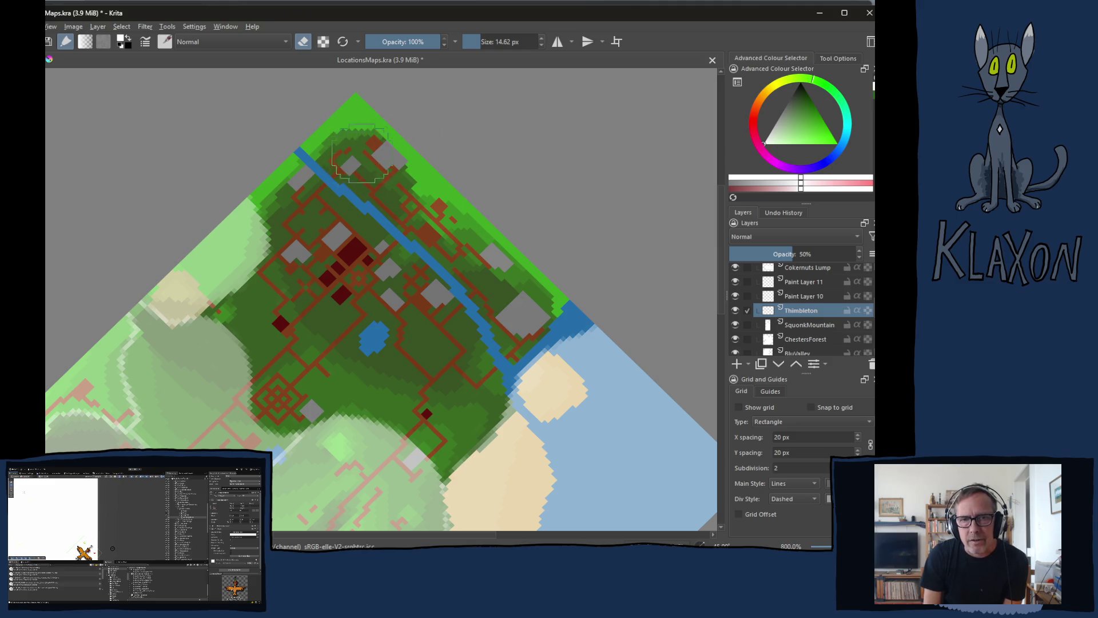
Return to painting with a 3.86 px brush and draw a pale horizontal line across town
key(e)
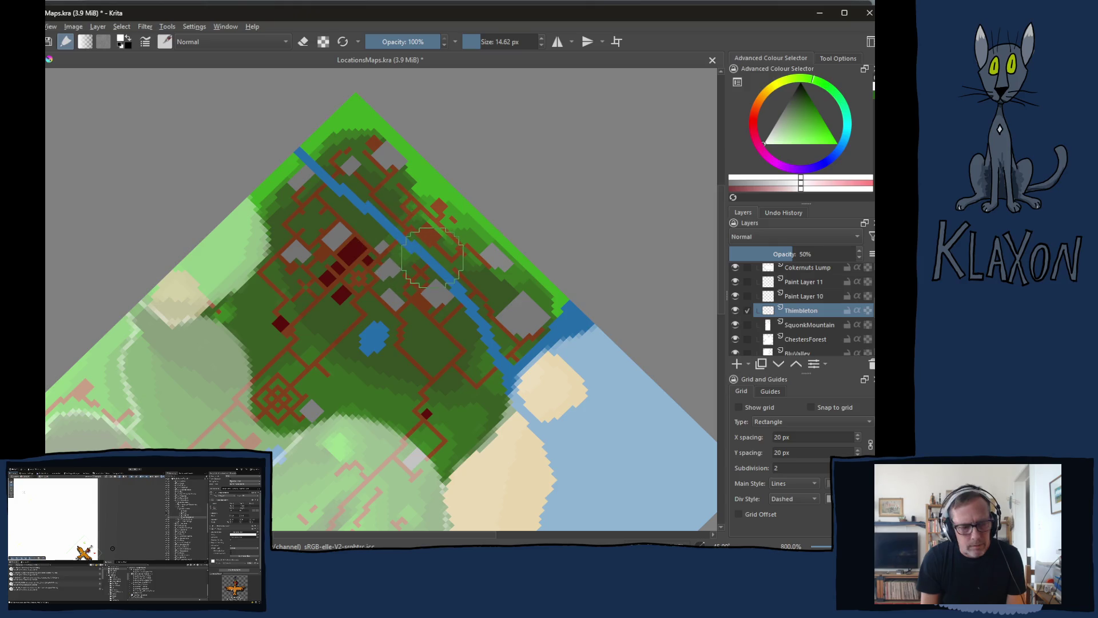
key(bracketleft)
key(bracketleft)
key(bracketleft)
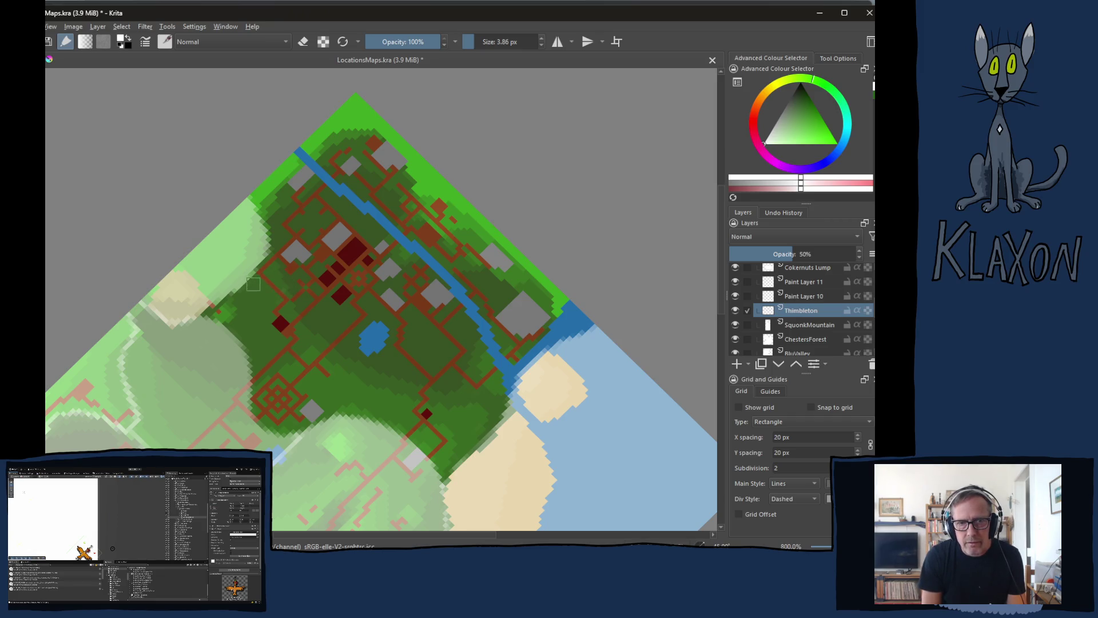
drag(246, 289, 560, 289)
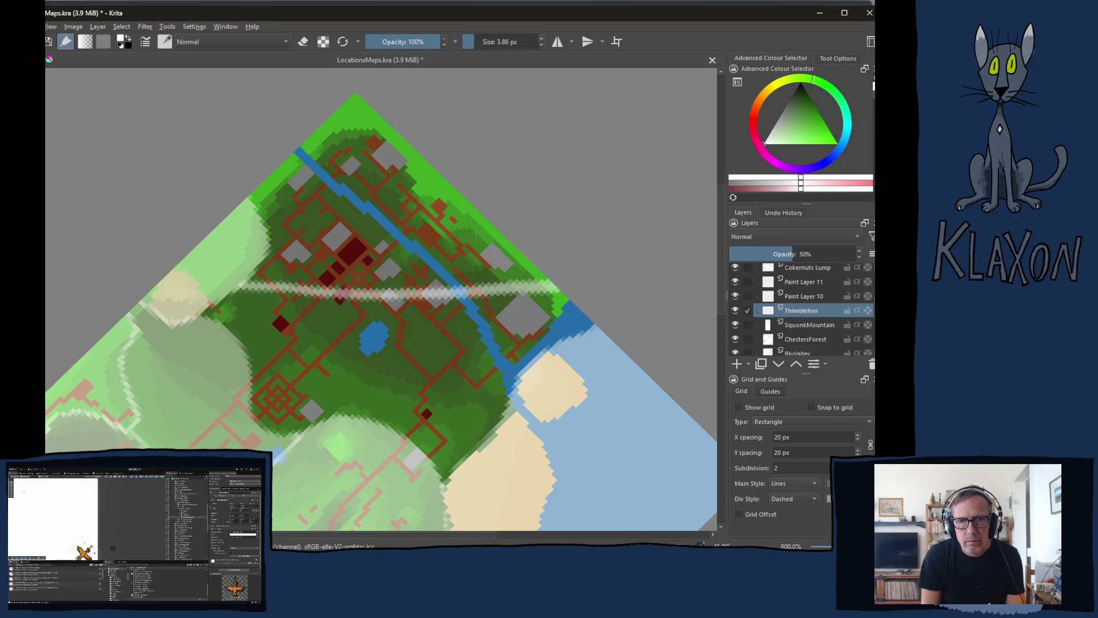
Remove the horizontal and vertical test lines across the town
drag(384, 125, 379, 420)
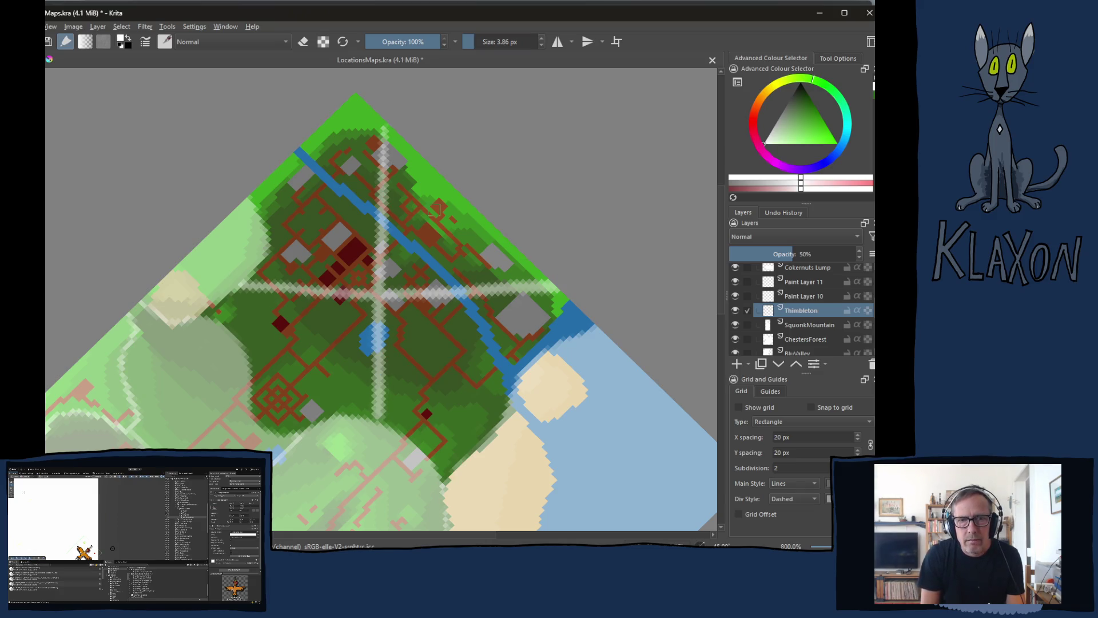
ctrl+drag(407, 258, 403, 281)
key(ctrl+z)
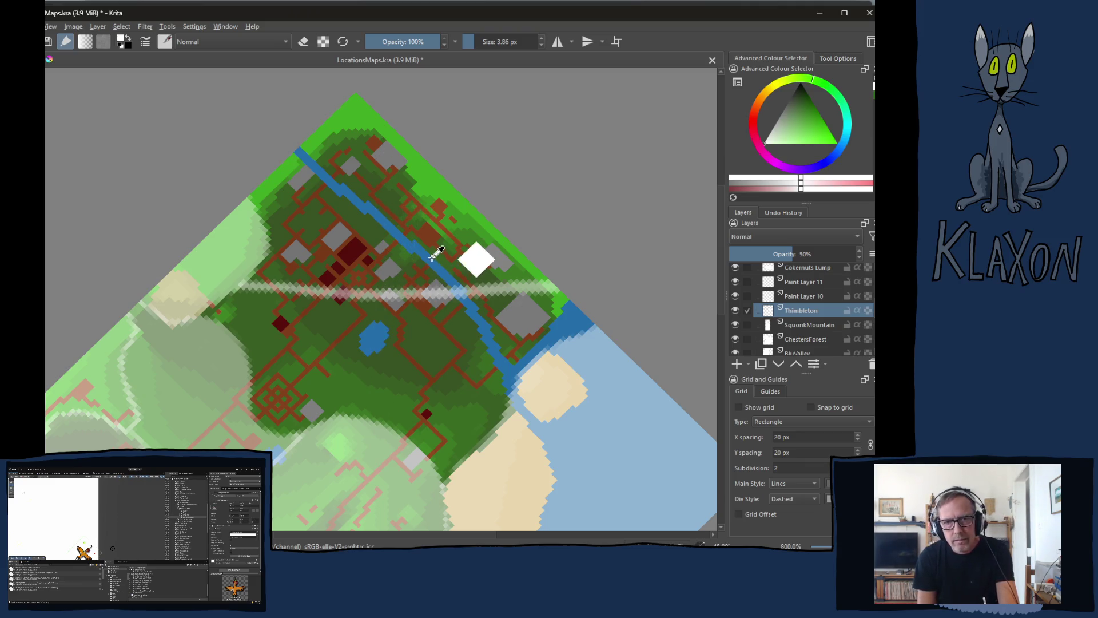
key(ctrl+z)
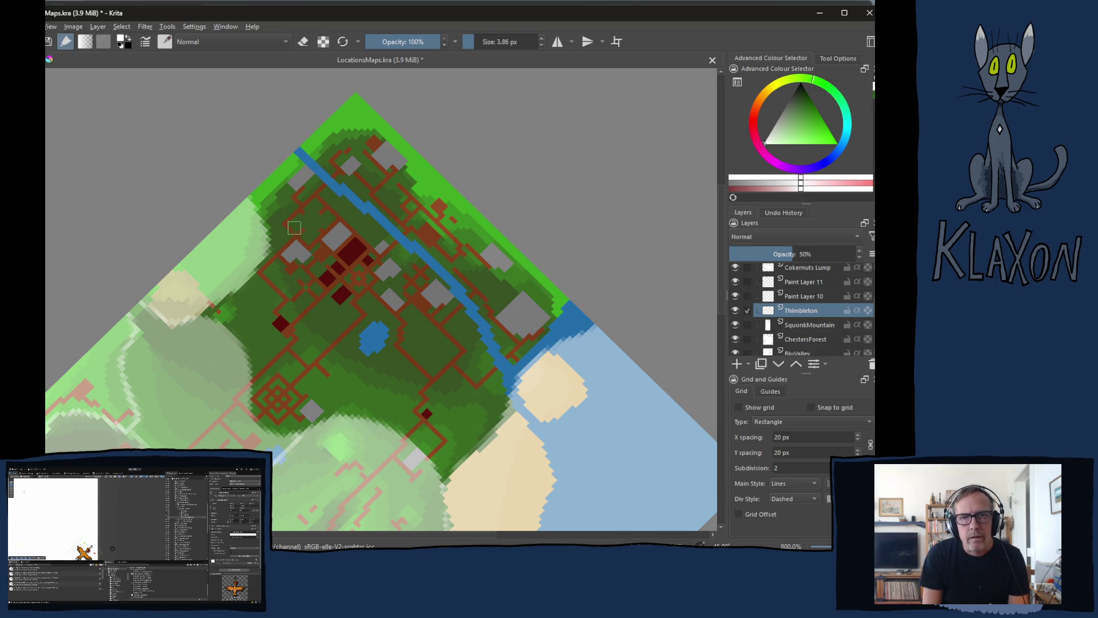
Paint two pale diagonal strokes crossing over Thimbleton, discarding two stray loops
mouse_move(269, 192)
mouse_down()
mouse_move(455, 337)
mouse_move(533, 362)
mouse_up()
drag(474, 203, 279, 421)
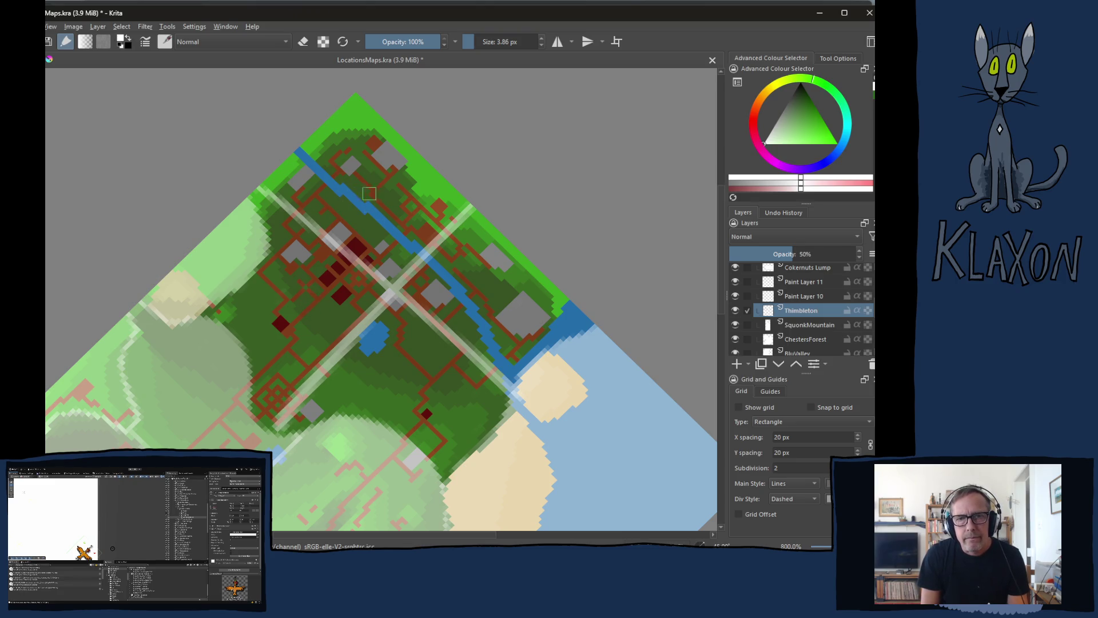
drag(346, 212, 394, 247)
mouse_move(416, 335)
mouse_down()
mouse_move(403, 392)
mouse_move(414, 331)
mouse_up()
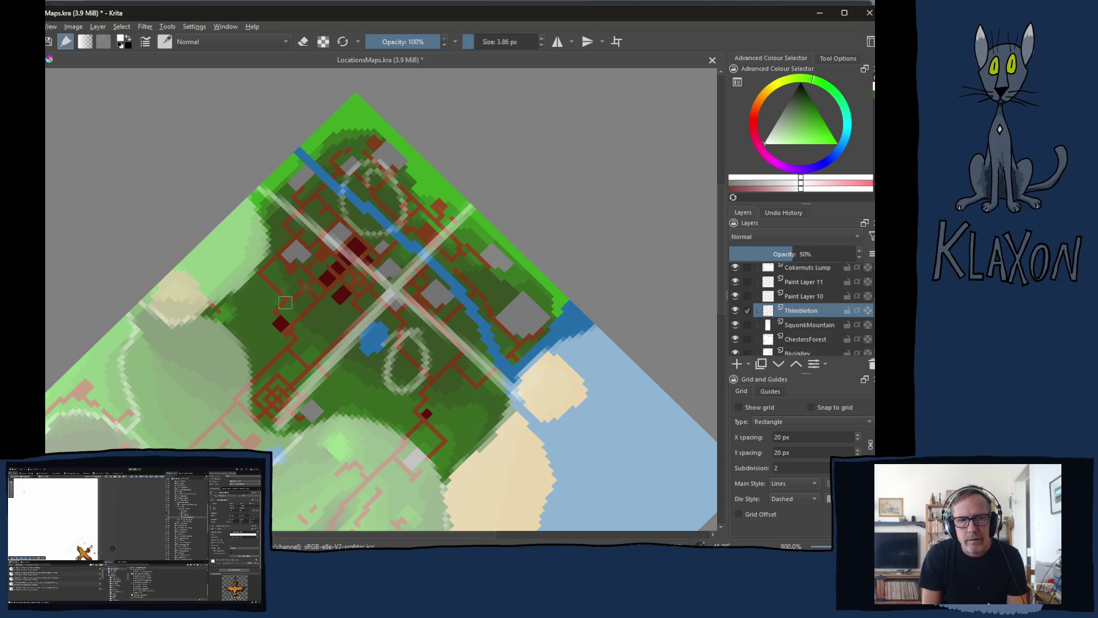
key(ctrl+z)
Mark compass letters N, S, W and E around the crossing strokes
mouse_move(354, 209)
mouse_down()
mouse_move(375, 171)
mouse_move(392, 213)
mouse_up()
drag(407, 350, 377, 395)
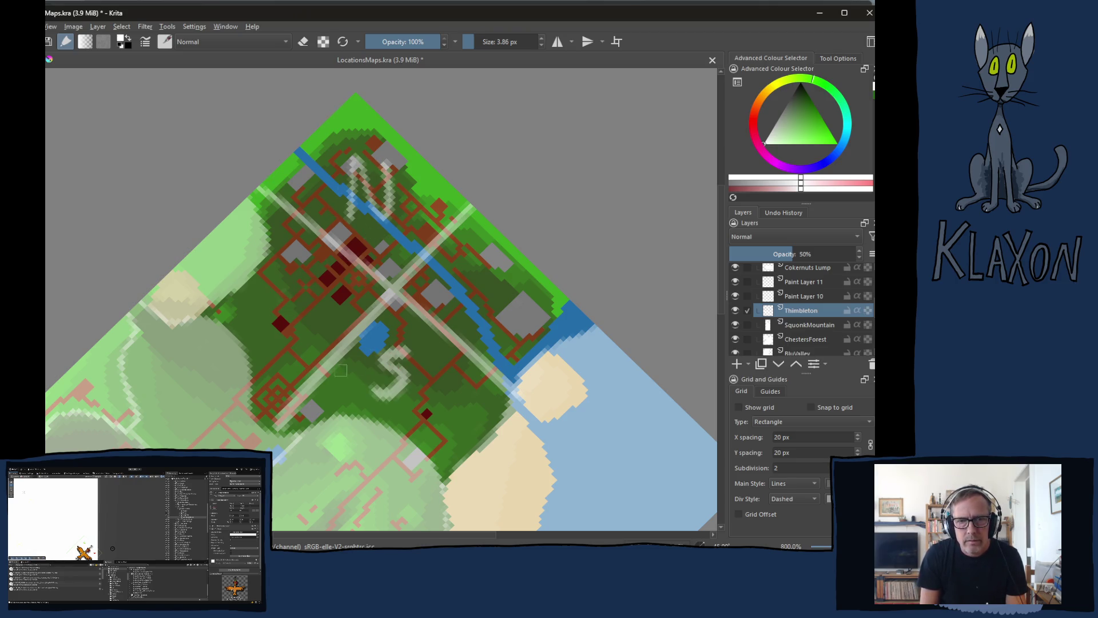
drag(281, 297, 334, 293)
mouse_move(494, 278)
mouse_down()
mouse_move(486, 313)
mouse_move(505, 280)
mouse_up()
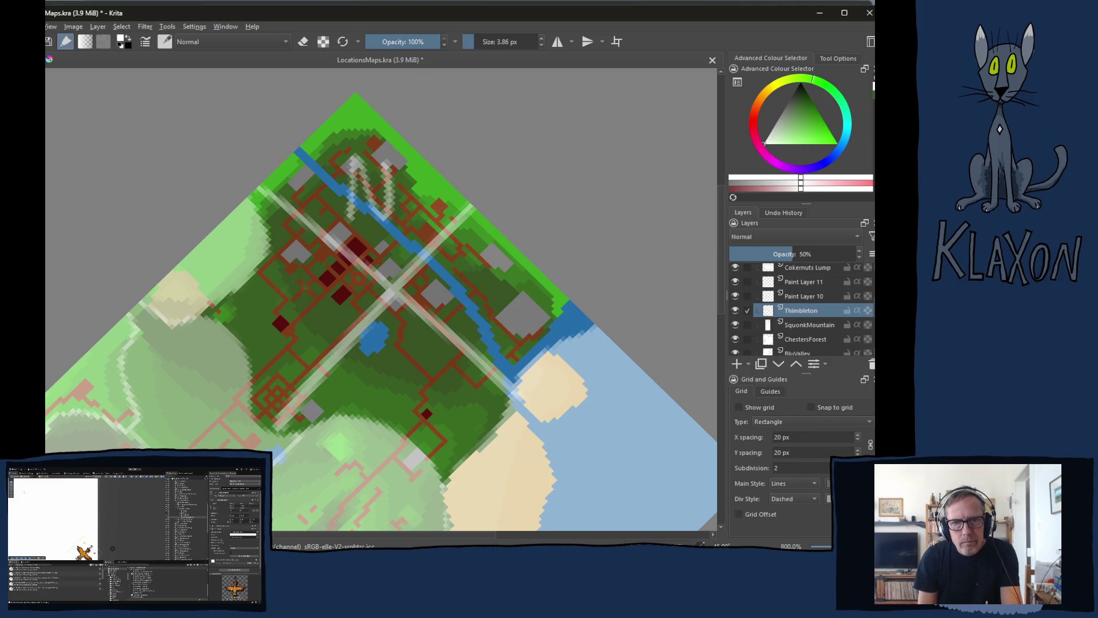
Undo the diagonals and letters and paint pale road strokes across upper Thimbleton
key(ctrl+z)
key(ctrl+z)
key(ctrl+z)
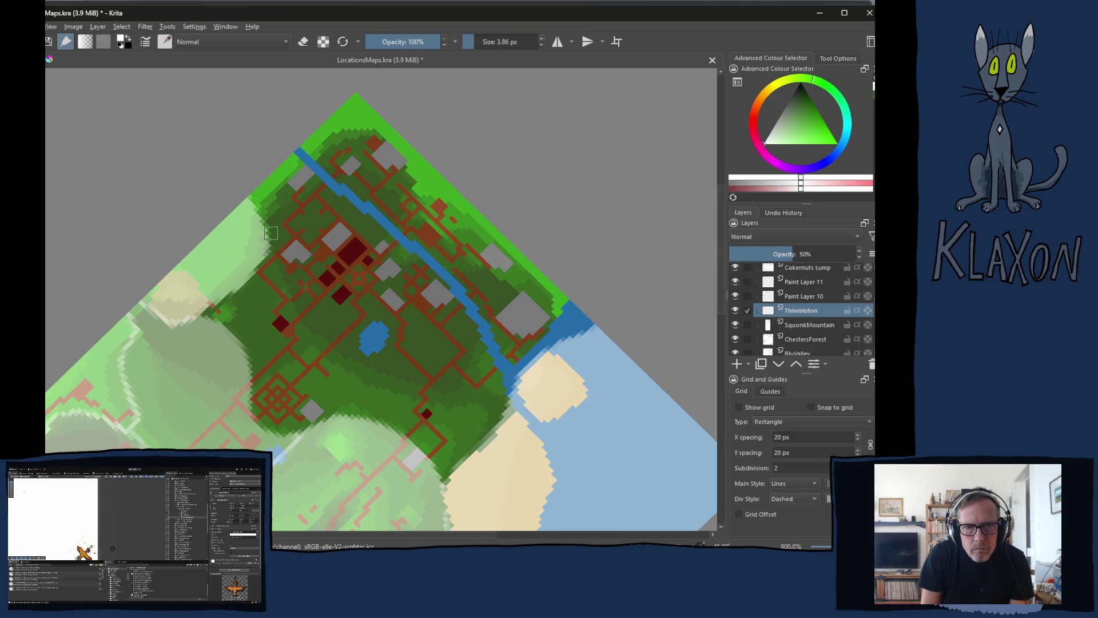
mouse_move(271, 234)
mouse_down()
mouse_move(381, 269)
mouse_move(423, 247)
mouse_move(458, 199)
mouse_up()
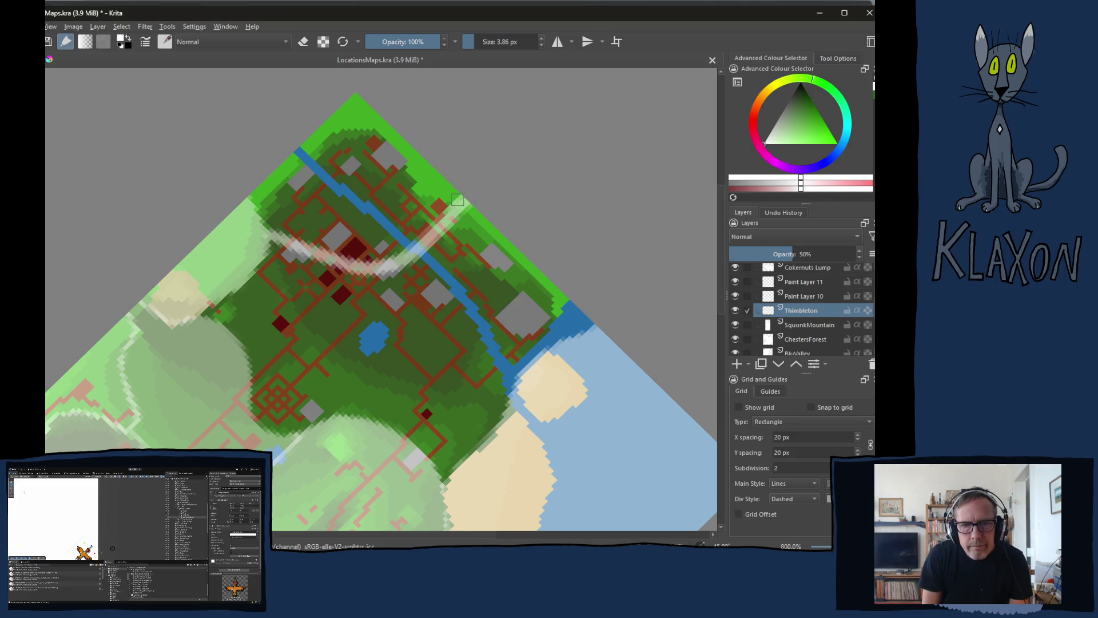
mouse_move(345, 265)
mouse_down()
mouse_move(394, 273)
mouse_move(430, 260)
mouse_move(453, 245)
mouse_move(468, 207)
mouse_up()
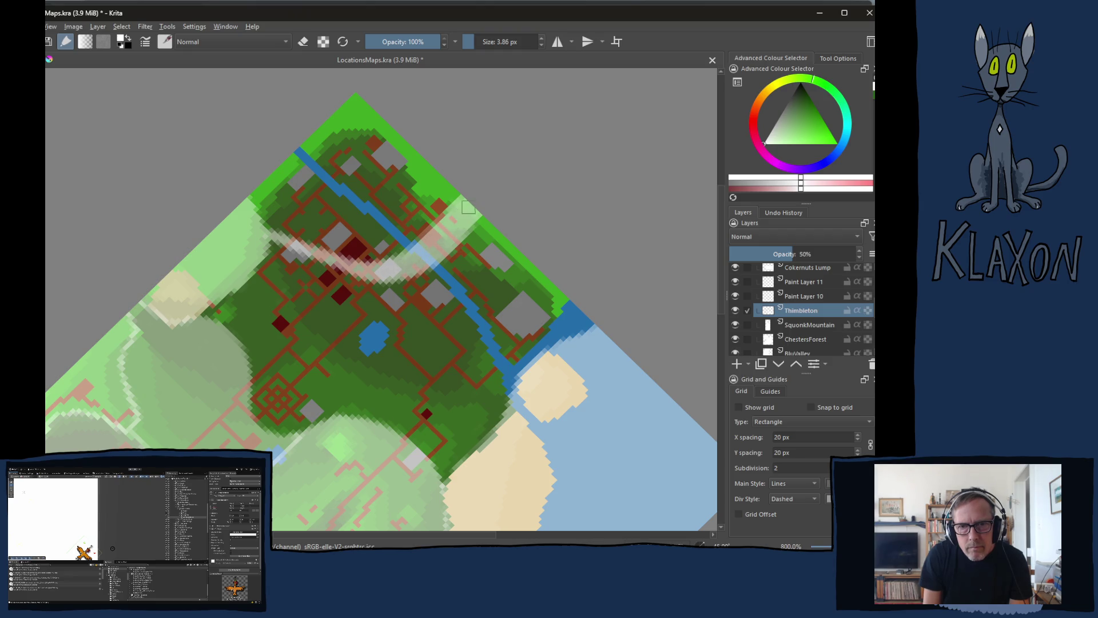
drag(268, 232, 248, 200)
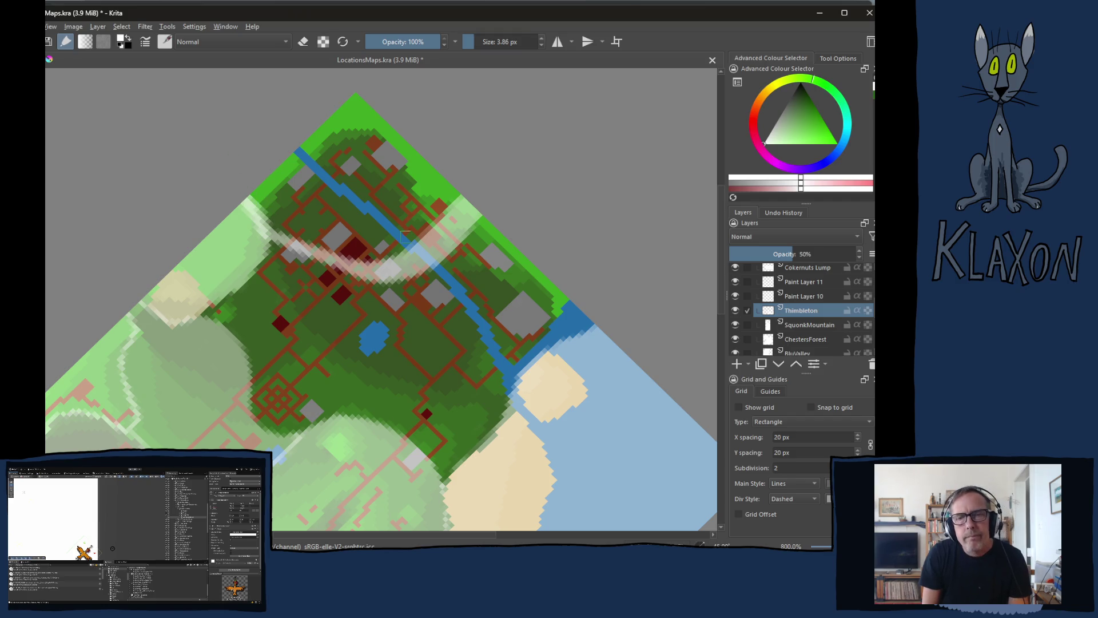
Widen the pale stroke from the upper-left map edge with a larger brush, then select Paint Layer 10
key(bracketright)
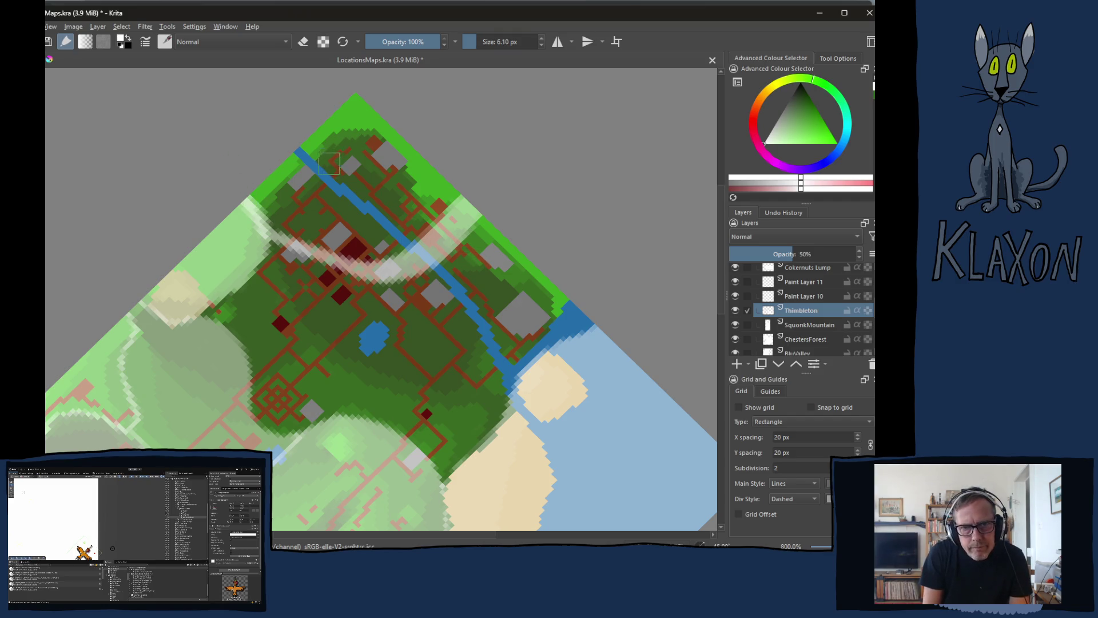
mouse_move(250, 181)
mouse_down()
mouse_move(289, 231)
mouse_move(369, 252)
mouse_move(409, 240)
mouse_move(457, 192)
mouse_move(412, 214)
mouse_move(378, 165)
mouse_move(353, 170)
mouse_move(366, 134)
mouse_move(354, 103)
mouse_move(295, 151)
mouse_move(337, 212)
mouse_move(362, 172)
mouse_move(380, 183)
mouse_move(372, 254)
mouse_move(406, 237)
mouse_move(383, 201)
mouse_up()
click(805, 297)
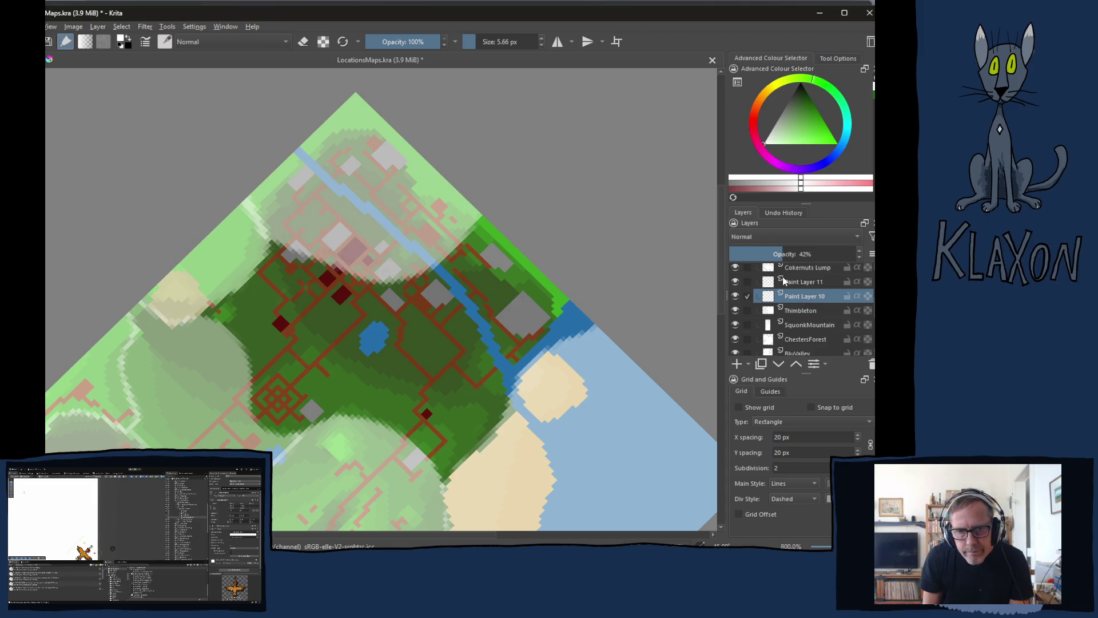
mouse_move(393, 303)
shift+mouse_down()
mouse_move(400, 293)
mouse_move(398, 307)
shift+mouse_up()
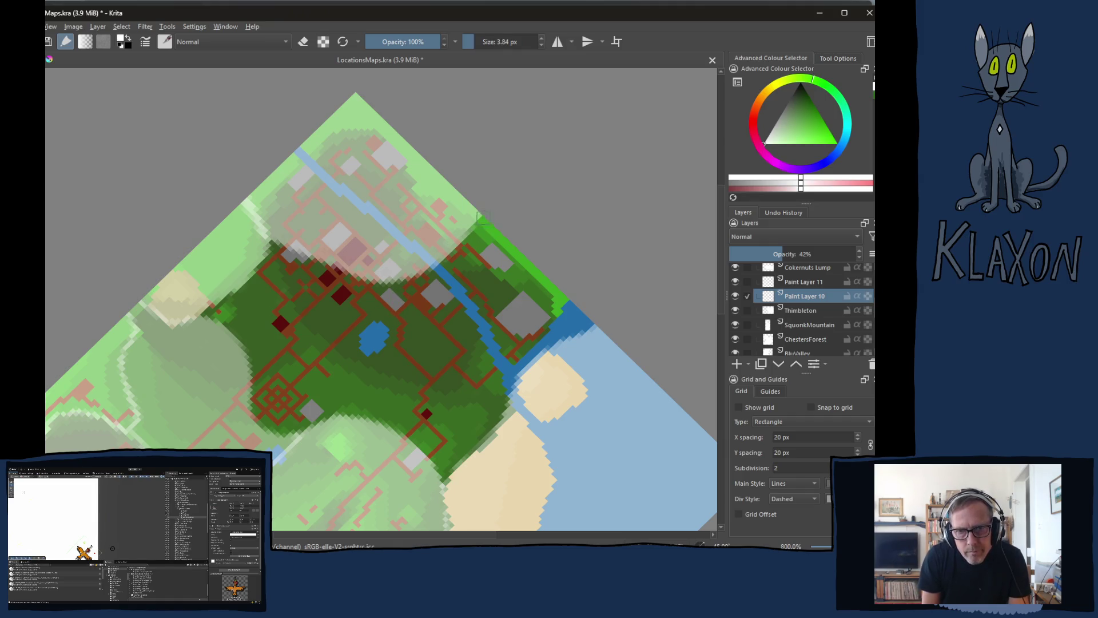
On Paint Layer 10, mask the bright green patch beside the houses on the river's right bank
mouse_move(481, 221)
mouse_down()
mouse_move(398, 303)
mouse_move(402, 332)
mouse_move(427, 343)
mouse_up()
key(ctrl+z)
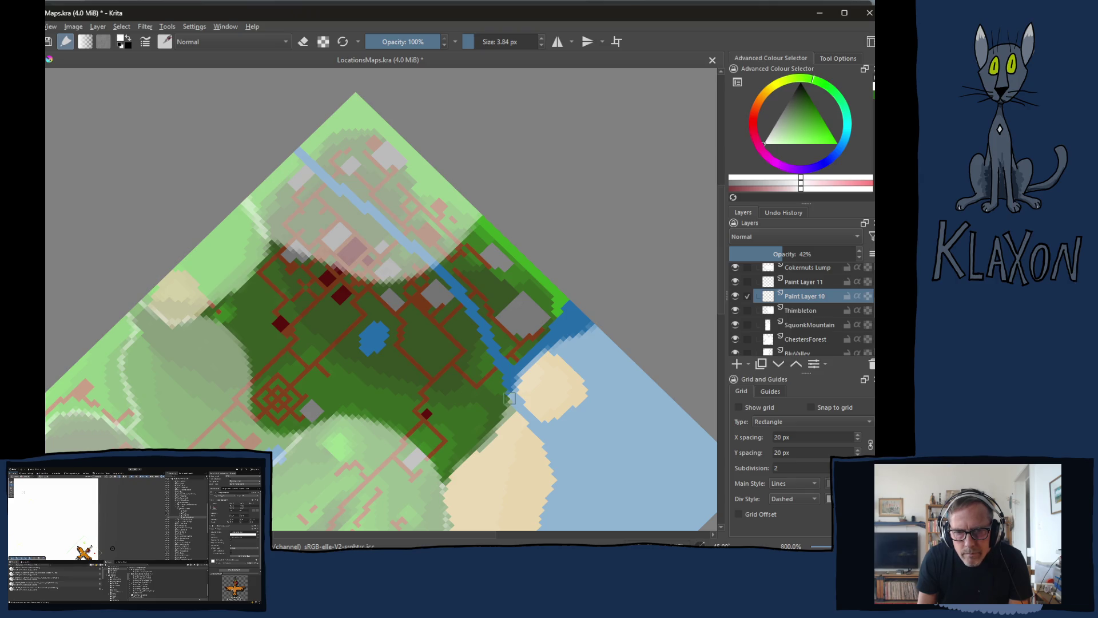
mouse_move(509, 399)
mouse_down()
mouse_move(489, 338)
mouse_move(419, 280)
mouse_move(436, 266)
mouse_move(458, 288)
mouse_move(496, 354)
mouse_move(506, 403)
mouse_move(535, 357)
mouse_move(592, 312)
mouse_up()
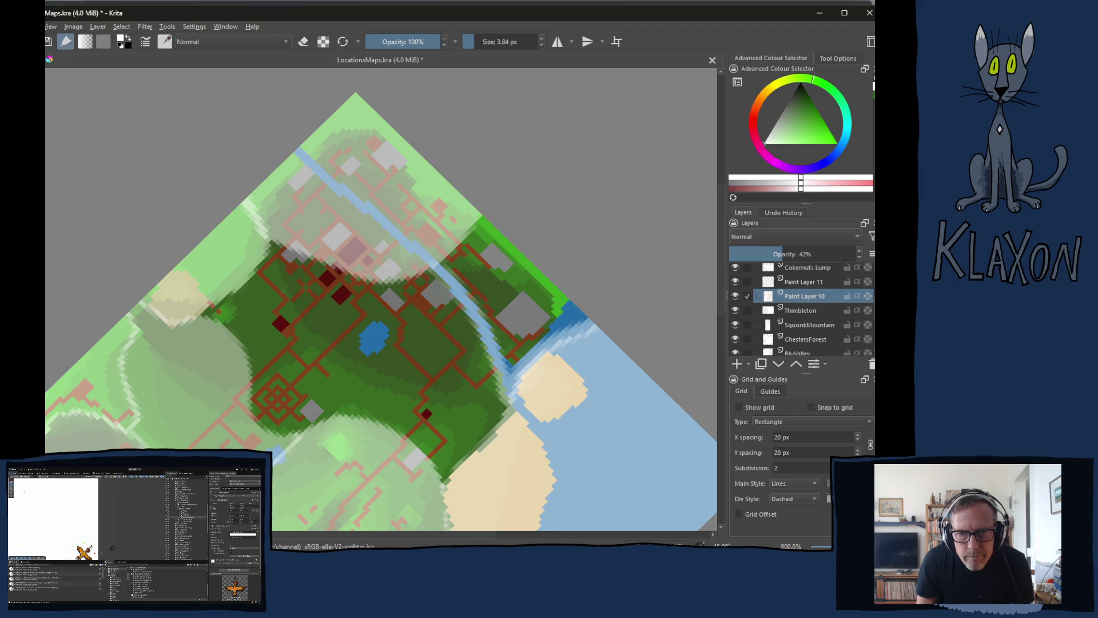
mouse_move(442, 267)
mouse_down()
mouse_move(495, 228)
mouse_move(494, 275)
mouse_move(458, 276)
mouse_move(478, 289)
mouse_move(501, 359)
mouse_move(547, 303)
mouse_move(532, 344)
mouse_move(574, 323)
mouse_move(512, 278)
mouse_move(505, 336)
mouse_up()
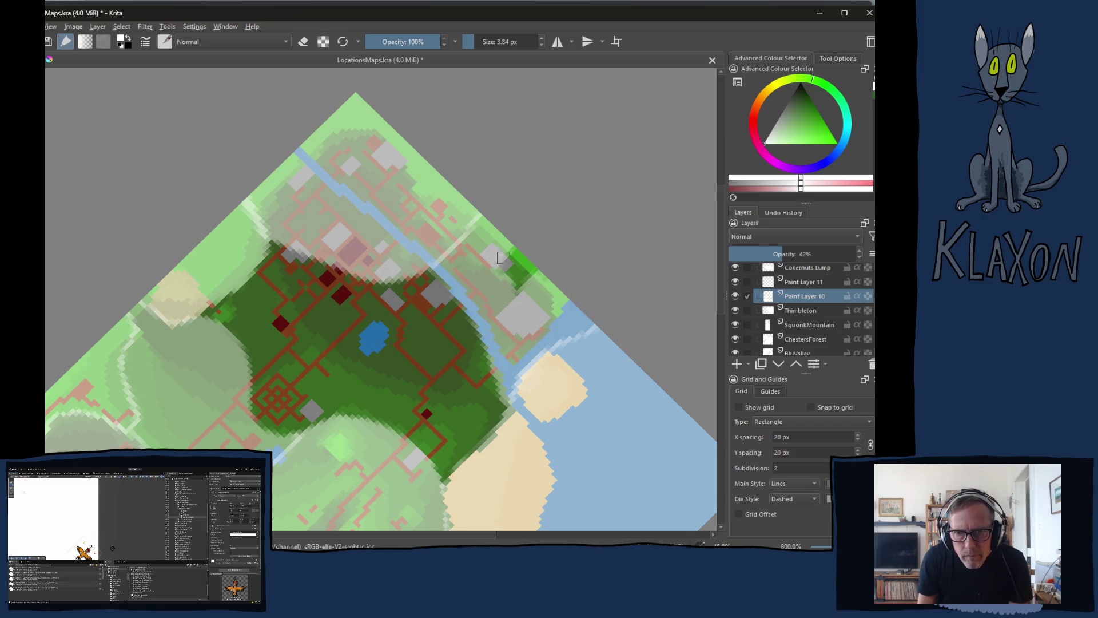
drag(526, 241, 515, 303)
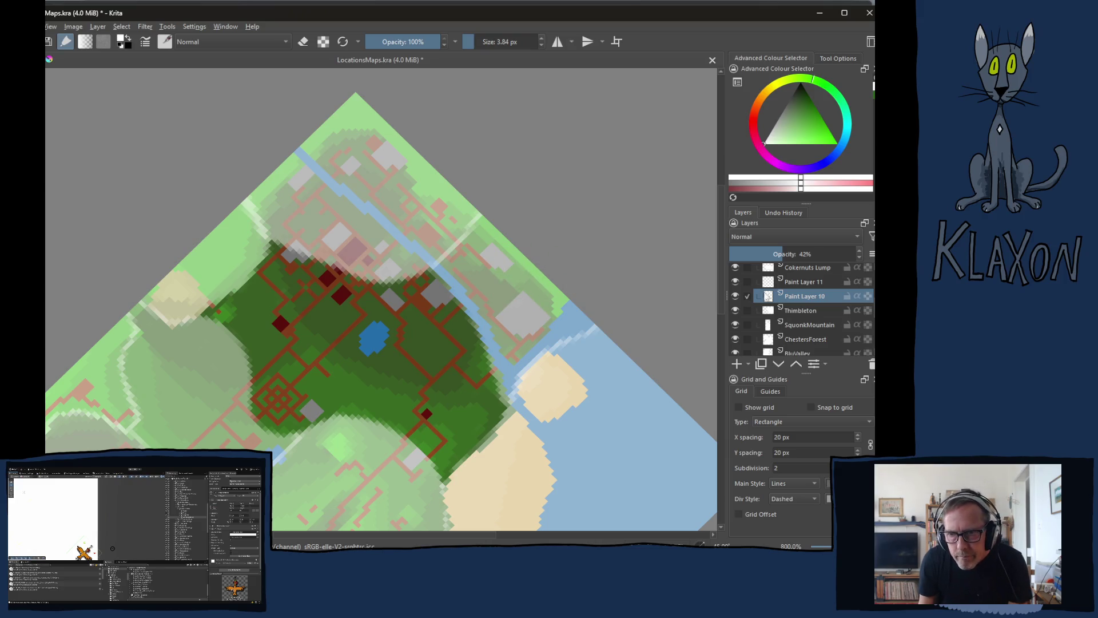
click(801, 282)
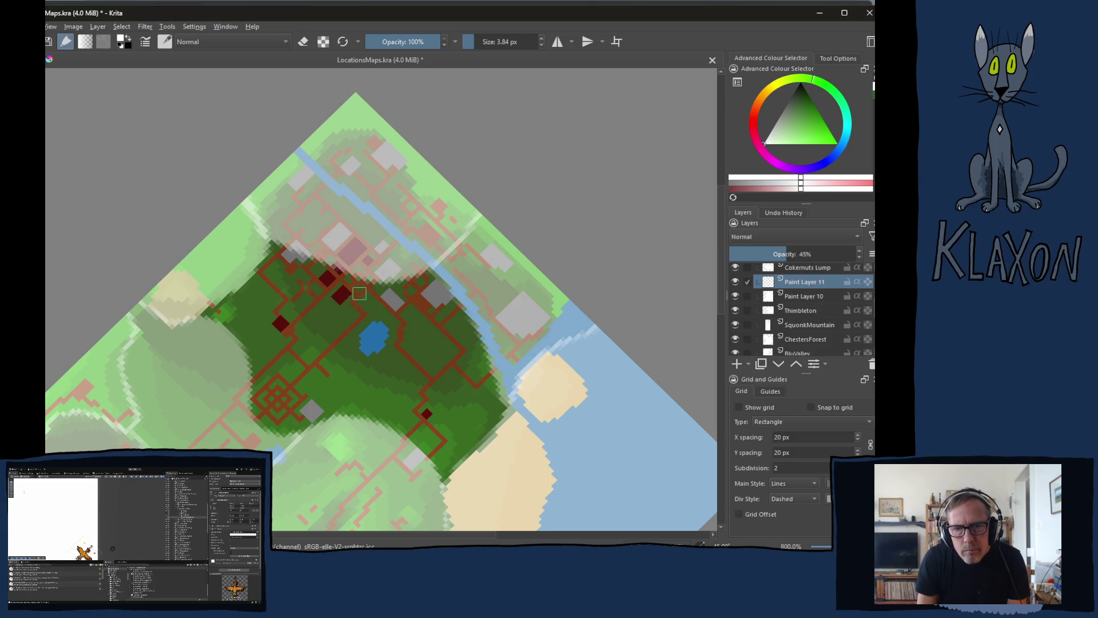
Cover the right half of the dark forest and the lake with pale mask, using a 5.08 px brush
mouse_move(366, 284)
mouse_down()
mouse_move(346, 369)
mouse_move(316, 425)
mouse_move(355, 416)
mouse_move(394, 429)
mouse_move(418, 440)
mouse_move(445, 485)
mouse_move(486, 434)
mouse_move(495, 387)
mouse_move(460, 310)
mouse_move(427, 272)
mouse_move(463, 311)
mouse_move(492, 412)
mouse_up()
mouse_move(417, 286)
mouse_down()
mouse_move(378, 287)
mouse_move(368, 341)
mouse_move(400, 338)
mouse_move(423, 294)
mouse_move(394, 321)
mouse_move(419, 296)
mouse_move(438, 320)
mouse_move(405, 364)
mouse_move(446, 308)
mouse_move(466, 383)
mouse_move(471, 343)
mouse_move(456, 319)
mouse_up()
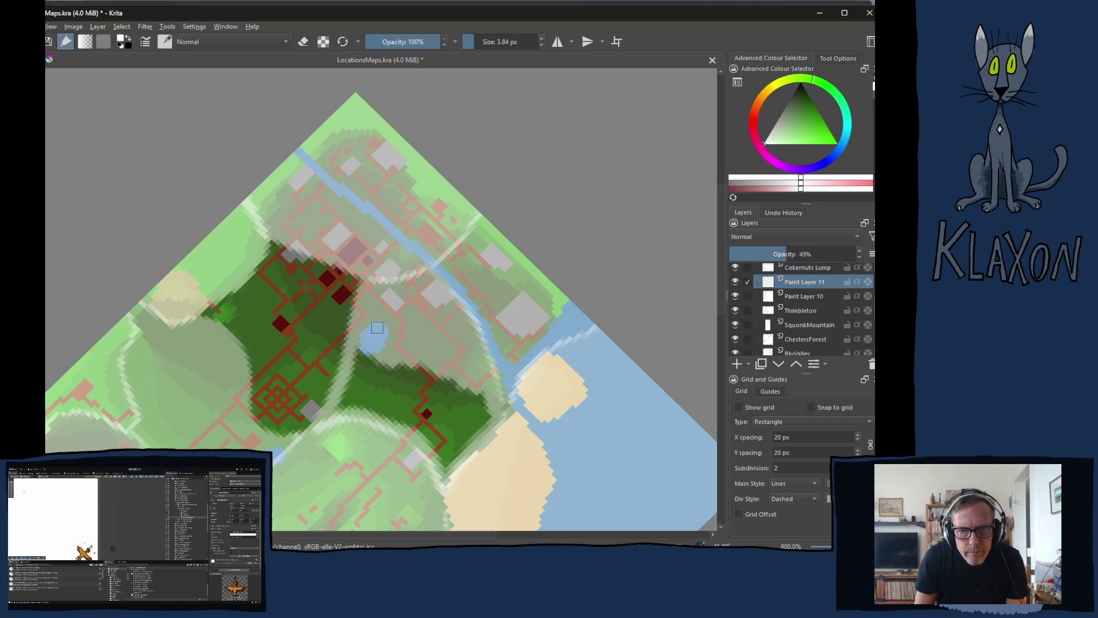
key(bracketright)
mouse_move(383, 345)
mouse_down()
mouse_move(344, 409)
mouse_move(413, 419)
mouse_move(449, 457)
mouse_move(490, 416)
mouse_move(482, 395)
mouse_move(493, 407)
mouse_move(451, 435)
mouse_move(415, 384)
mouse_move(379, 373)
mouse_move(370, 383)
mouse_up()
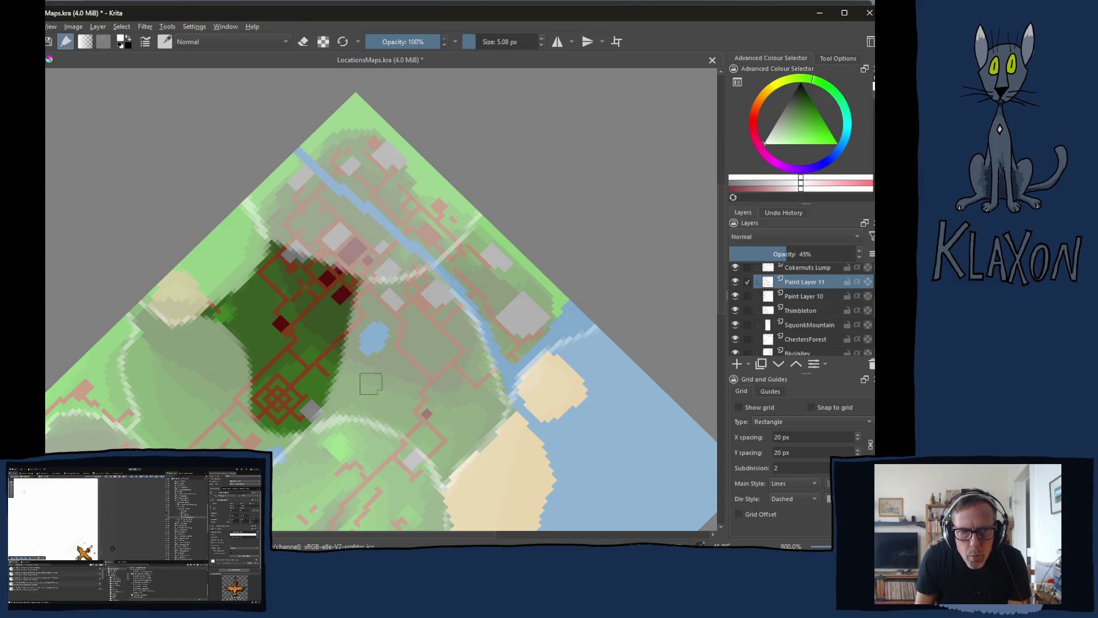
Add Paint Layer 12 at 51% opacity and start masking the left forest's upper-left edge
click(737, 364)
mouse_move(278, 271)
mouse_down()
mouse_move(272, 248)
mouse_move(264, 274)
mouse_up()
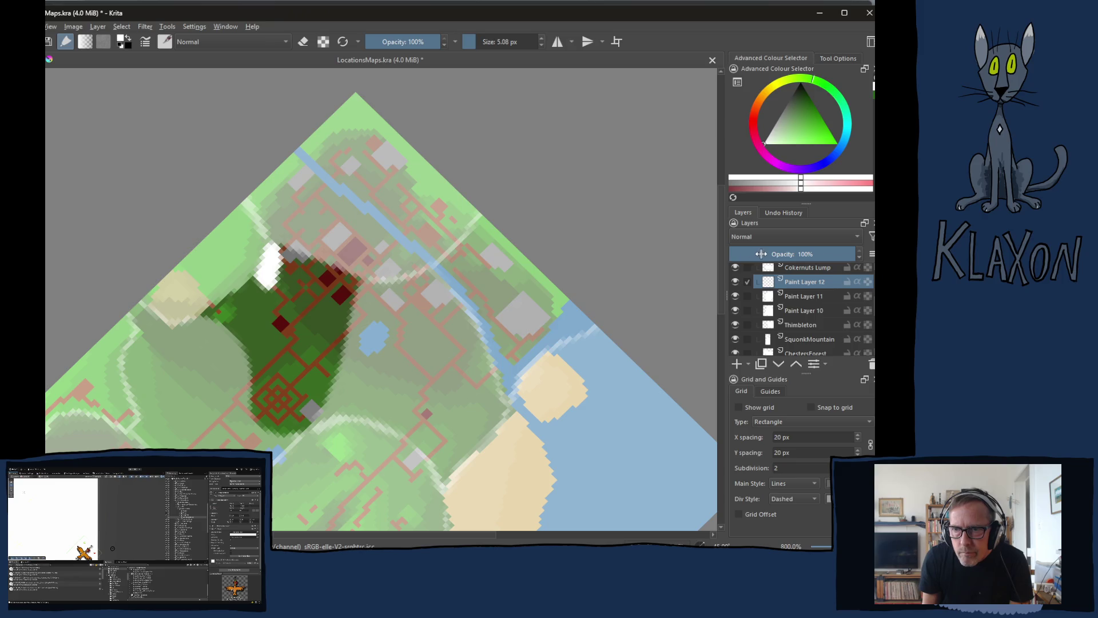
click(775, 254)
mouse_move(263, 278)
mouse_down()
mouse_move(211, 320)
mouse_move(206, 311)
mouse_move(275, 249)
mouse_move(321, 257)
mouse_move(330, 278)
mouse_up()
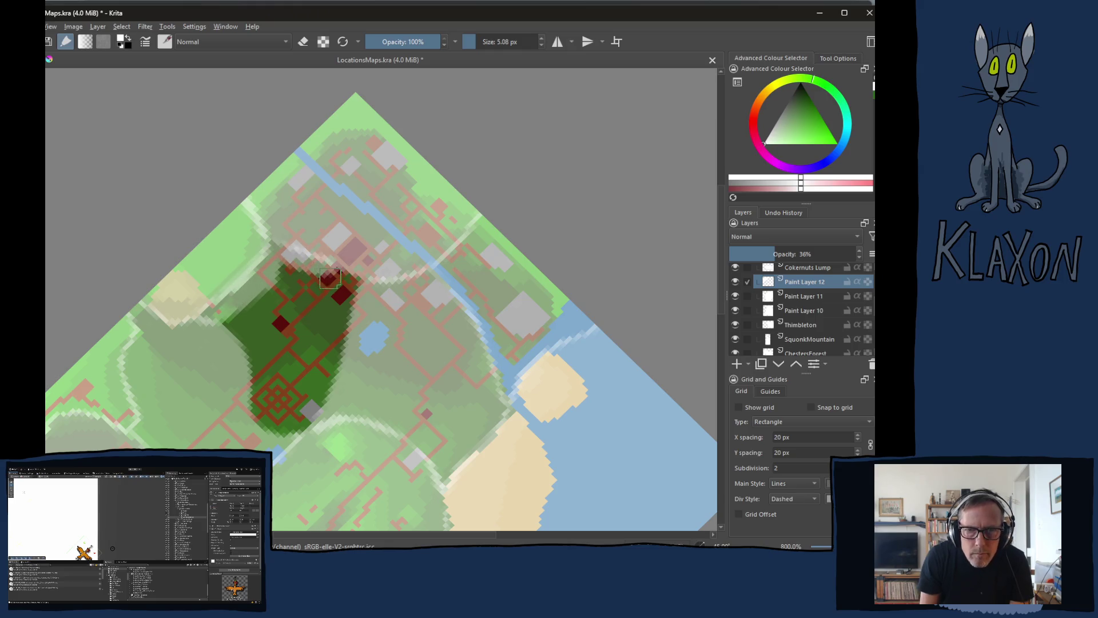
drag(790, 255, 797, 260)
With a 3.43 px brush, cover the remaining edges of the left forest
key(bracketleft)
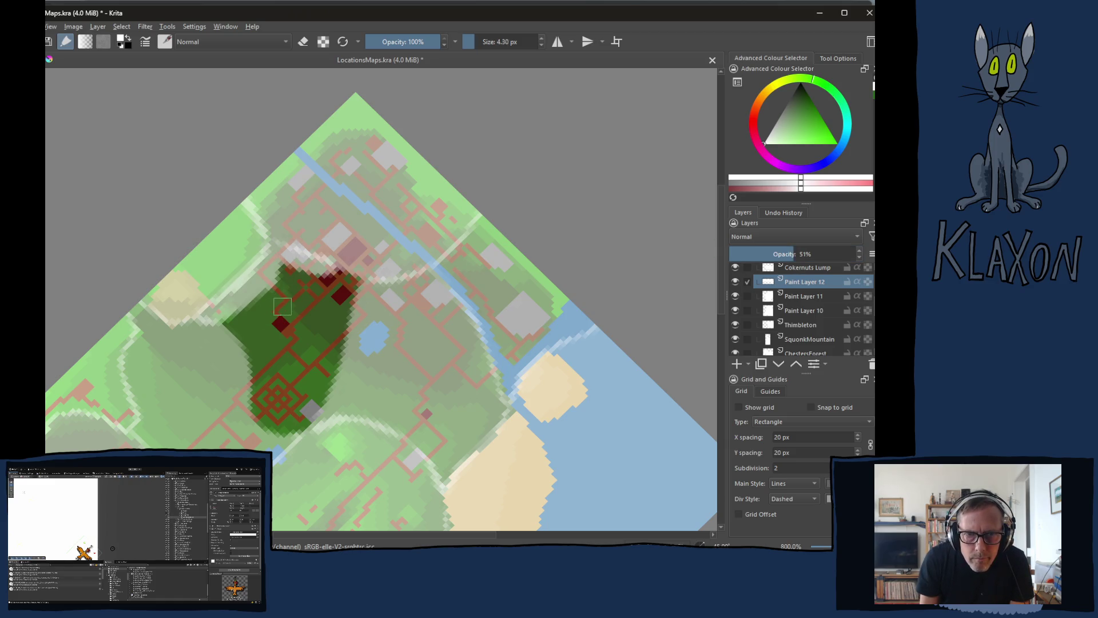
mouse_move(324, 269)
mouse_down()
mouse_move(361, 283)
mouse_move(351, 279)
mouse_move(341, 377)
mouse_move(322, 413)
mouse_move(291, 435)
mouse_up()
mouse_move(219, 319)
mouse_down()
mouse_move(240, 343)
mouse_move(263, 425)
mouse_move(300, 426)
mouse_move(295, 407)
mouse_move(270, 413)
mouse_move(263, 373)
mouse_move(227, 319)
mouse_move(260, 349)
mouse_move(277, 394)
mouse_move(292, 371)
mouse_move(296, 412)
mouse_move(309, 366)
mouse_move(323, 403)
mouse_move(329, 377)
mouse_up()
mouse_move(274, 422)
mouse_down()
mouse_move(330, 357)
mouse_move(333, 381)
mouse_move(349, 291)
mouse_move(283, 263)
mouse_move(254, 303)
mouse_move(286, 275)
mouse_move(297, 320)
mouse_move(303, 285)
mouse_move(291, 337)
mouse_move(311, 343)
mouse_move(323, 297)
mouse_move(332, 310)
mouse_up()
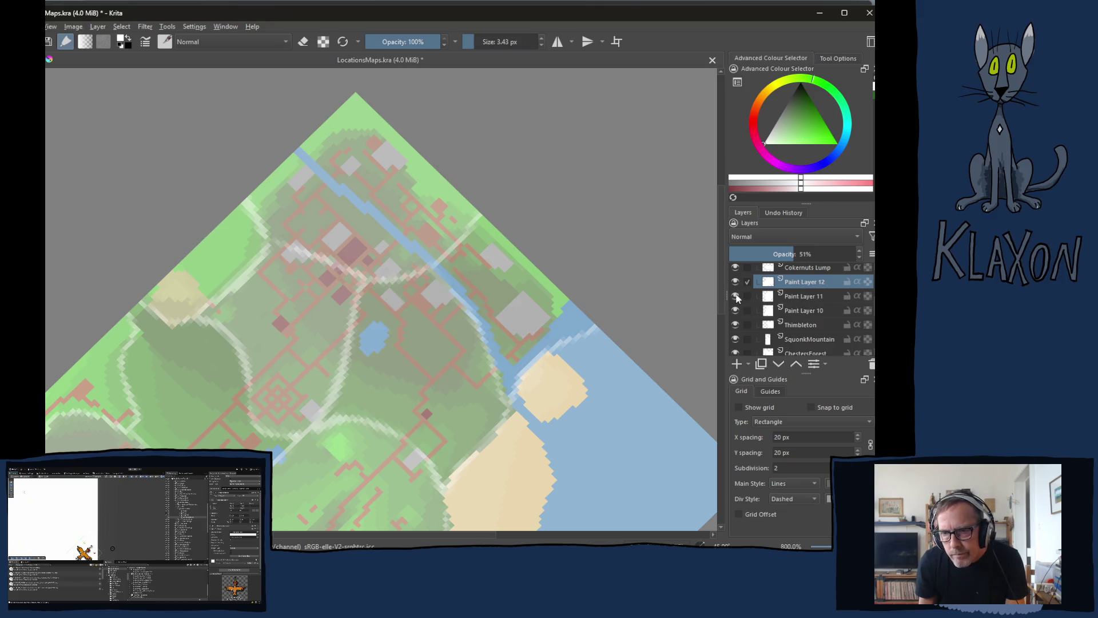
Add pale mask near the river crossing on Paint Layer 11
click(788, 302)
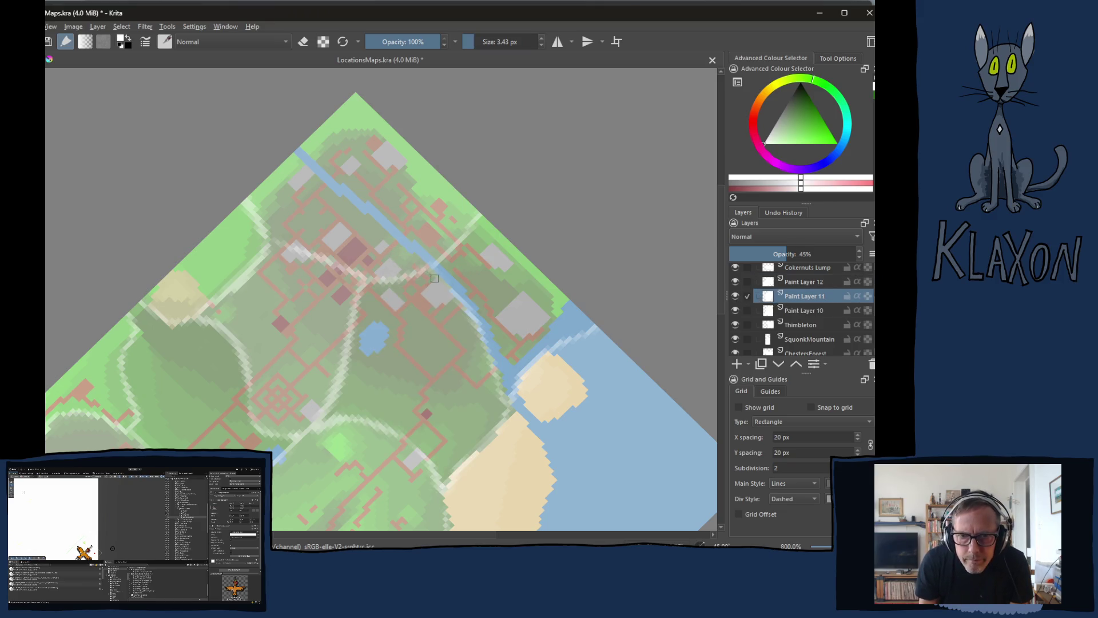
drag(394, 264, 384, 270)
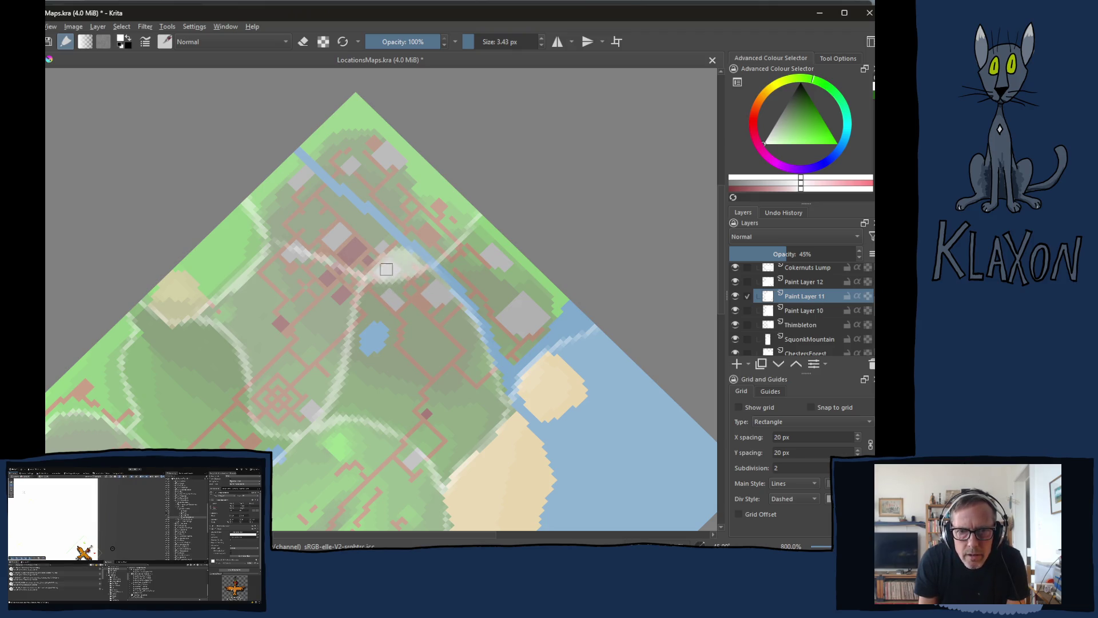
click(800, 325)
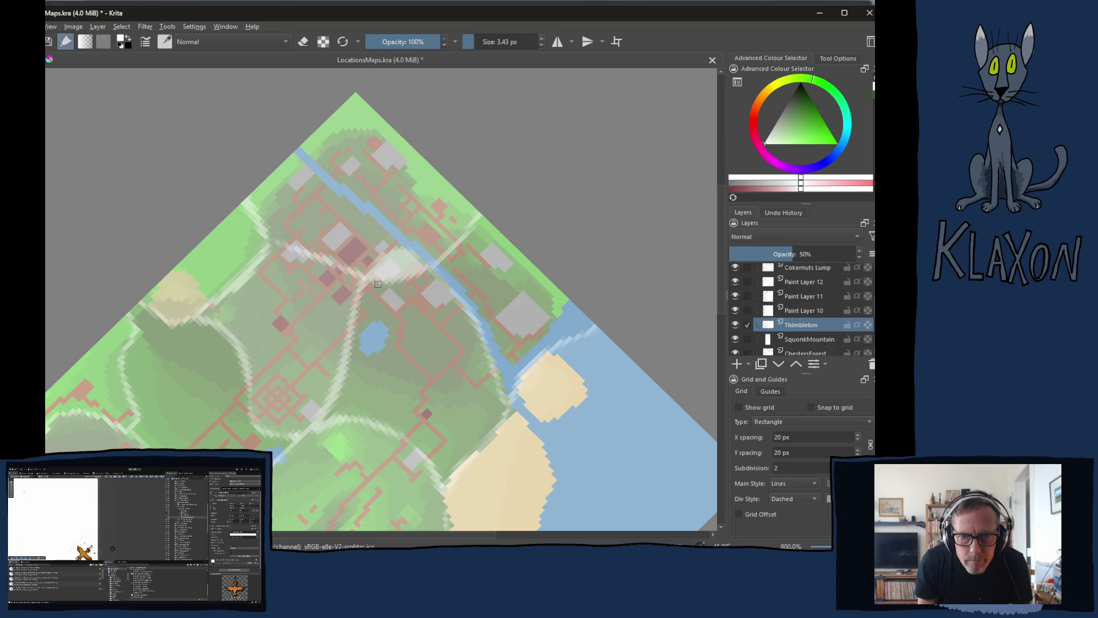
On the Thimbleton layer, erase beside the river and paint over the stray dark marks
key(e)
mouse_move(394, 230)
mouse_down()
mouse_move(365, 264)
mouse_move(400, 241)
mouse_move(429, 263)
mouse_up()
key(e)
mouse_move(364, 273)
mouse_down()
mouse_move(394, 235)
mouse_move(426, 247)
mouse_move(360, 260)
mouse_up()
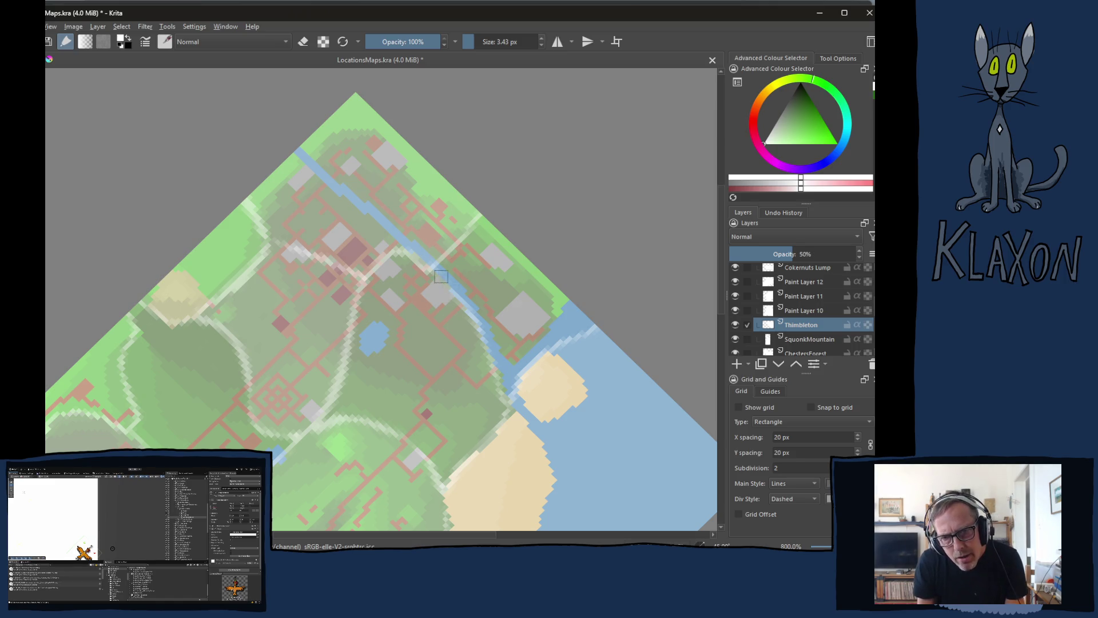
scroll(446, 293, up, 3)
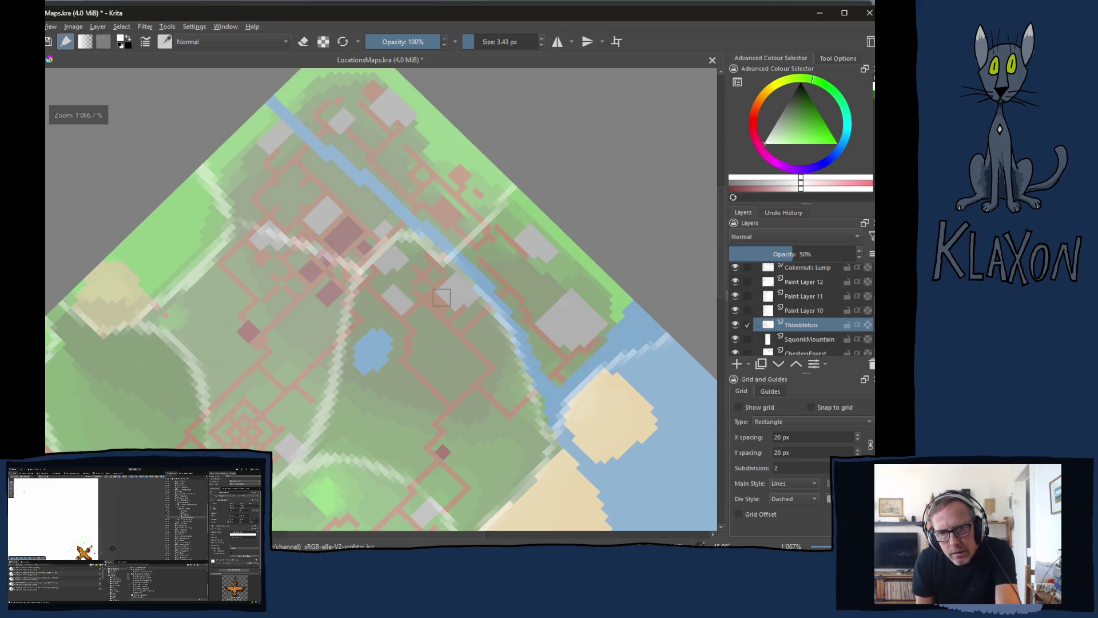
Erase and repaint the mask strip above the river on the Thimbleton layer
mouse_move(441, 257)
mouse_down()
mouse_move(372, 299)
mouse_move(393, 238)
mouse_up()
drag(404, 300, 375, 306)
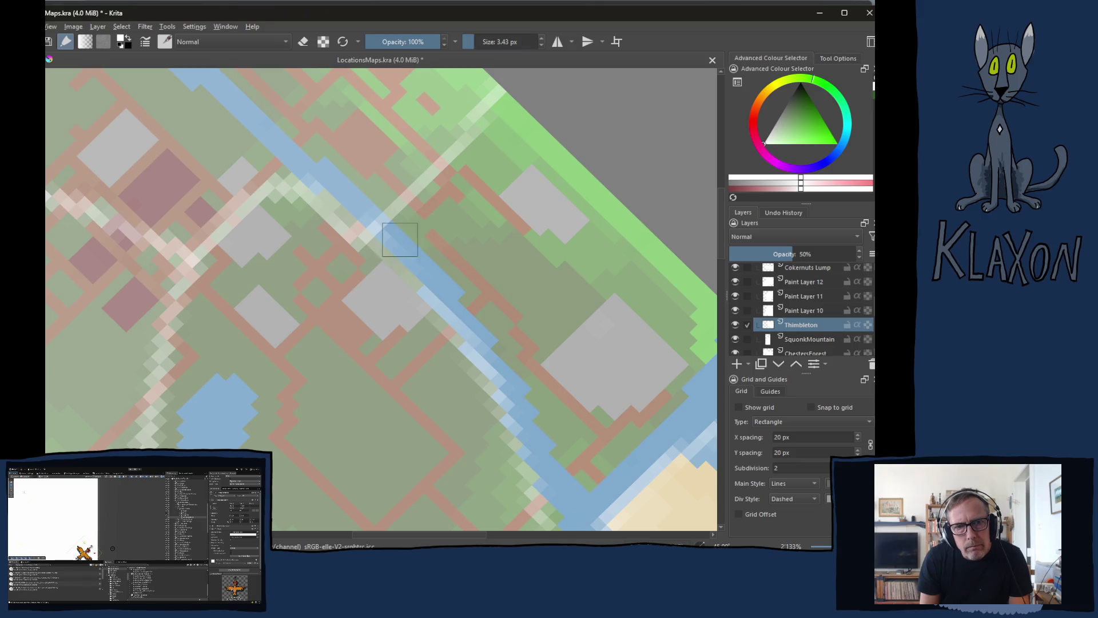
mouse_move(316, 242)
mouse_down()
mouse_move(302, 306)
mouse_move(306, 291)
mouse_up()
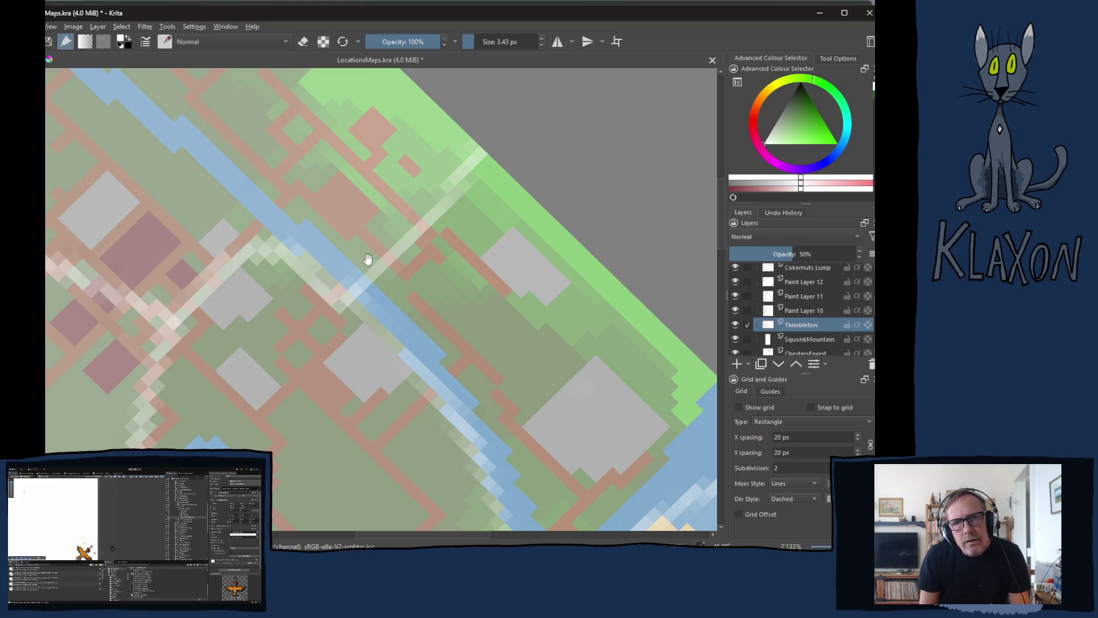
key(e)
mouse_move(460, 133)
mouse_down()
mouse_move(473, 152)
mouse_move(430, 213)
mouse_move(343, 268)
mouse_move(321, 228)
mouse_move(273, 270)
mouse_move(429, 115)
mouse_move(435, 154)
mouse_move(390, 204)
mouse_move(444, 158)
mouse_up()
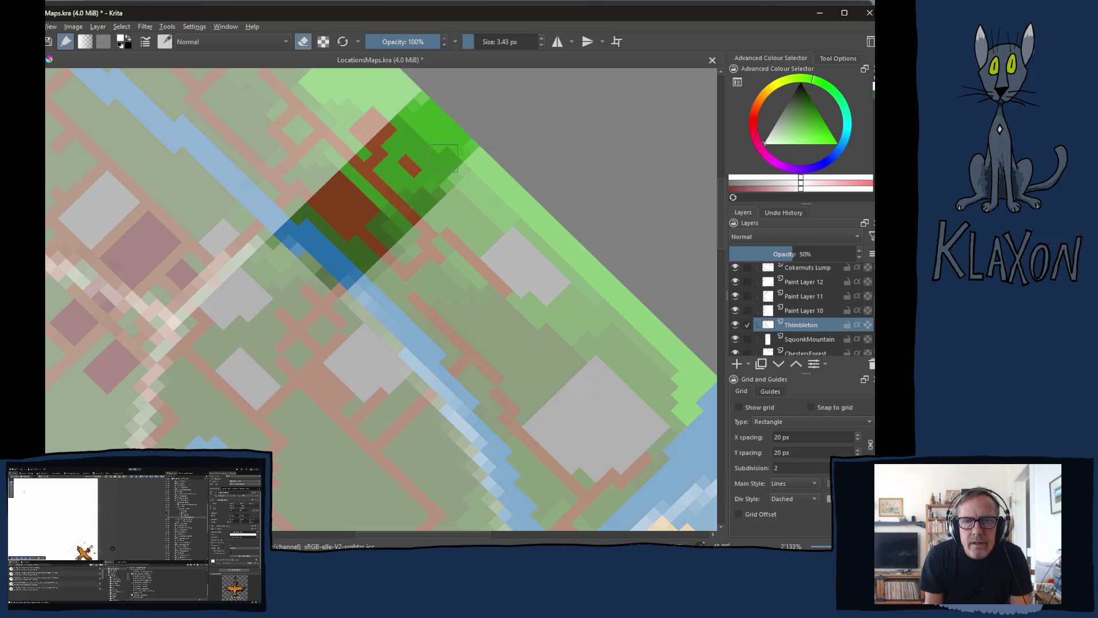
key(e)
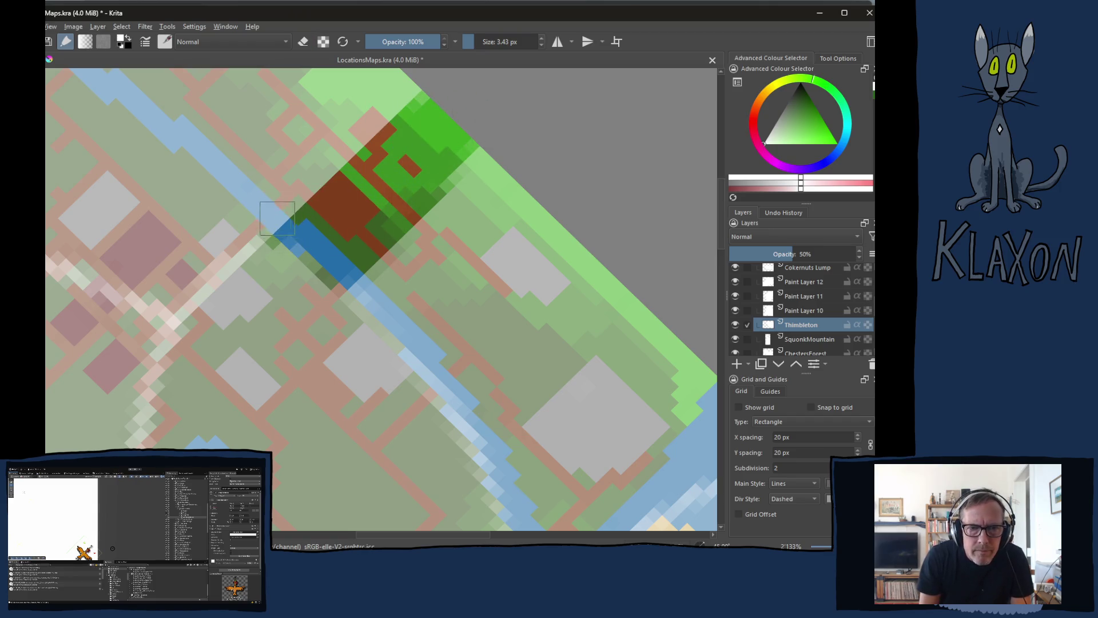
drag(308, 201, 392, 123)
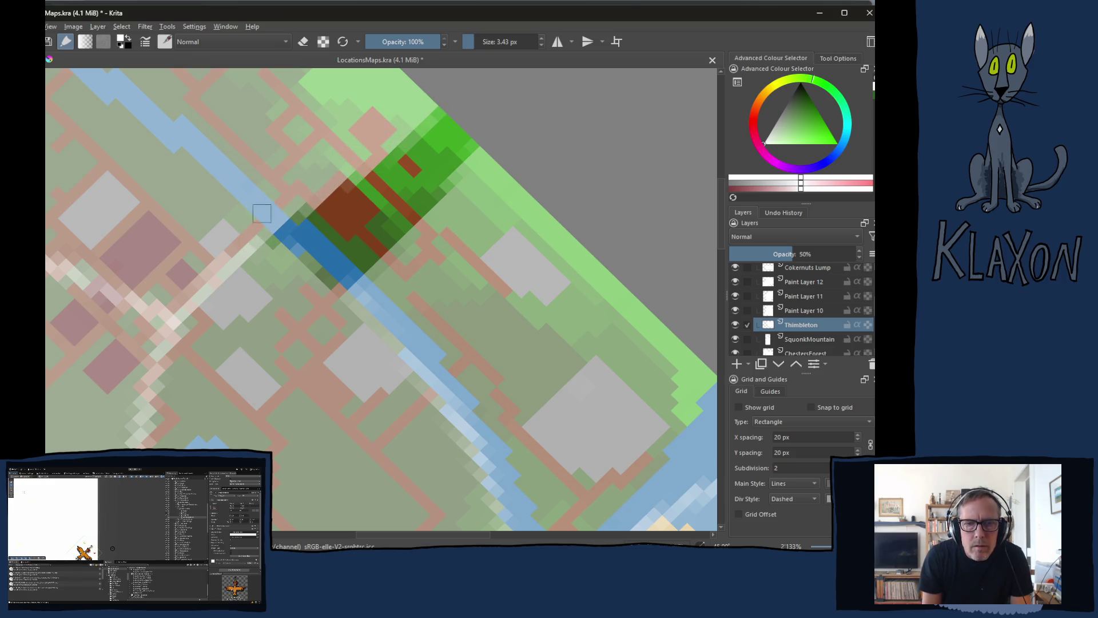
On Paint Layer 10, paint over the remaining dark strip along the river
click(736, 311)
click(736, 310)
click(793, 314)
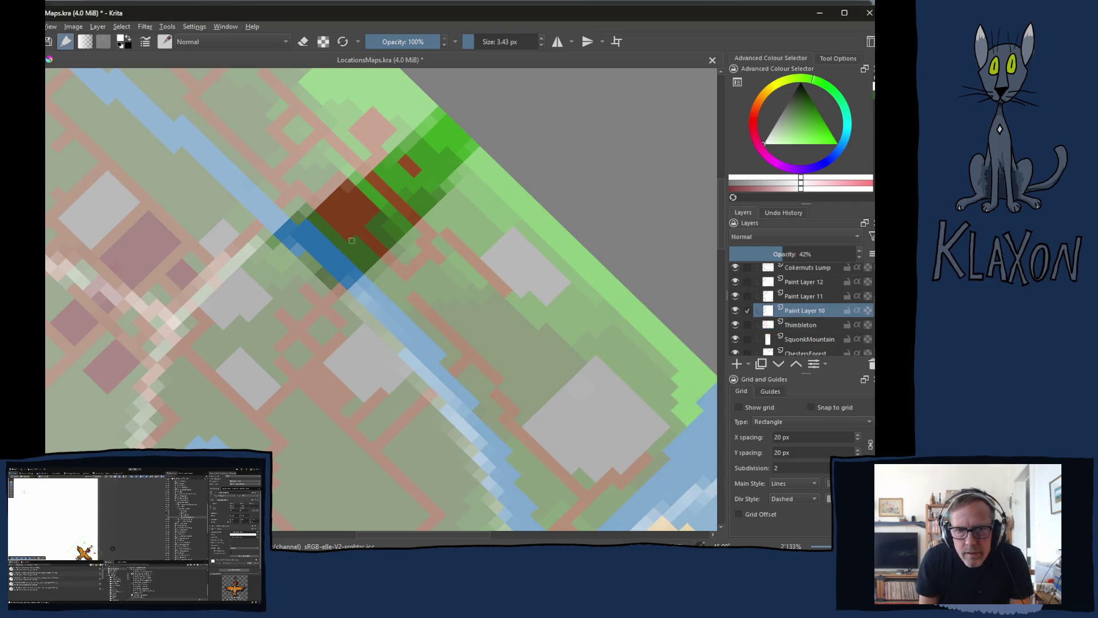
mouse_move(277, 242)
mouse_down()
mouse_move(421, 136)
mouse_move(451, 160)
mouse_move(377, 220)
mouse_move(443, 191)
mouse_move(396, 187)
mouse_move(306, 225)
mouse_move(355, 252)
mouse_move(366, 288)
mouse_move(379, 244)
mouse_up()
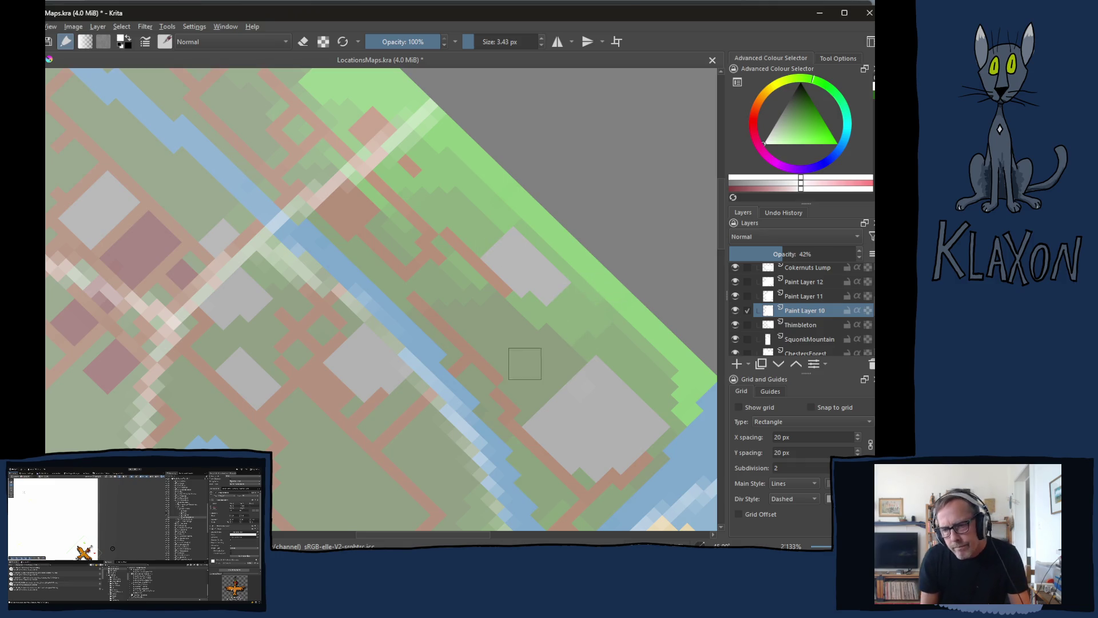
scroll(397, 328, down, 4)
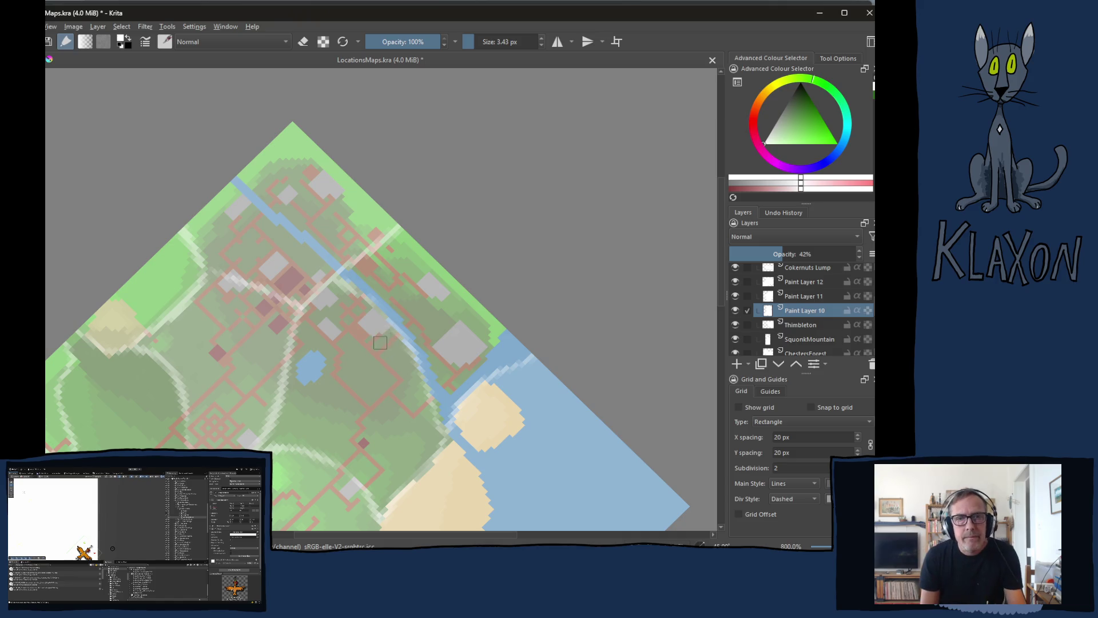
drag(367, 366, 372, 319)
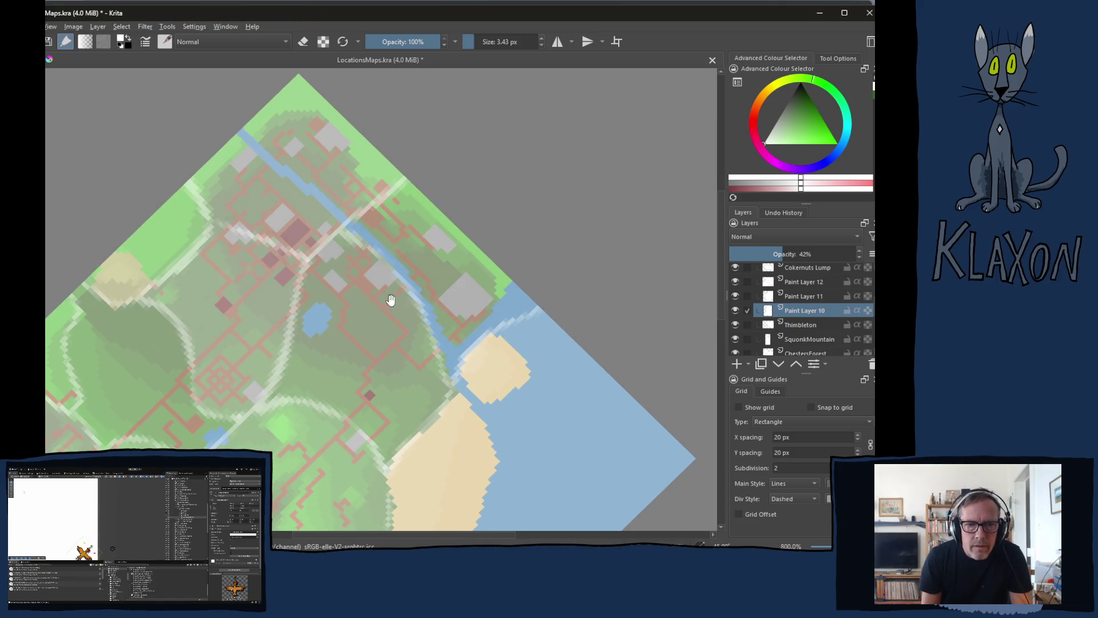
scroll(282, 273, up, 2)
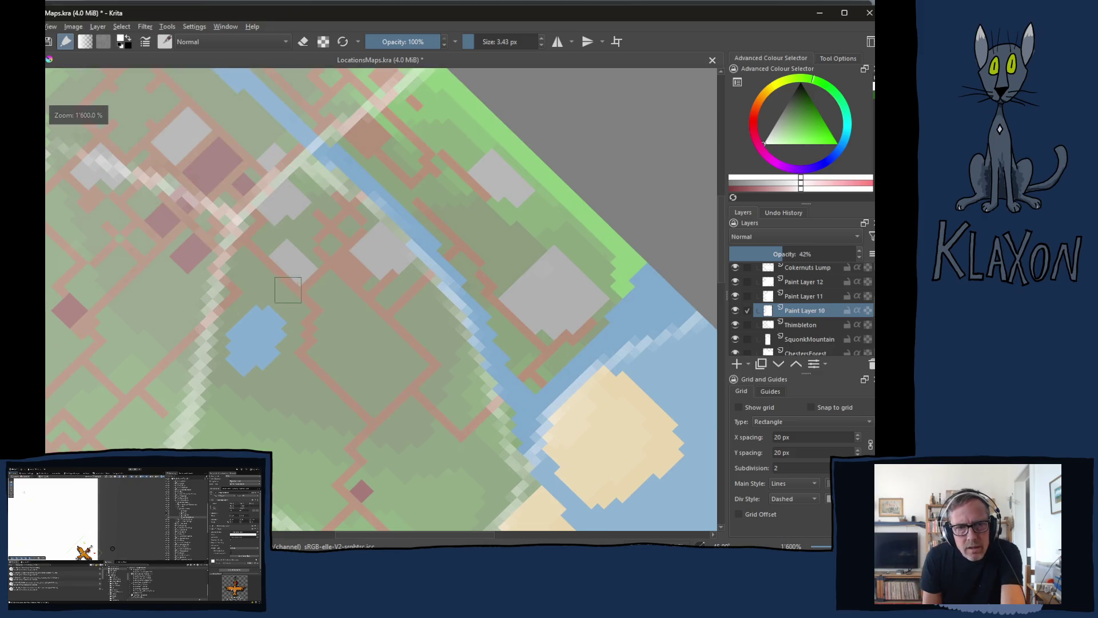
drag(271, 287, 373, 344)
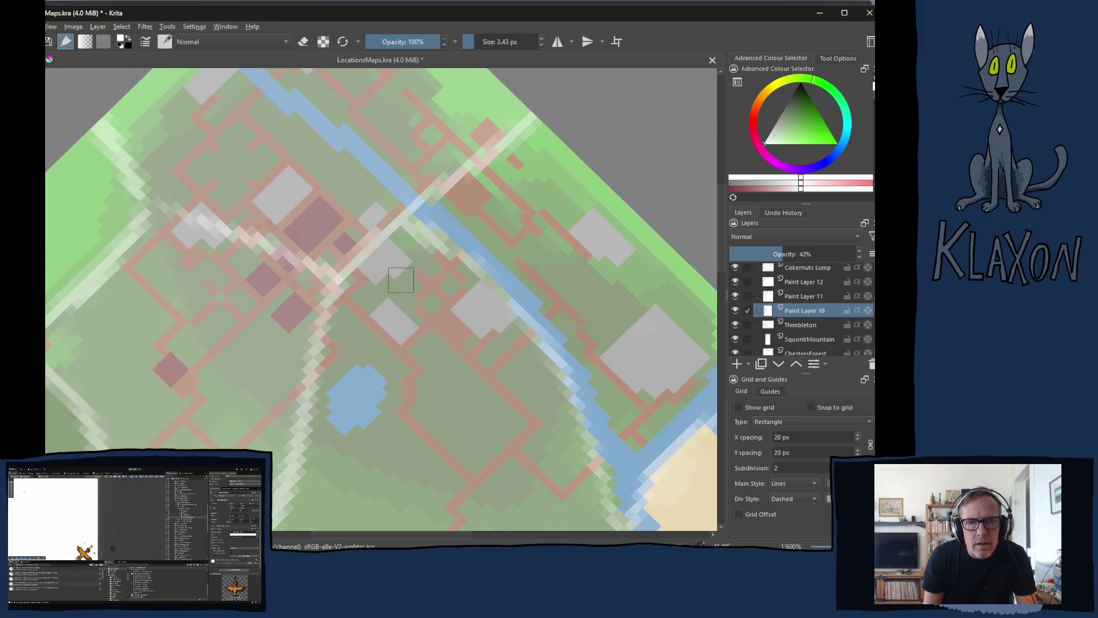
click(795, 280)
click(735, 278)
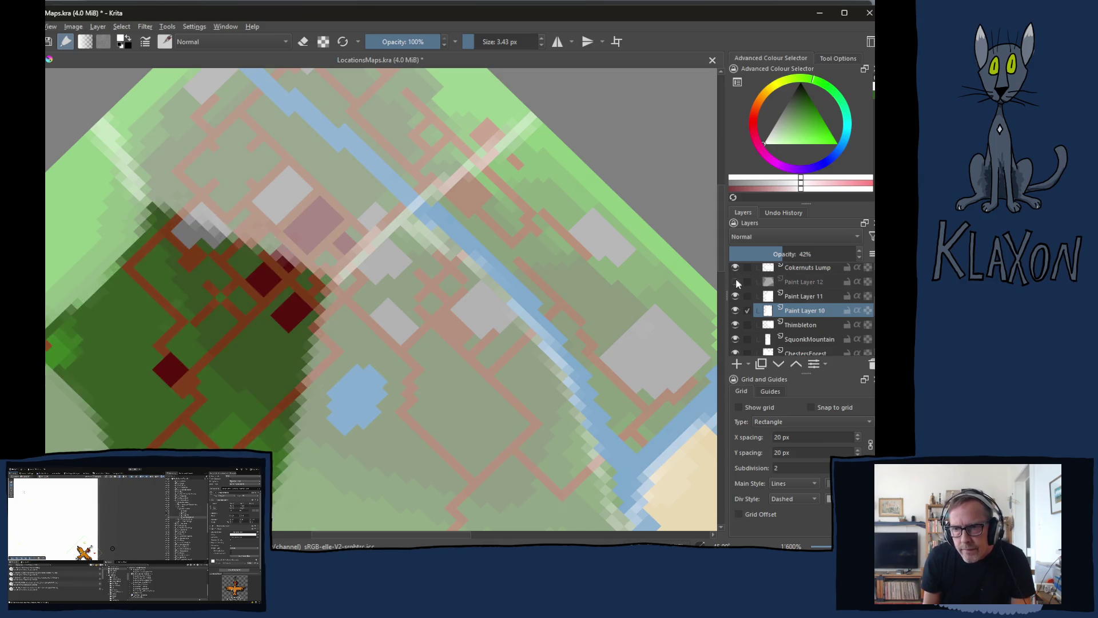
click(736, 278)
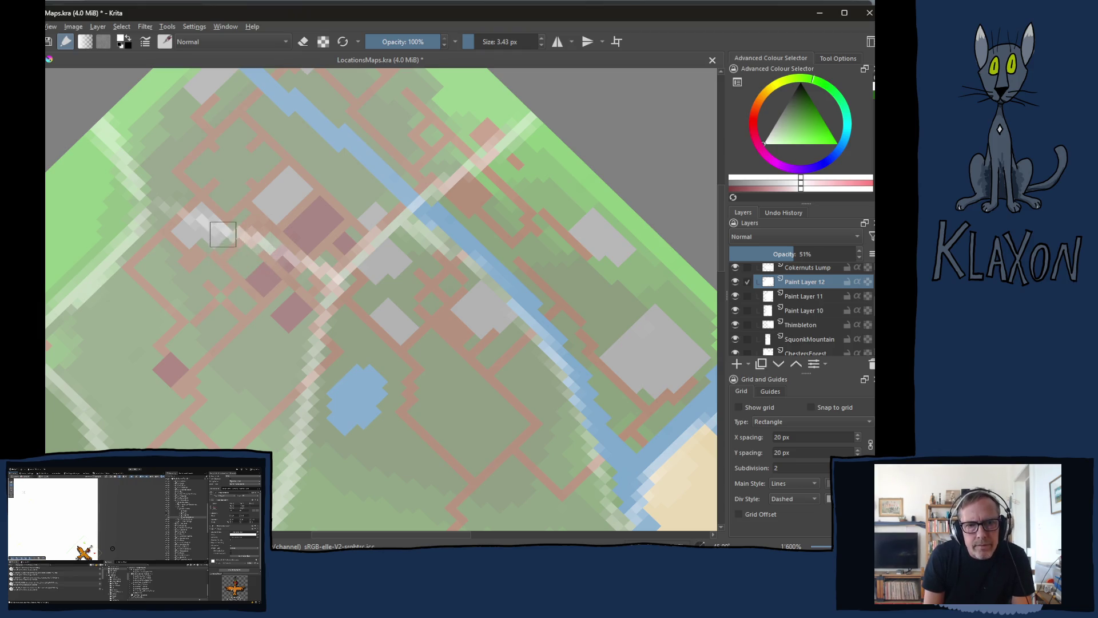
click(156, 219)
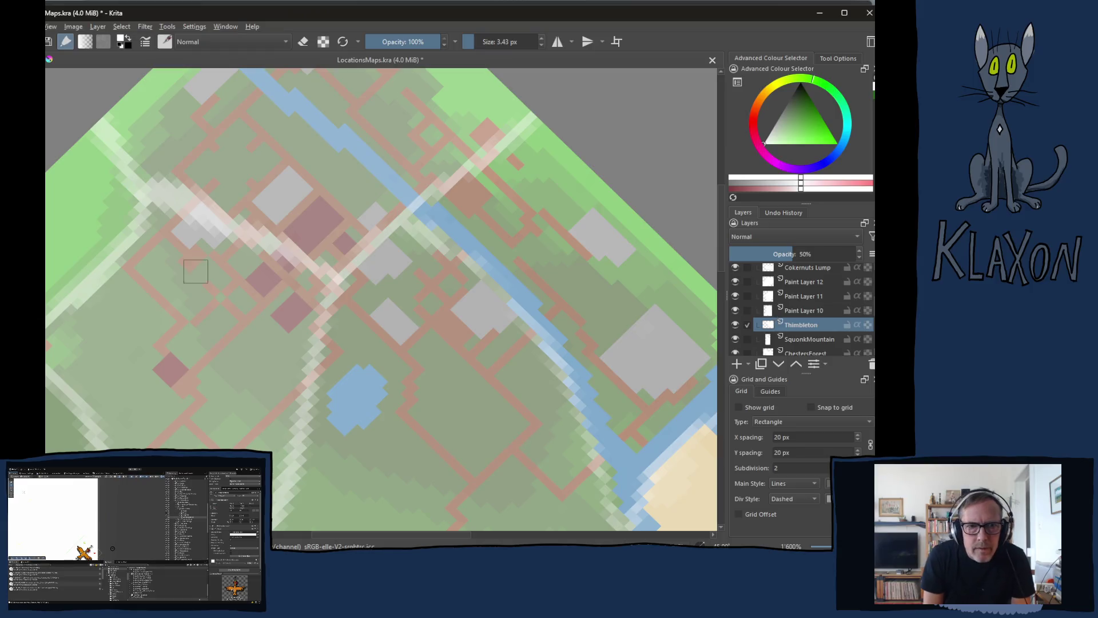
mouse_move(159, 222)
mouse_down()
mouse_move(171, 215)
mouse_move(152, 200)
mouse_move(153, 183)
mouse_up()
key(e)
mouse_move(181, 250)
mouse_down()
mouse_move(132, 202)
mouse_move(191, 227)
mouse_move(164, 199)
mouse_up()
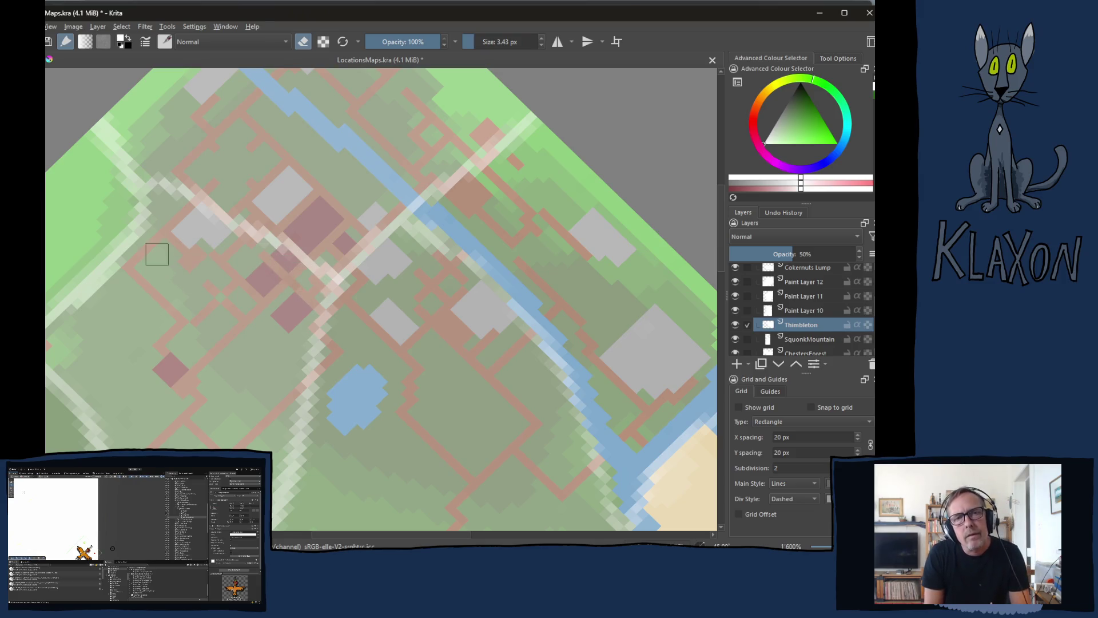
drag(166, 269, 189, 355)
drag(143, 208, 133, 204)
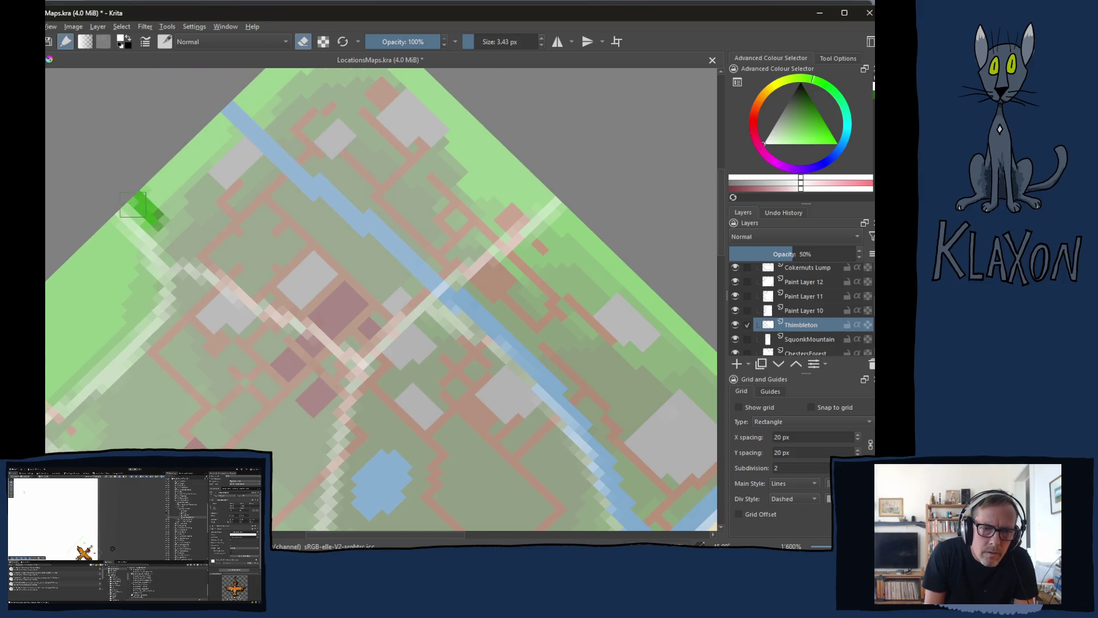
key(ctrl+z)
key(ctrl+z)
key(ctrl+z)
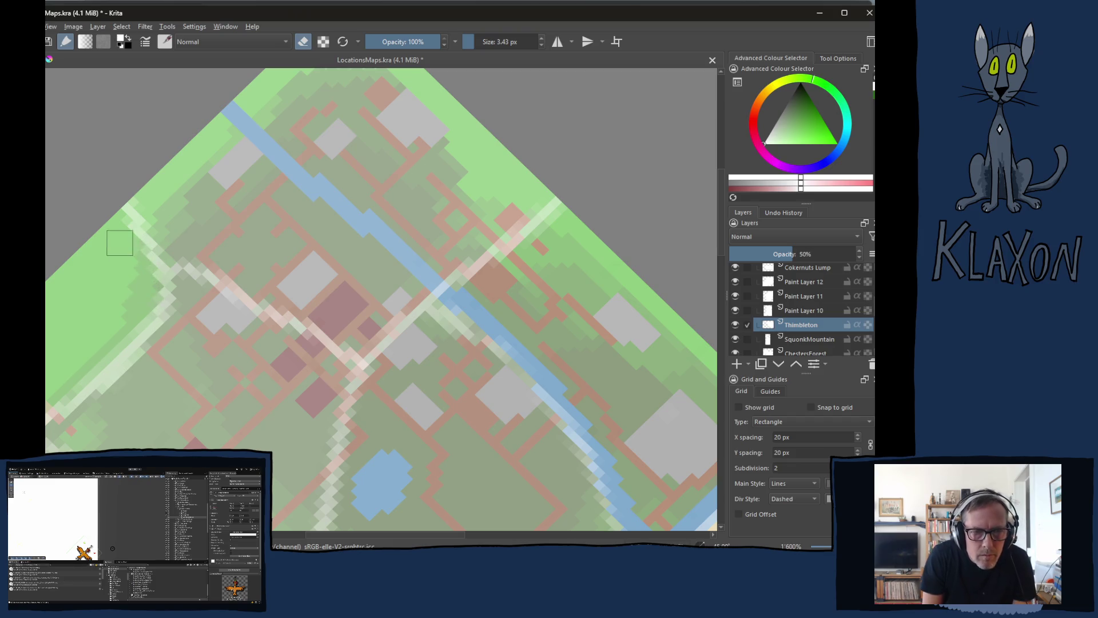
drag(223, 260, 240, 255)
key(ctrl+z)
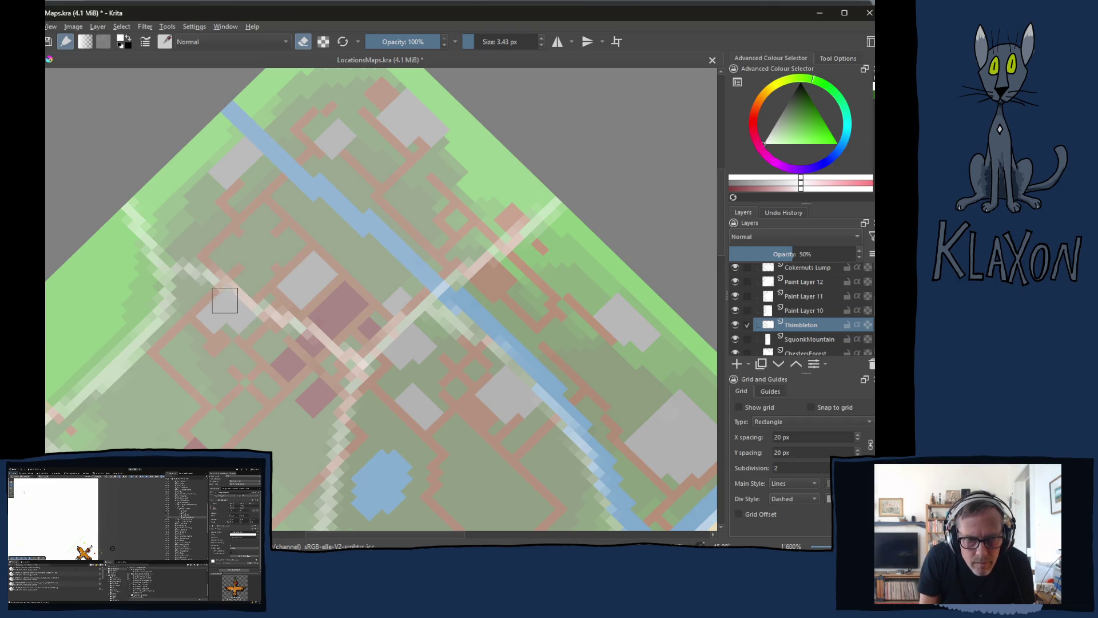
mouse_move(254, 334)
mouse_down()
mouse_move(343, 351)
mouse_move(325, 328)
mouse_up()
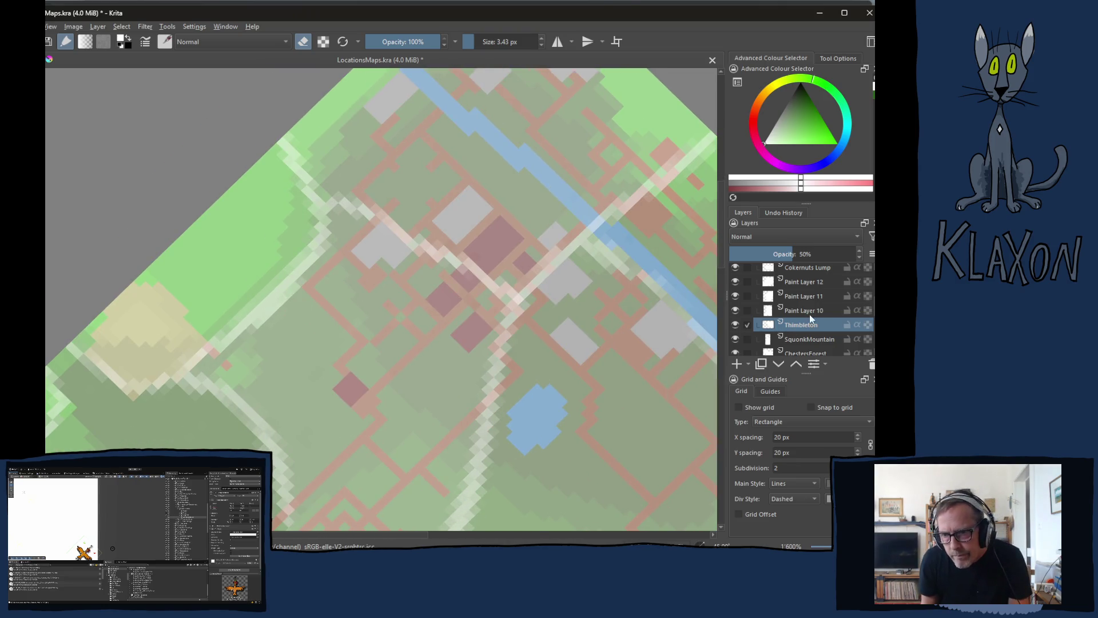
click(805, 283)
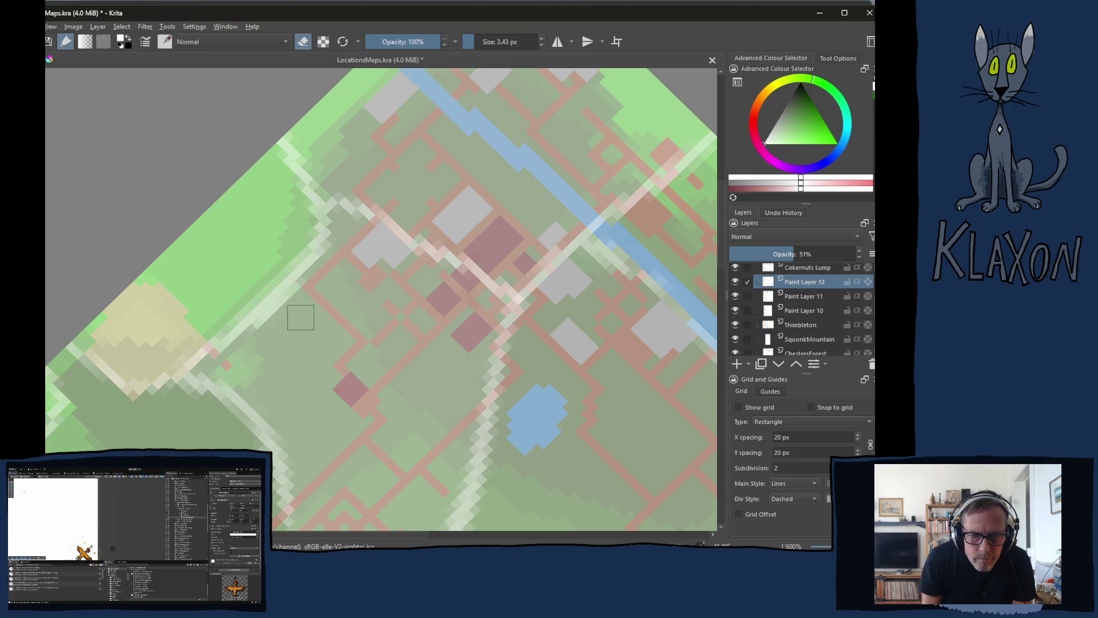
drag(315, 293, 251, 350)
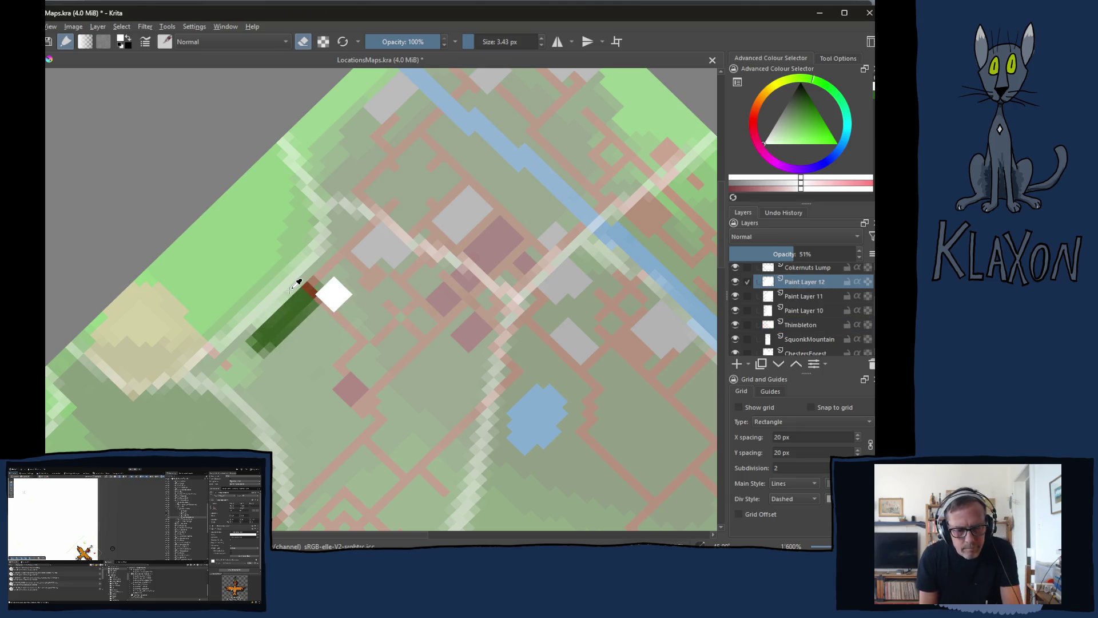
key(ctrl+z)
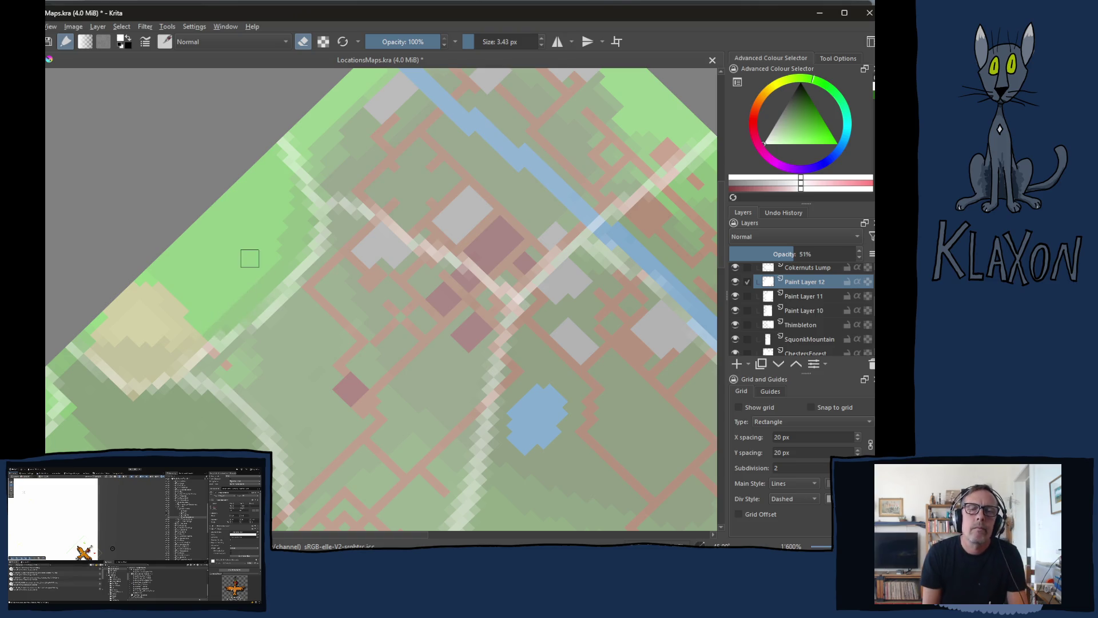
key(e)
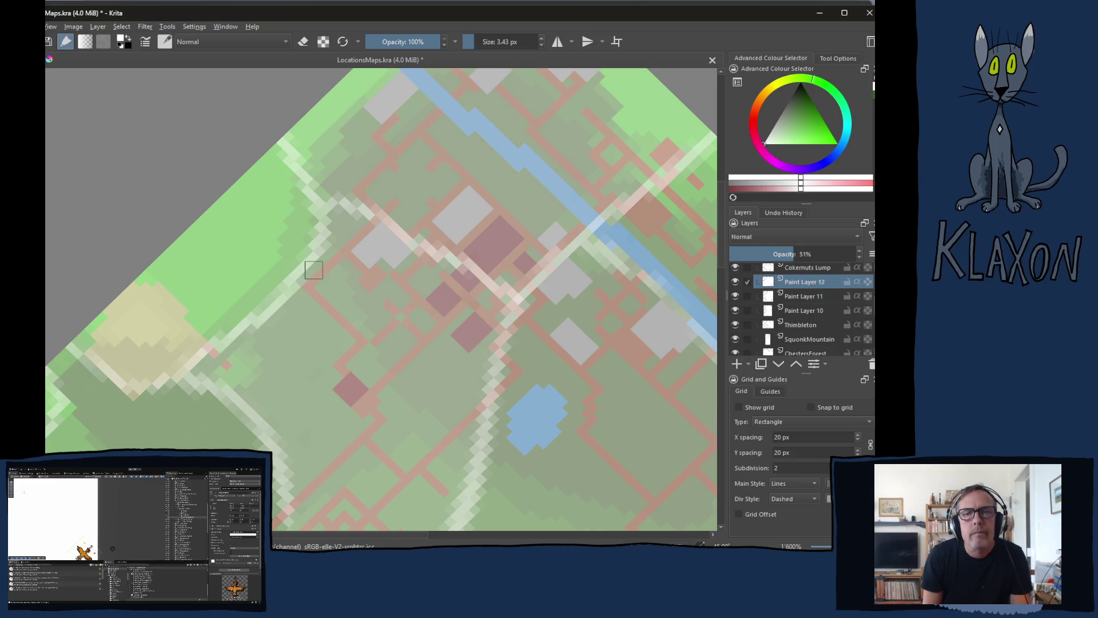
mouse_move(399, 299)
mouse_down()
mouse_move(326, 318)
mouse_move(305, 367)
mouse_move(285, 309)
mouse_move(269, 320)
mouse_move(289, 297)
mouse_move(283, 241)
mouse_up()
key(e)
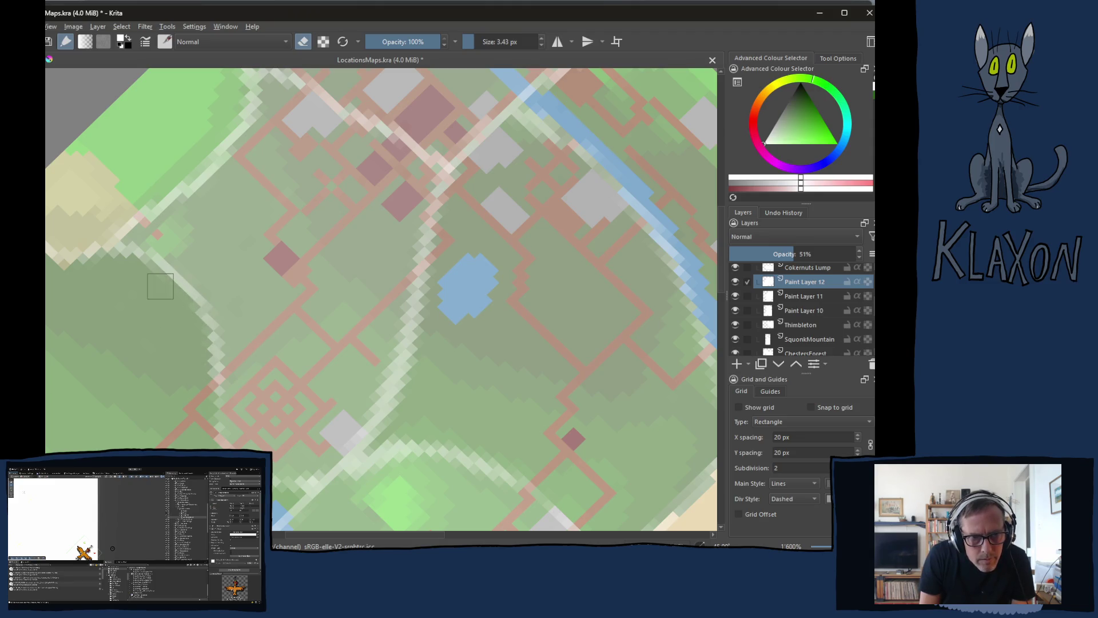
scroll(164, 358, down, 3)
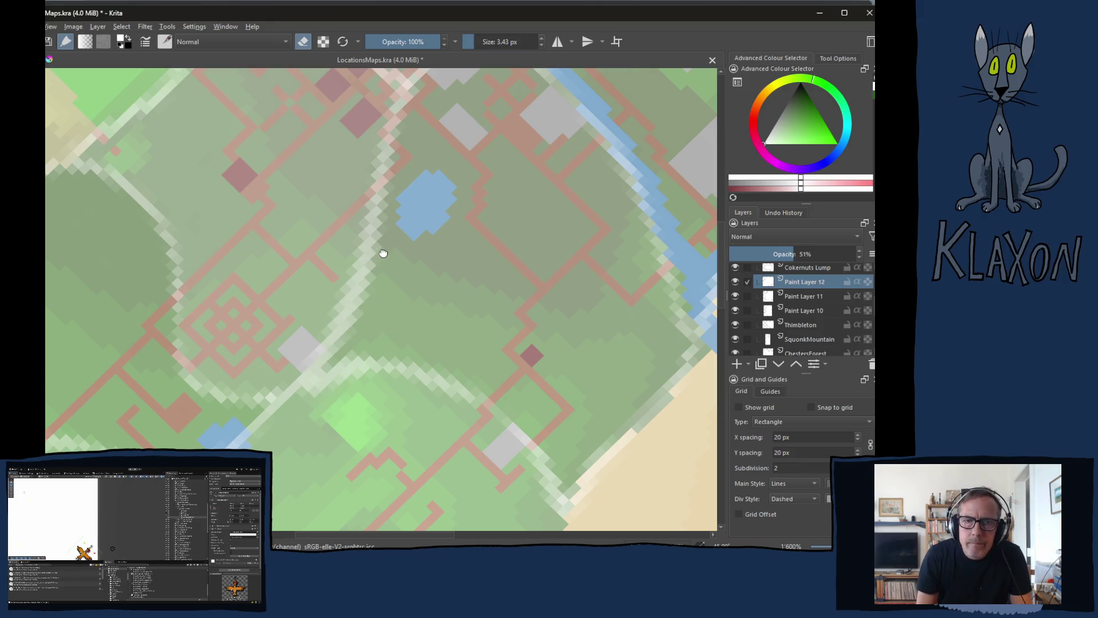
scroll(354, 240, up, 3)
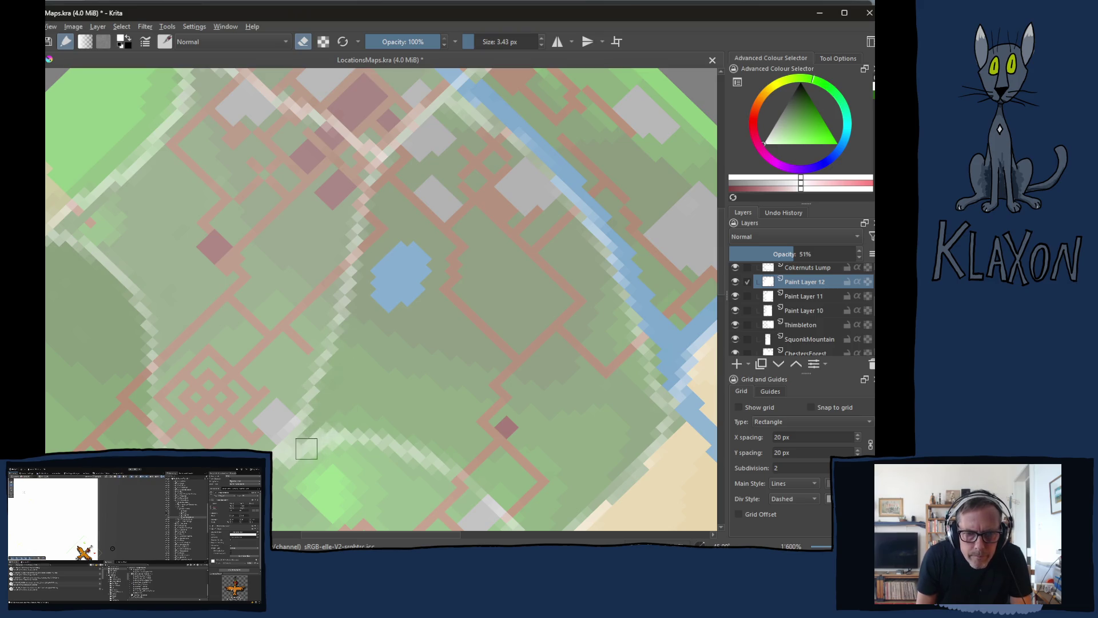
drag(362, 383, 329, 332)
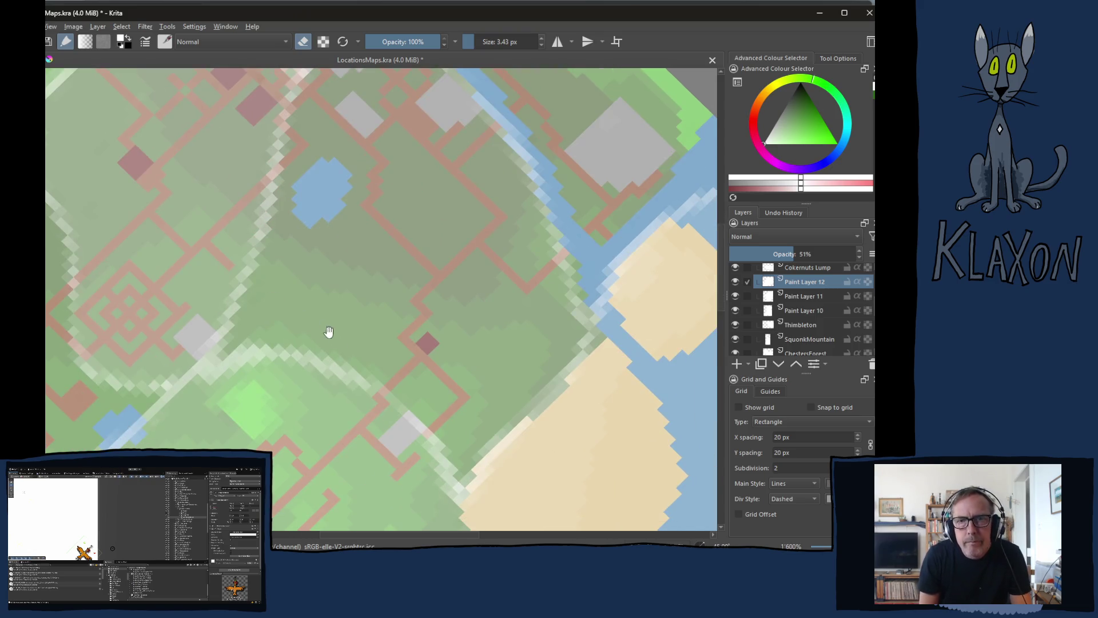
click(794, 297)
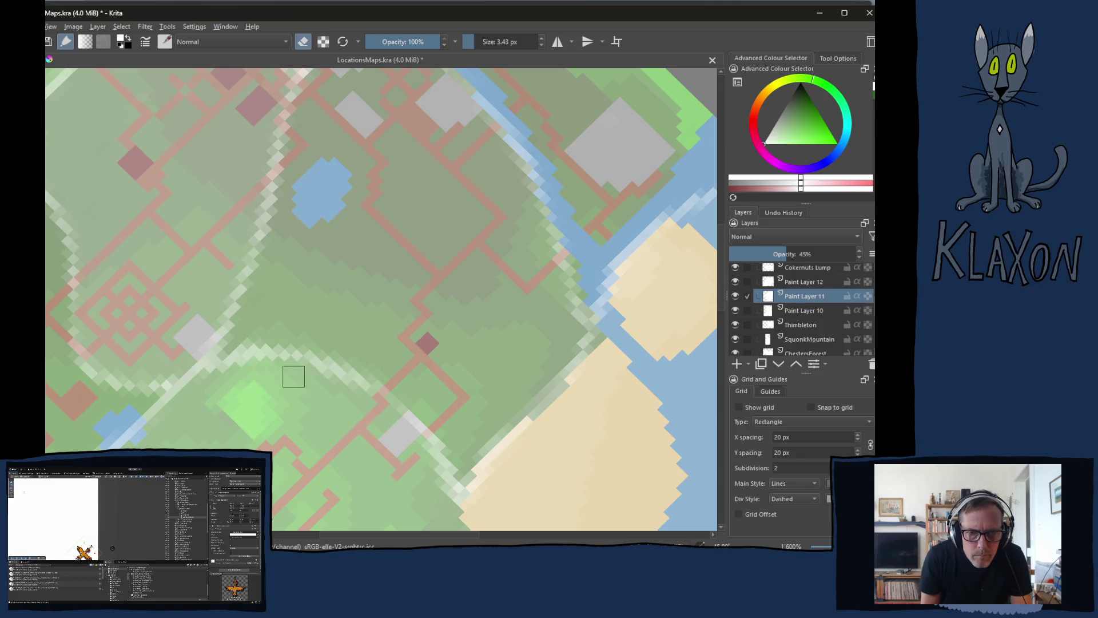
mouse_move(362, 346)
mouse_down()
mouse_move(343, 306)
mouse_move(304, 303)
mouse_move(309, 269)
mouse_move(341, 282)
mouse_up()
key(e)
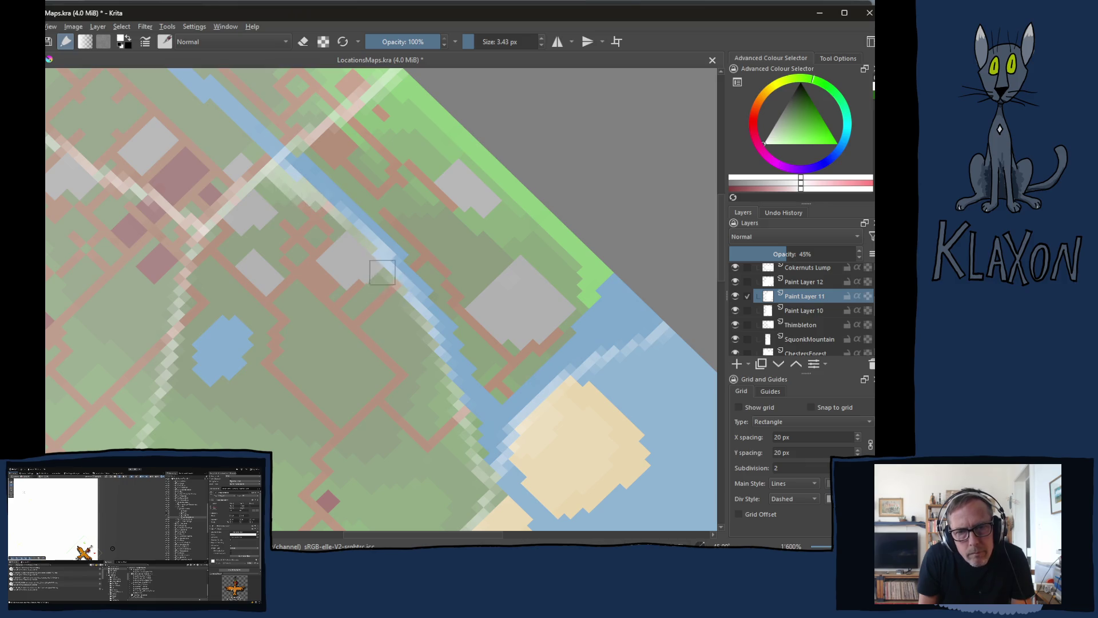
click(804, 311)
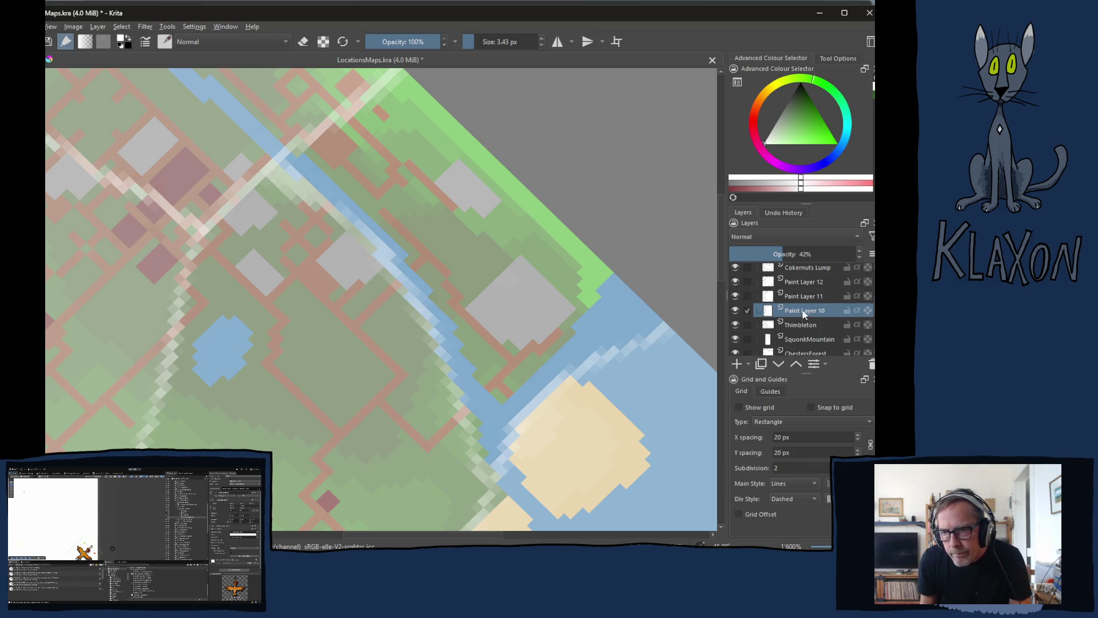
Erase the stray mask pixels along the eastern coastline on Paint Layer 11
key(e)
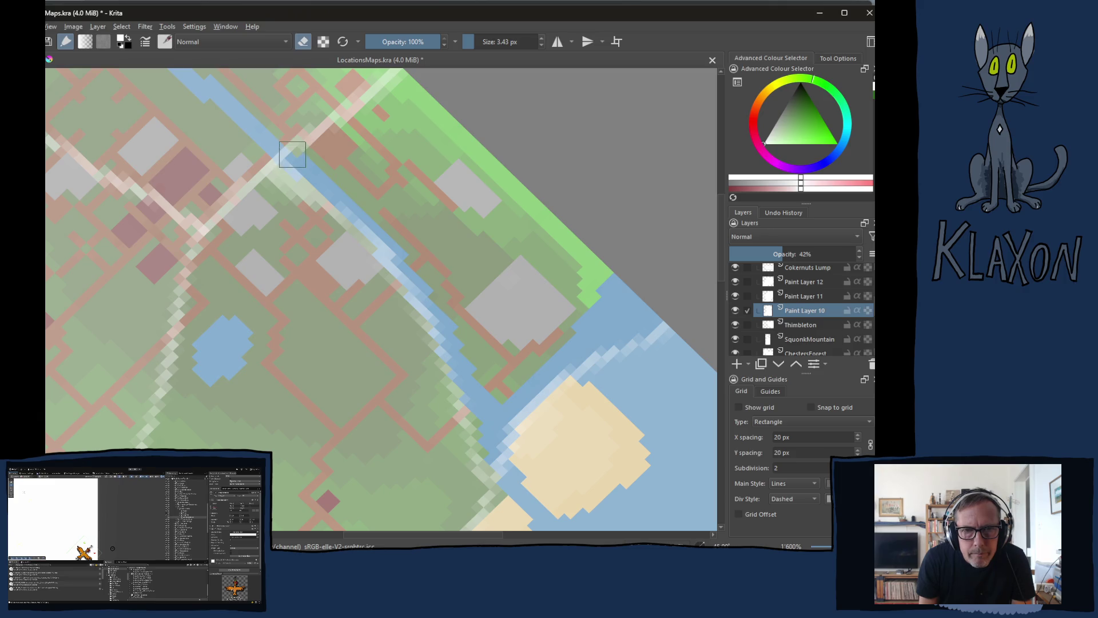
click(298, 167)
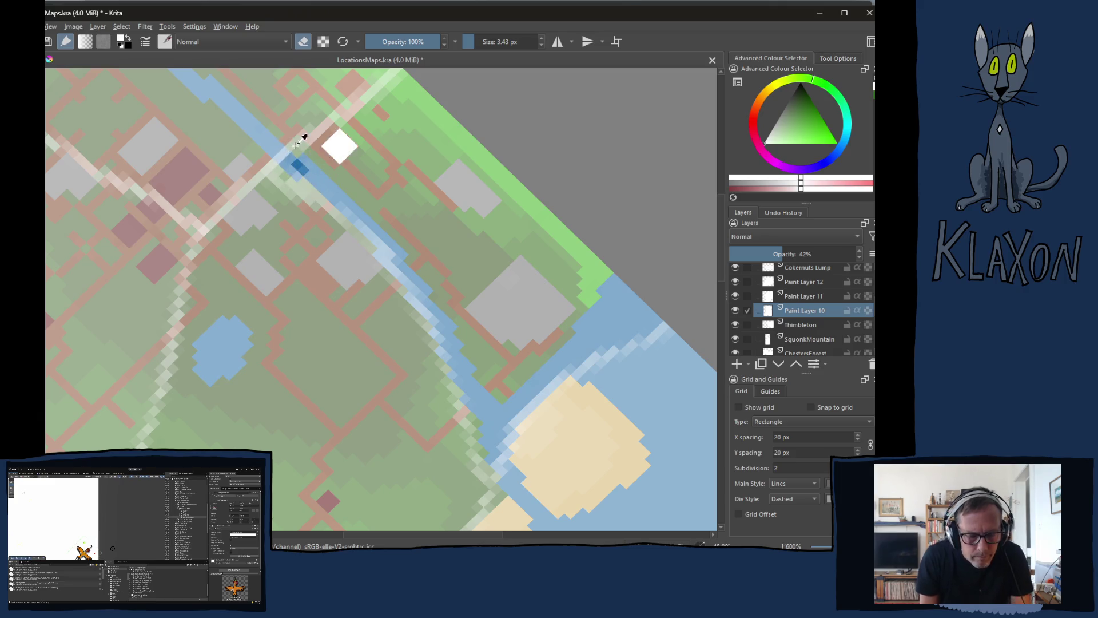
key(ctrl+z)
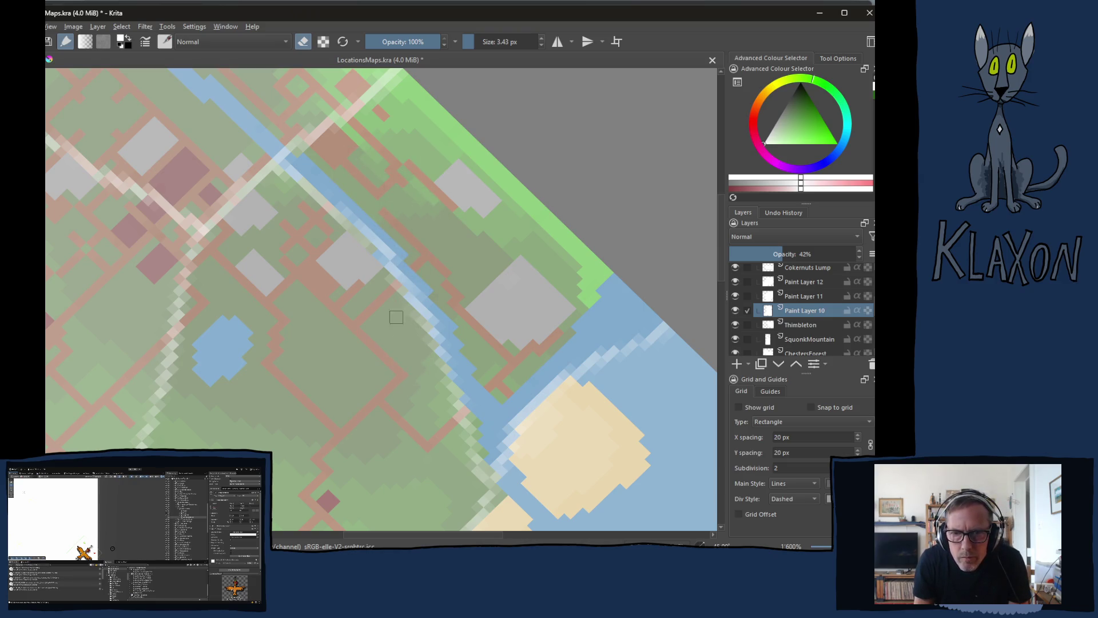
drag(414, 305, 264, 161)
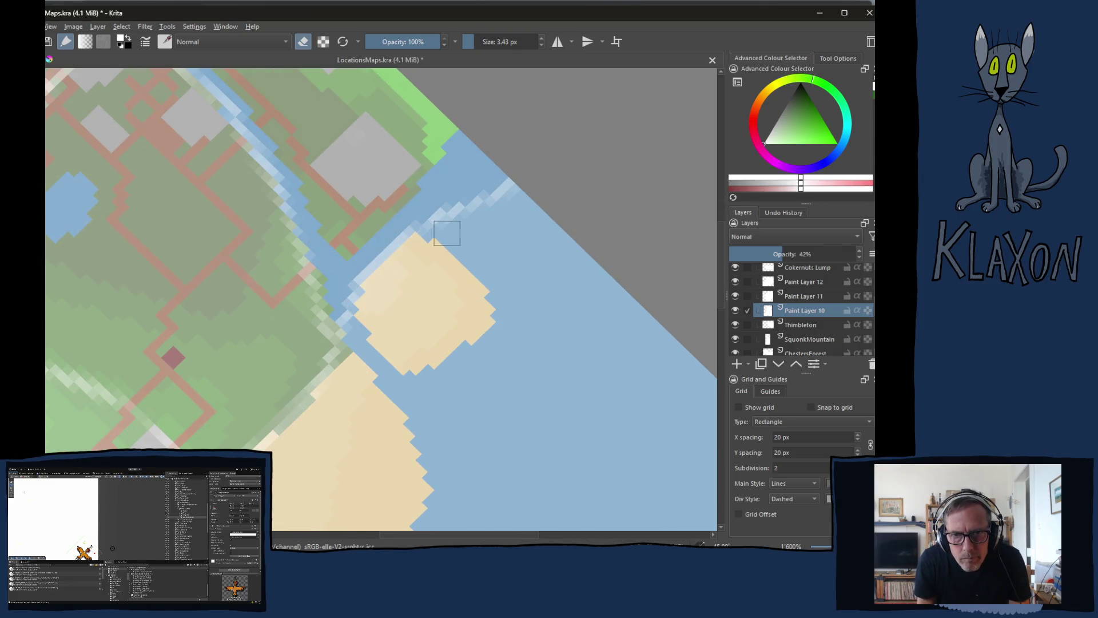
scroll(318, 223, down, 5)
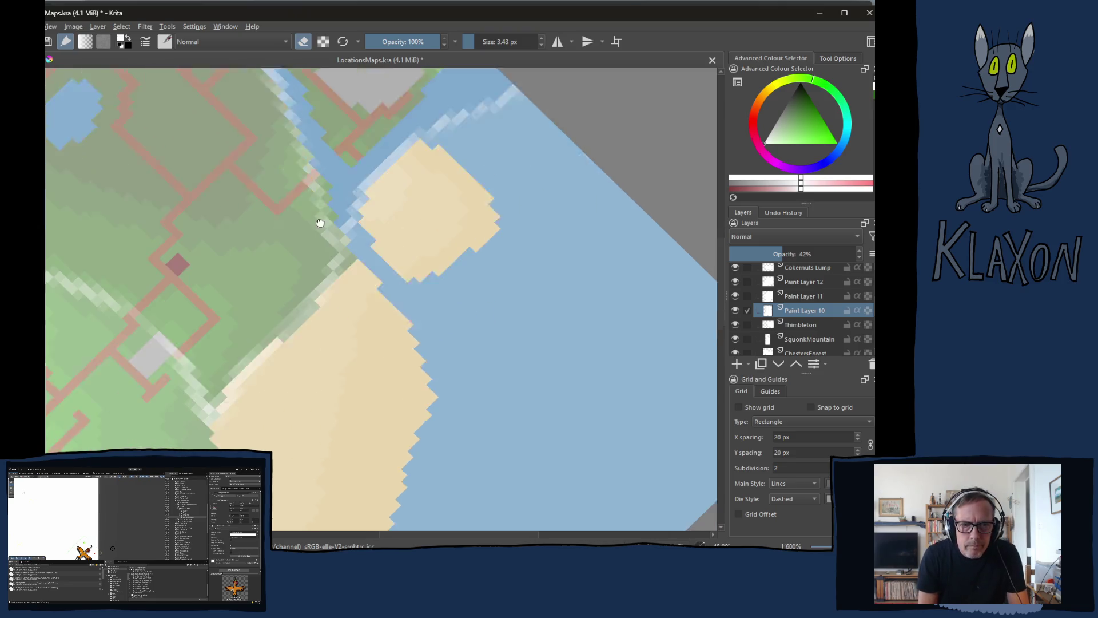
click(803, 297)
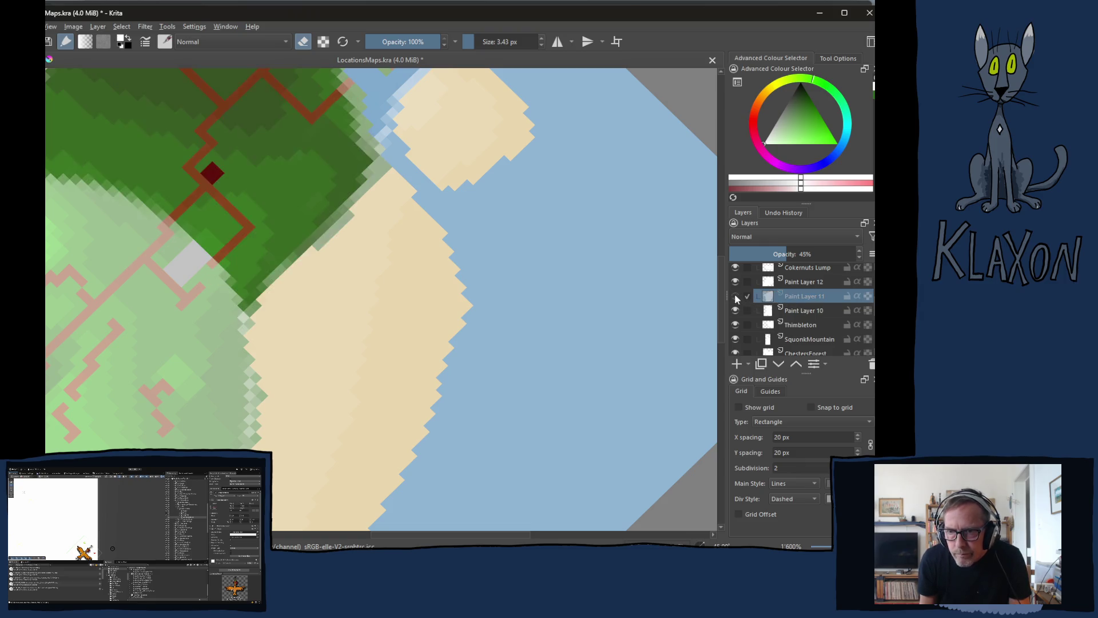
drag(292, 293, 379, 208)
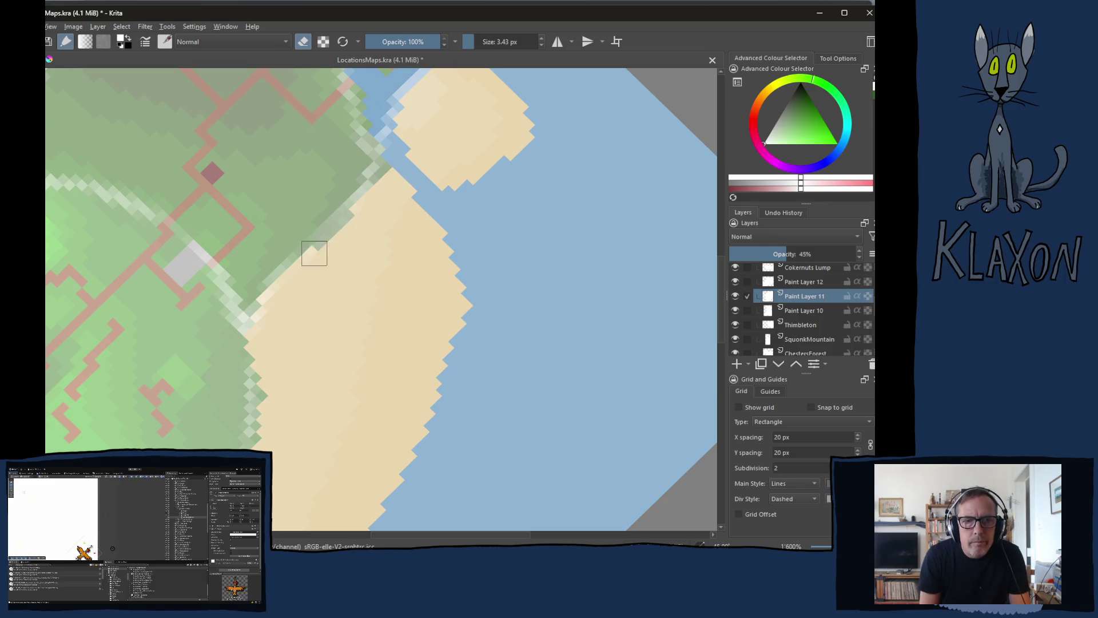
scroll(296, 343, left, 3)
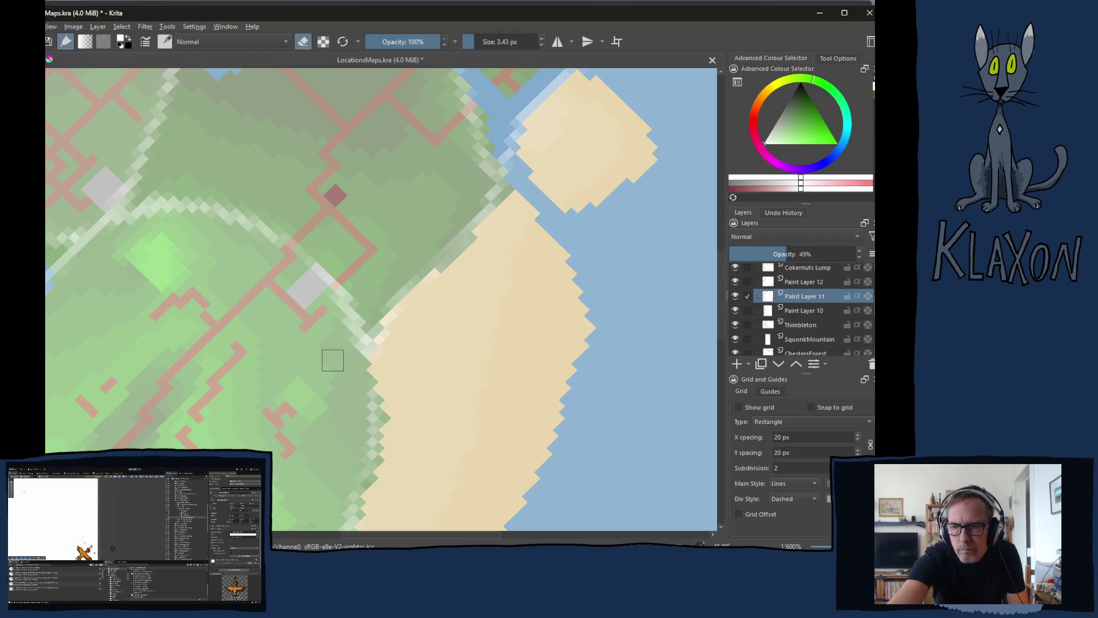
ctrl+scroll(301, 291, down, 4)
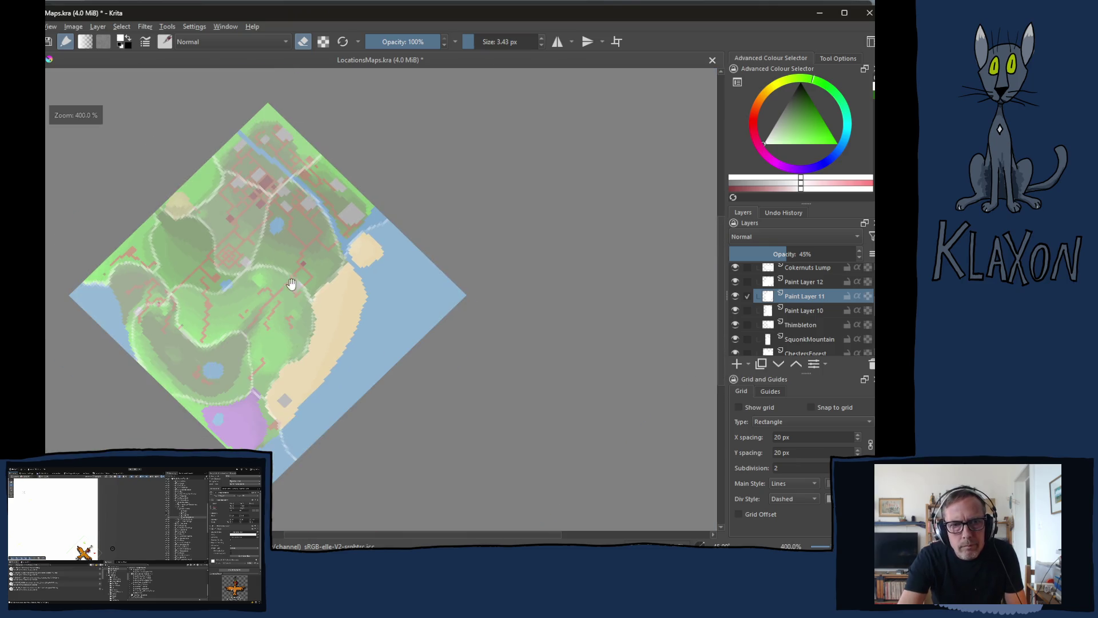
drag(286, 303, 283, 313)
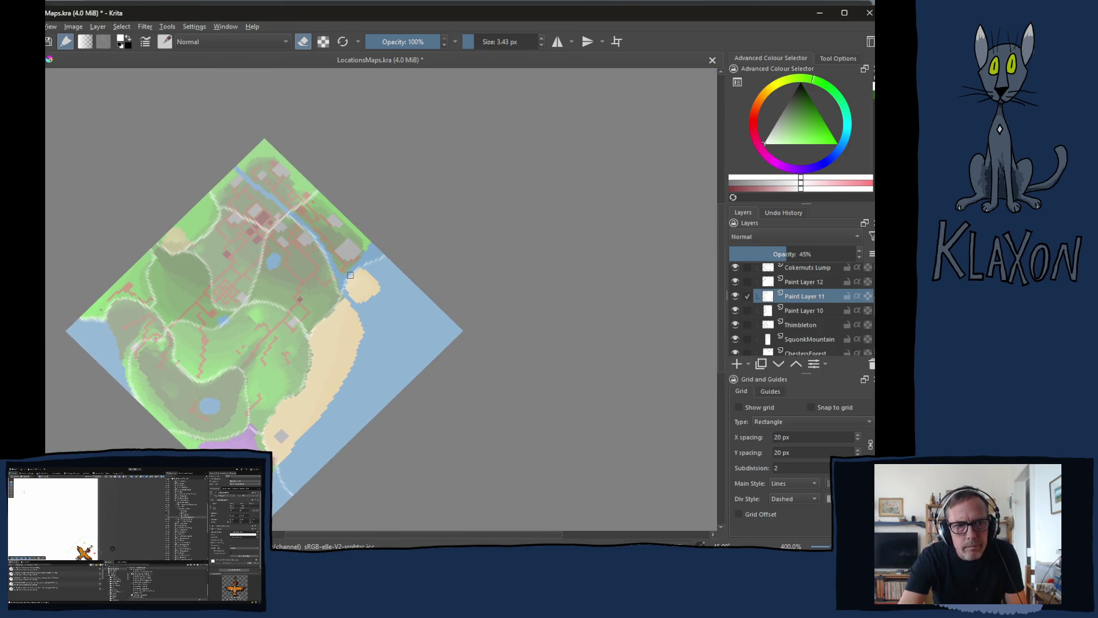
ctrl+scroll(280, 223, up, 1)
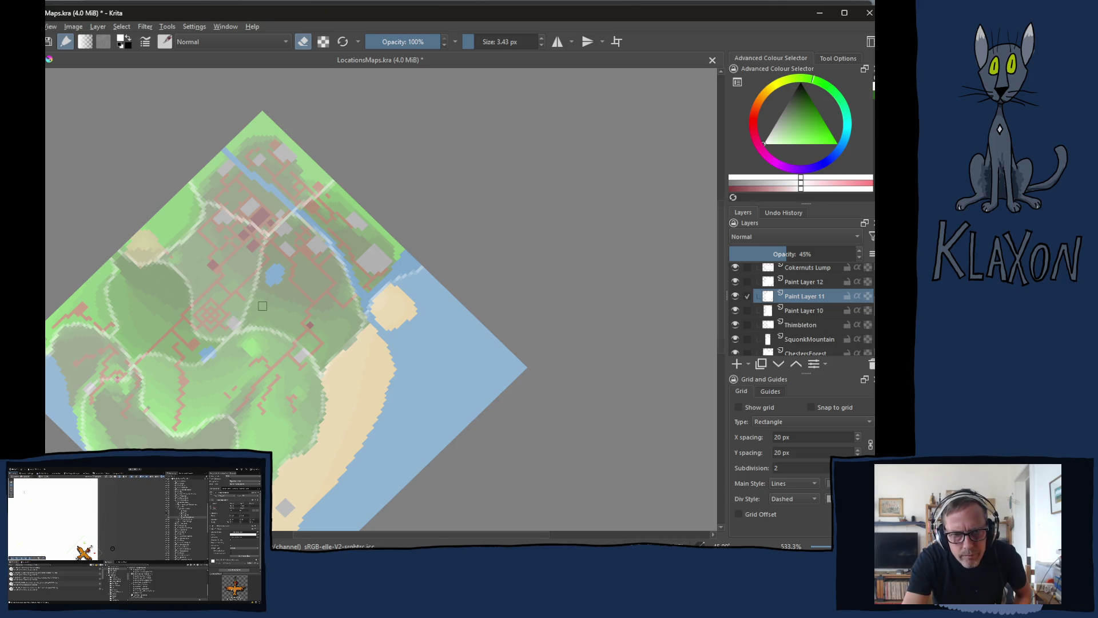
scroll(263, 306, up, 3)
scroll(251, 421, up, 3)
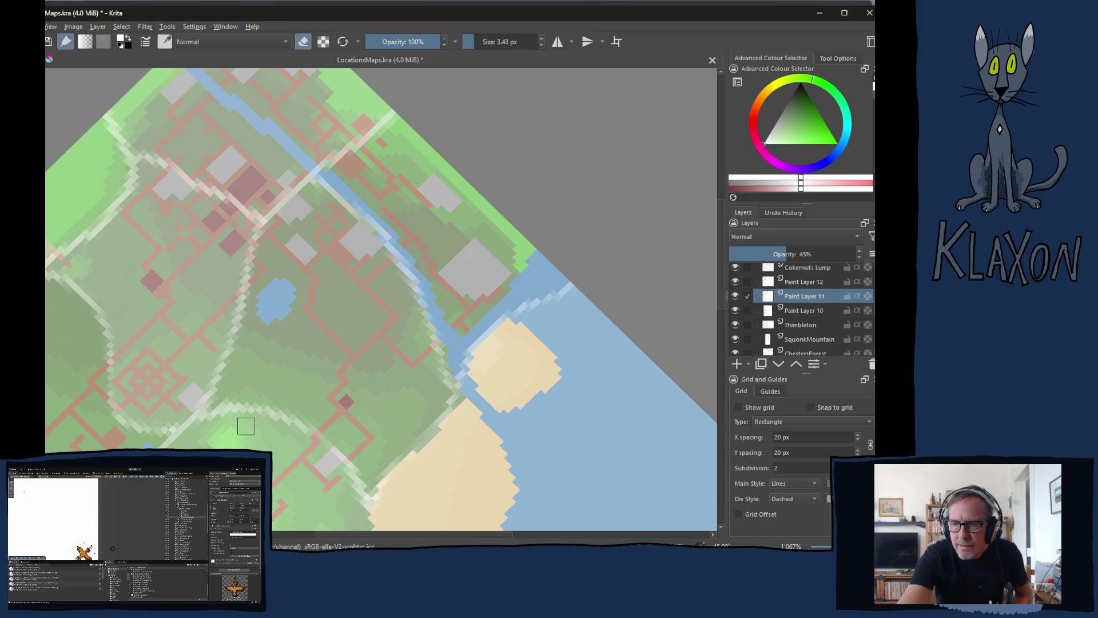
Switch to the ChestersForest layer with the eraser and survey the town, lake and forest
drag(346, 277, 401, 237)
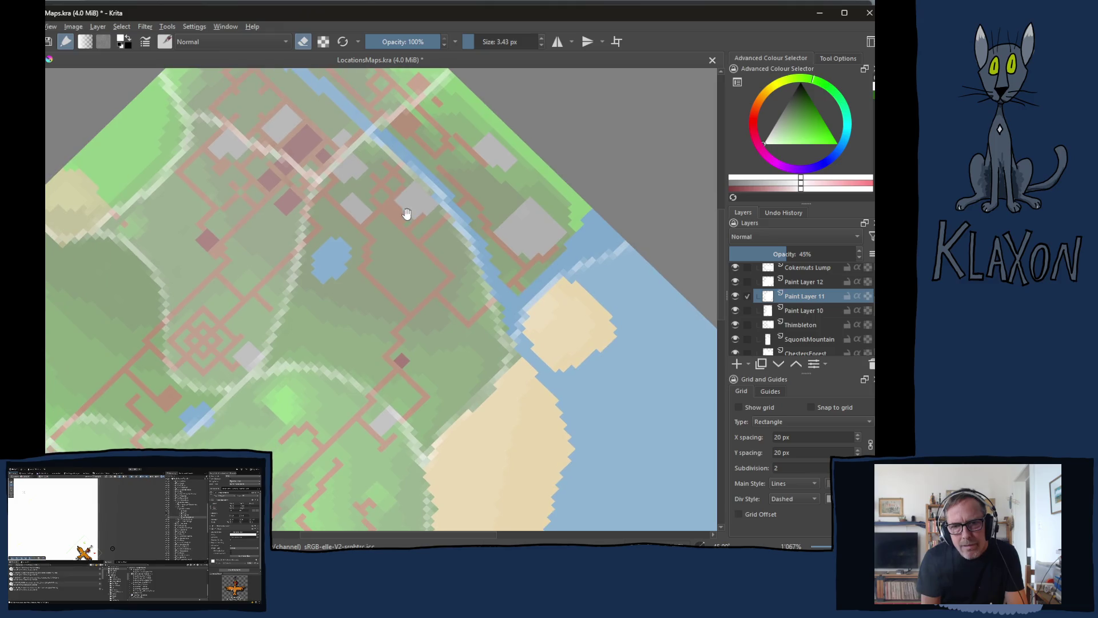
click(814, 353)
key(e)
key(e)
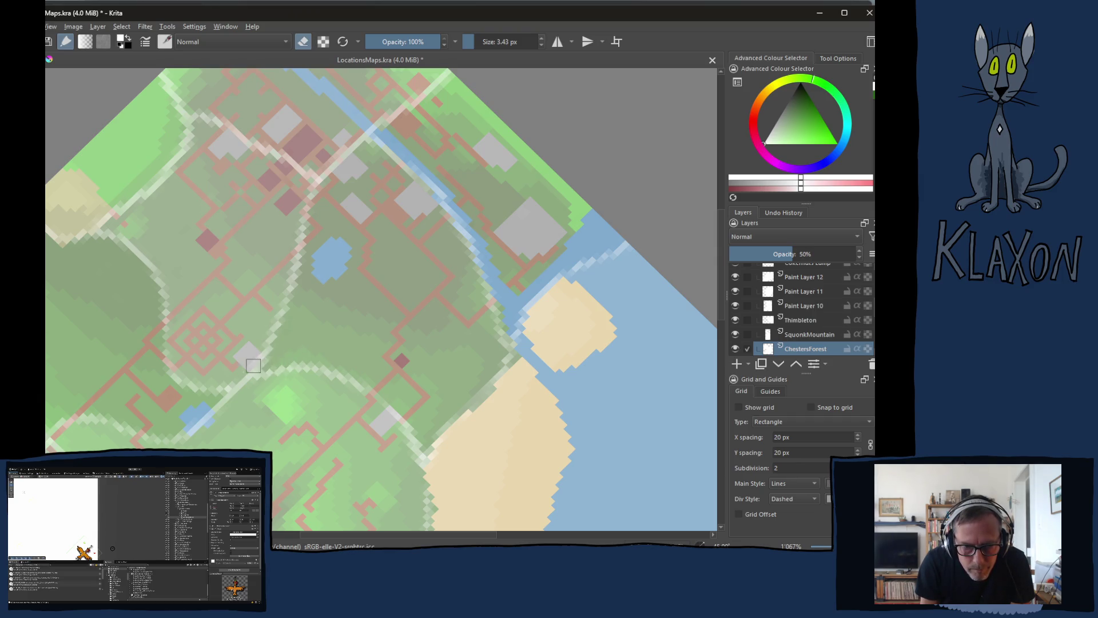
mouse_move(407, 375)
mouse_down()
mouse_move(368, 240)
mouse_move(359, 266)
mouse_up()
mouse_move(323, 373)
mouse_down()
mouse_move(357, 255)
mouse_move(367, 290)
mouse_up()
mouse_move(348, 242)
mouse_down()
mouse_move(355, 274)
mouse_move(331, 336)
mouse_up()
drag(385, 241, 355, 319)
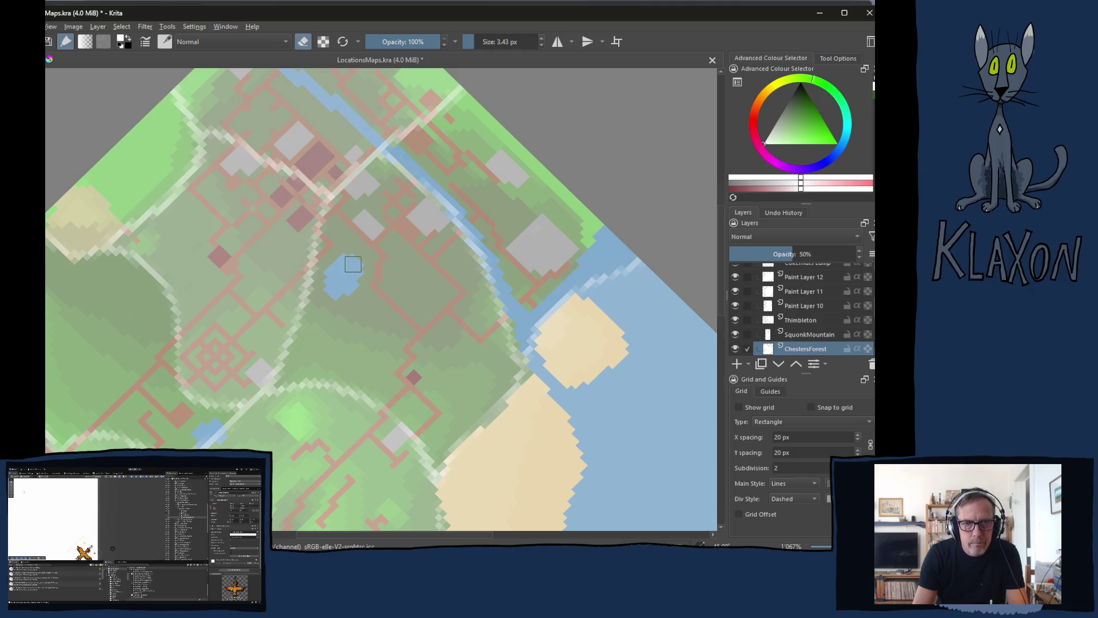
Reset the canvas to 100% zoom and 0° rotation, then zoom back in to 400%
key(1)
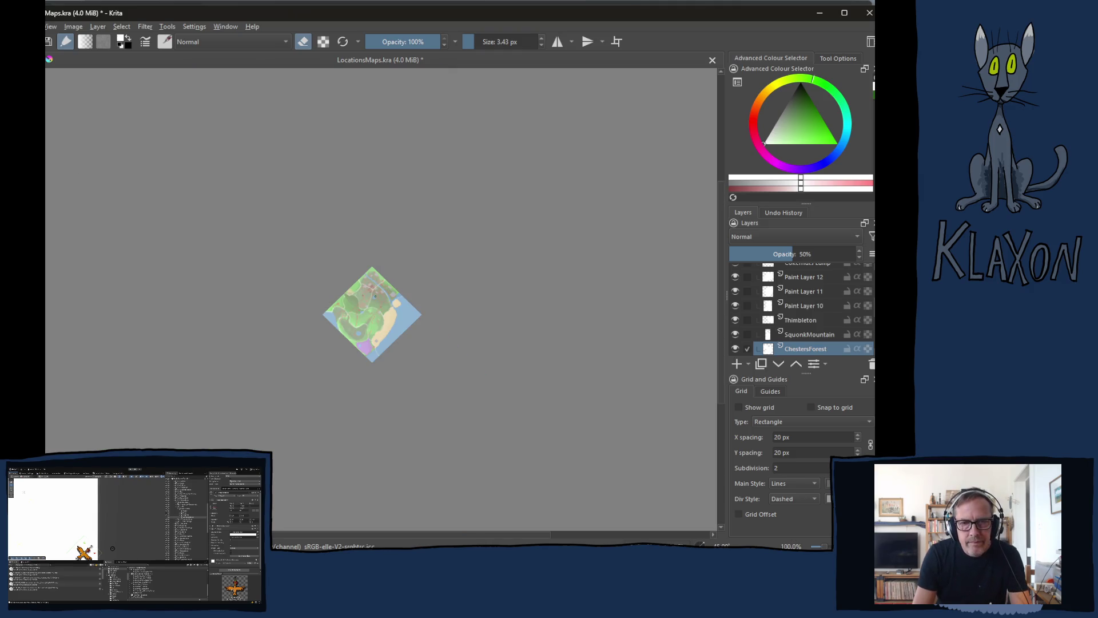
key(5)
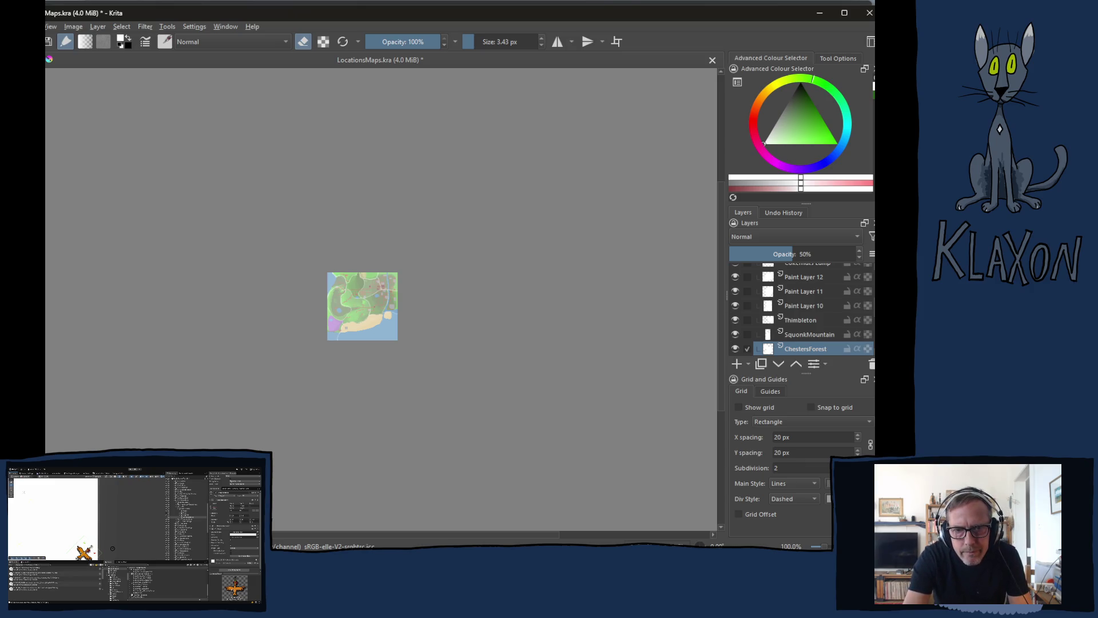
scroll(387, 273, up, 3)
scroll(319, 273, down, 1)
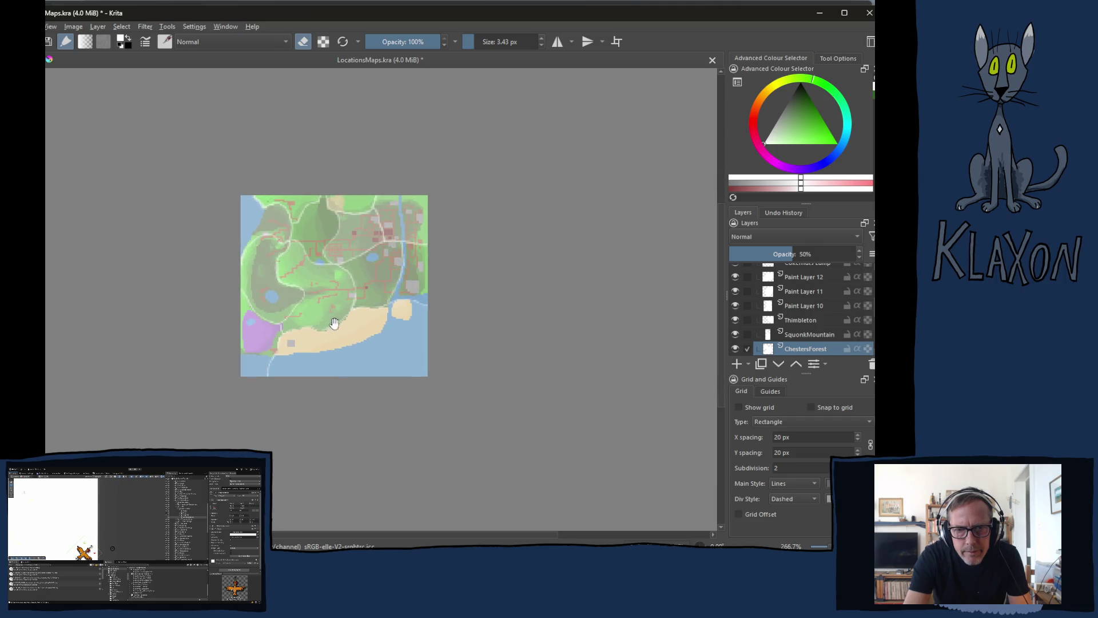
scroll(319, 274, up, 1)
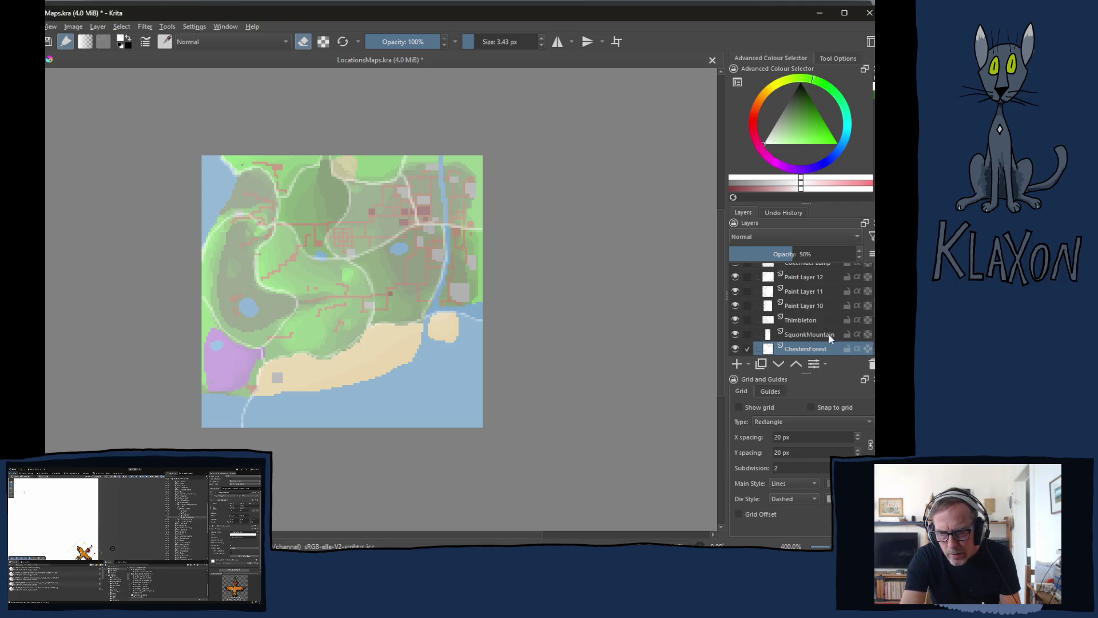
click(799, 322)
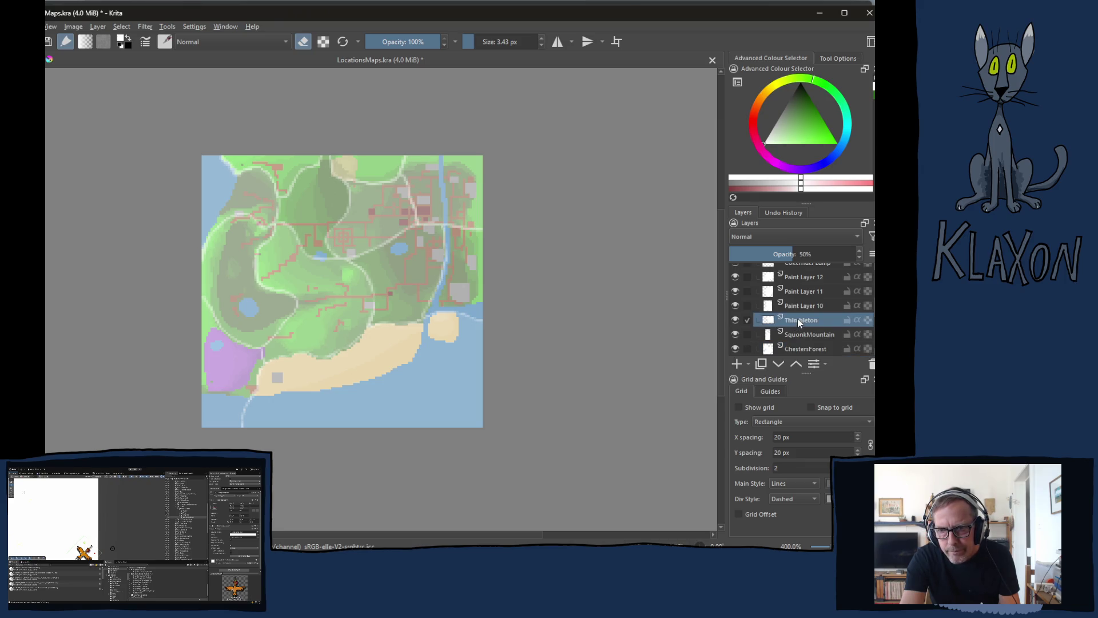
Rename the Thimbleton layer to Thimbleton North
double_click(797, 320)
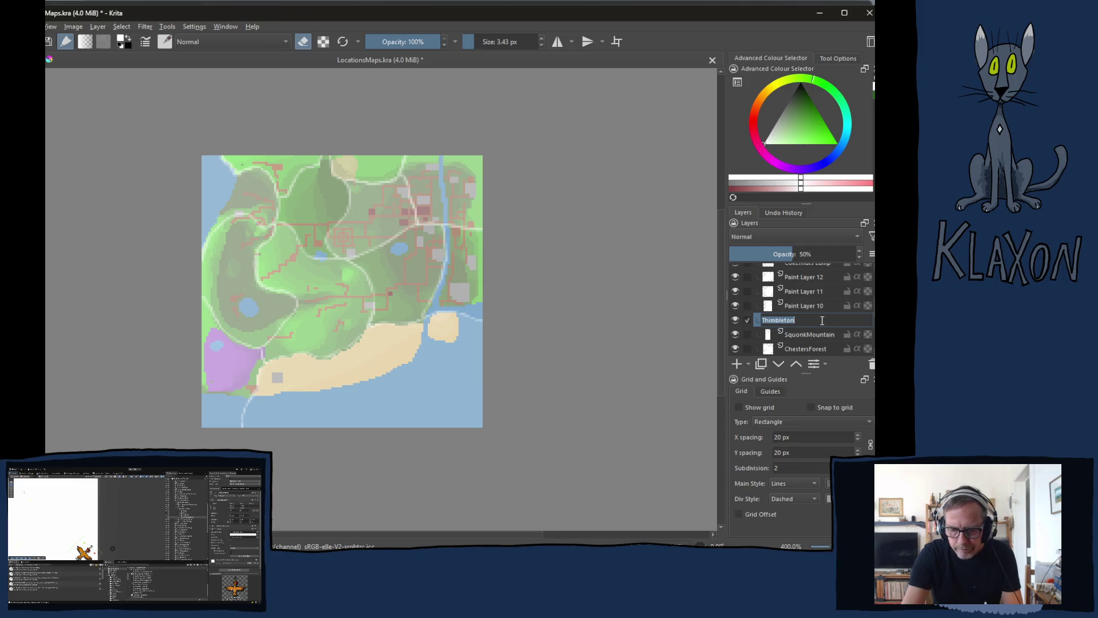
click(821, 323)
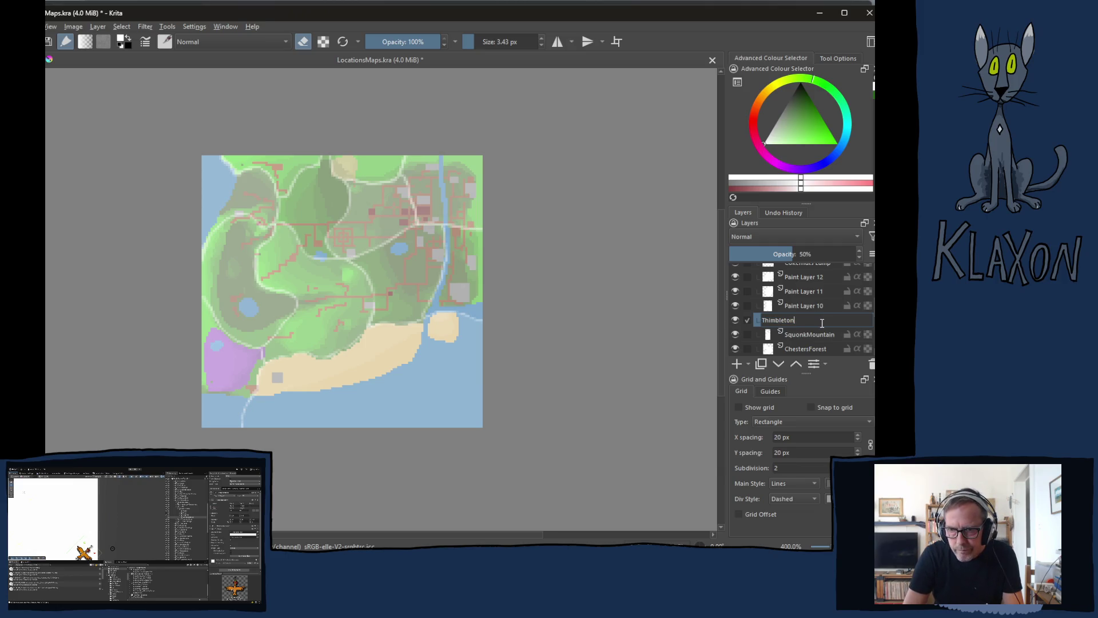
text( N)
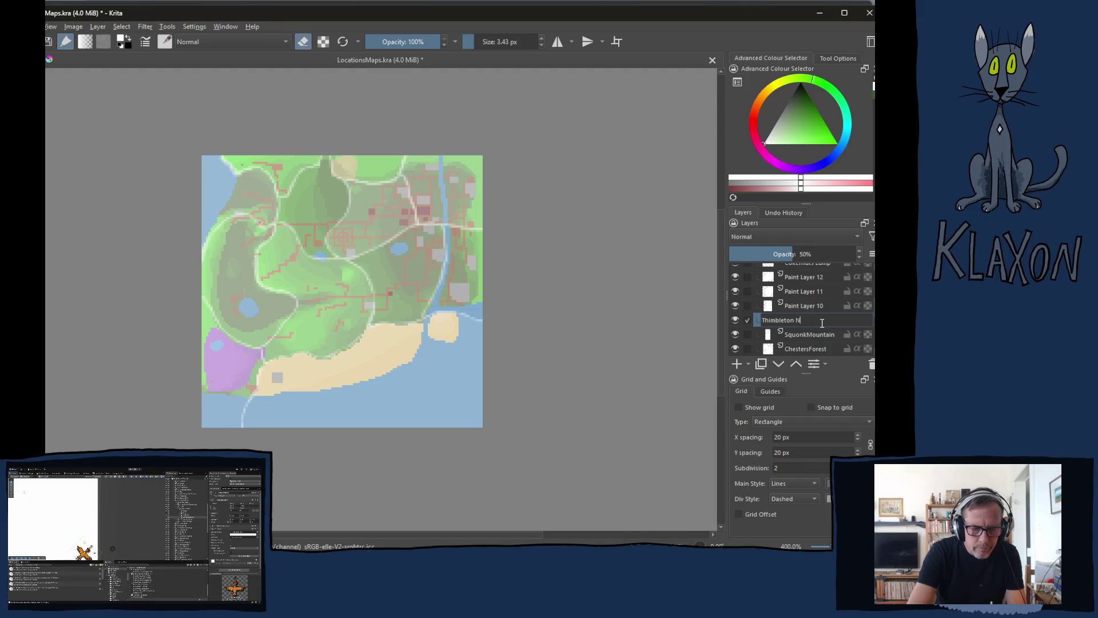
text(orth)
key(Return)
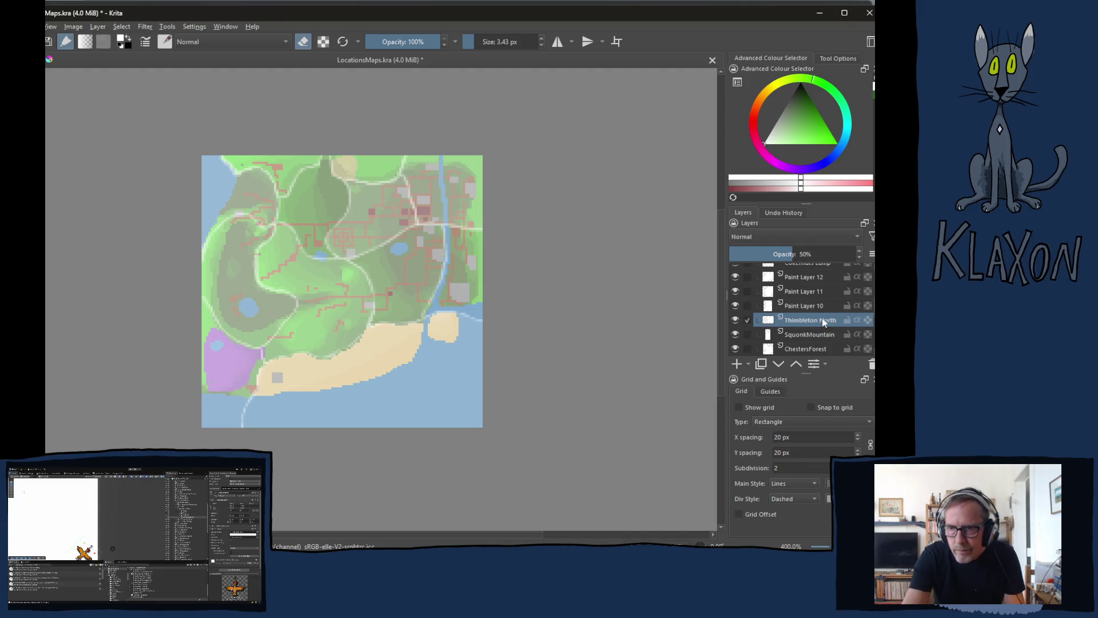
Rename Paint Layer 10 to Thimbleton East
double_click(813, 321)
drag(799, 321, 742, 324)
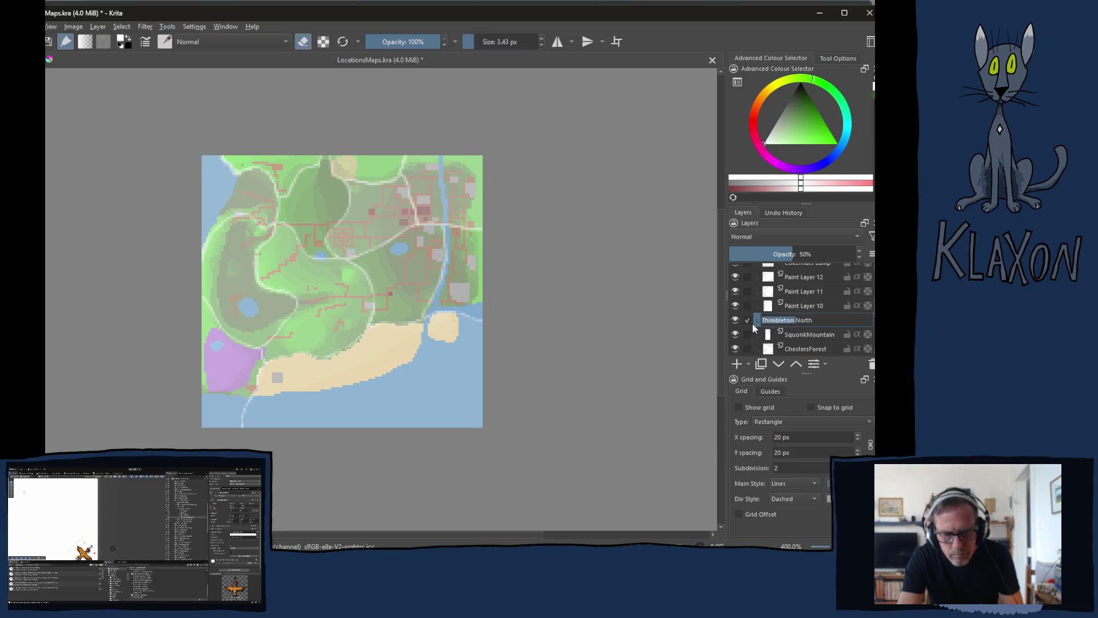
click(796, 305)
click(740, 305)
click(740, 305)
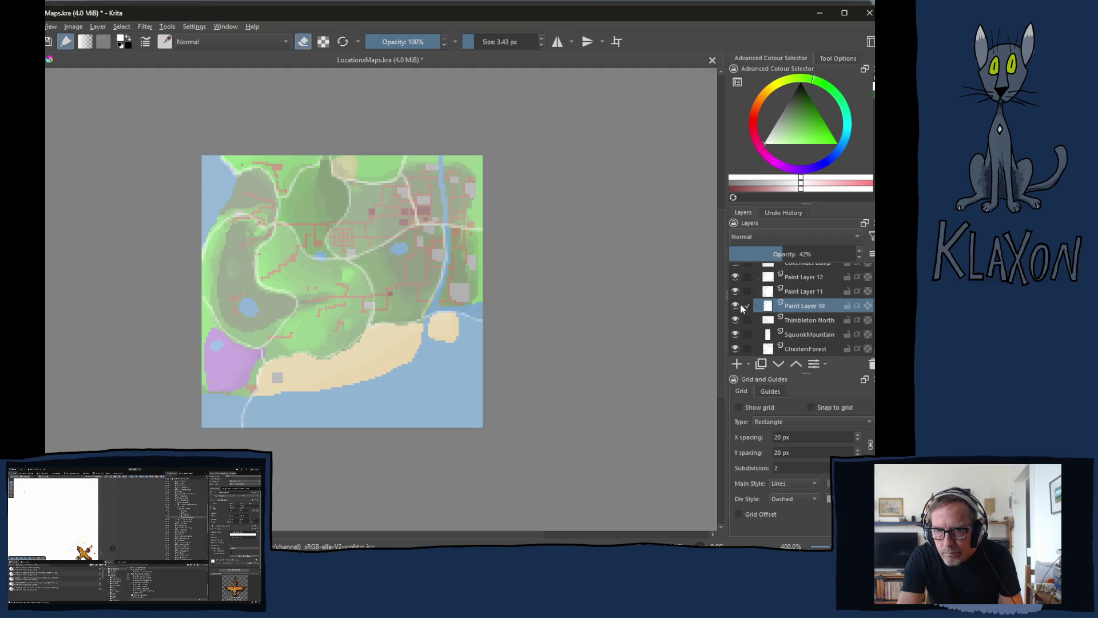
double_click(804, 305)
text(Thimbleton)
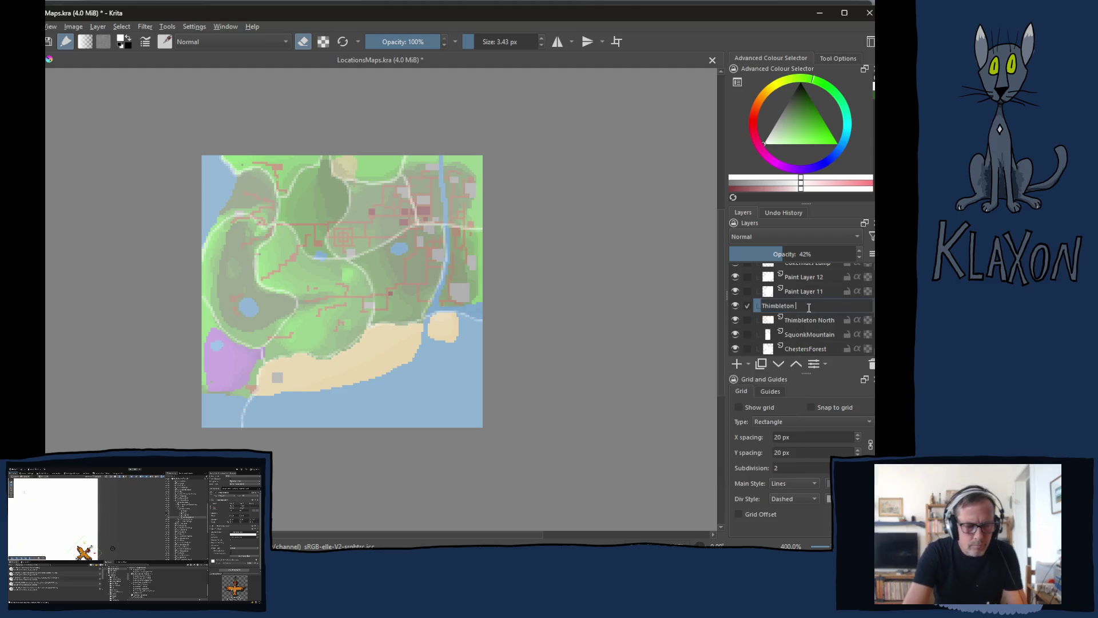
key(BackSpace)
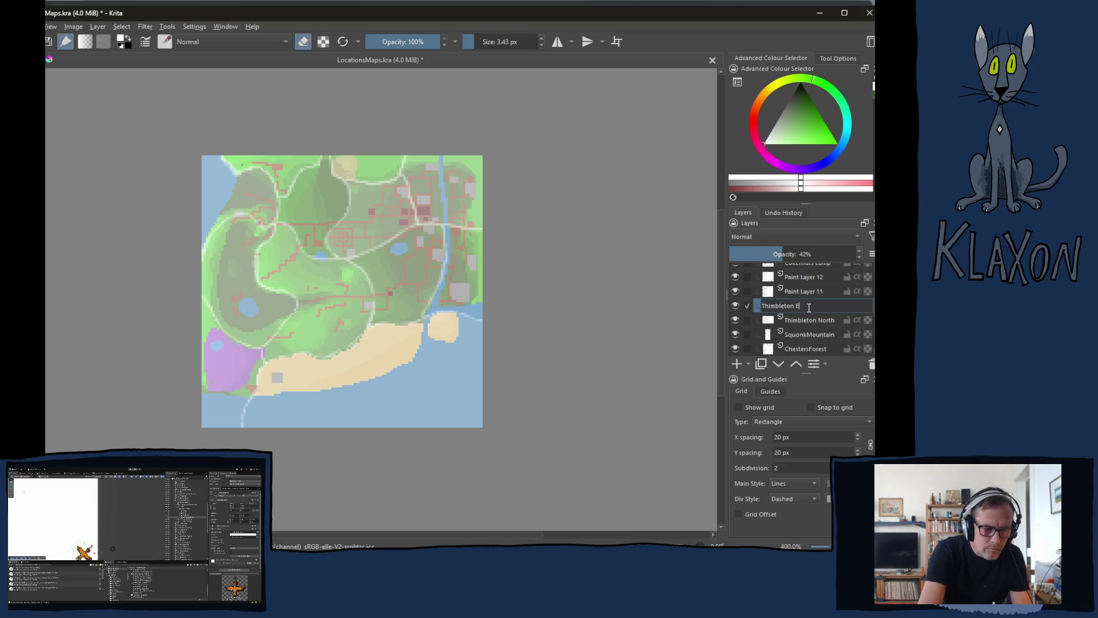
key(Return)
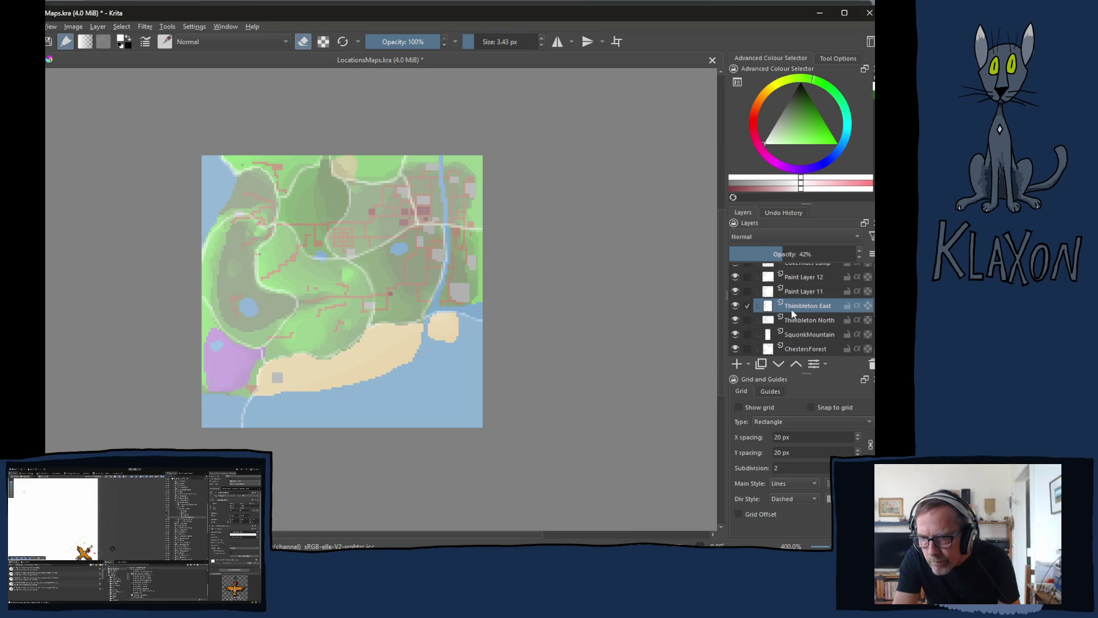
Rename Paint Layers 11 and 12 to Thimbleton South and Thimbleton West
click(800, 294)
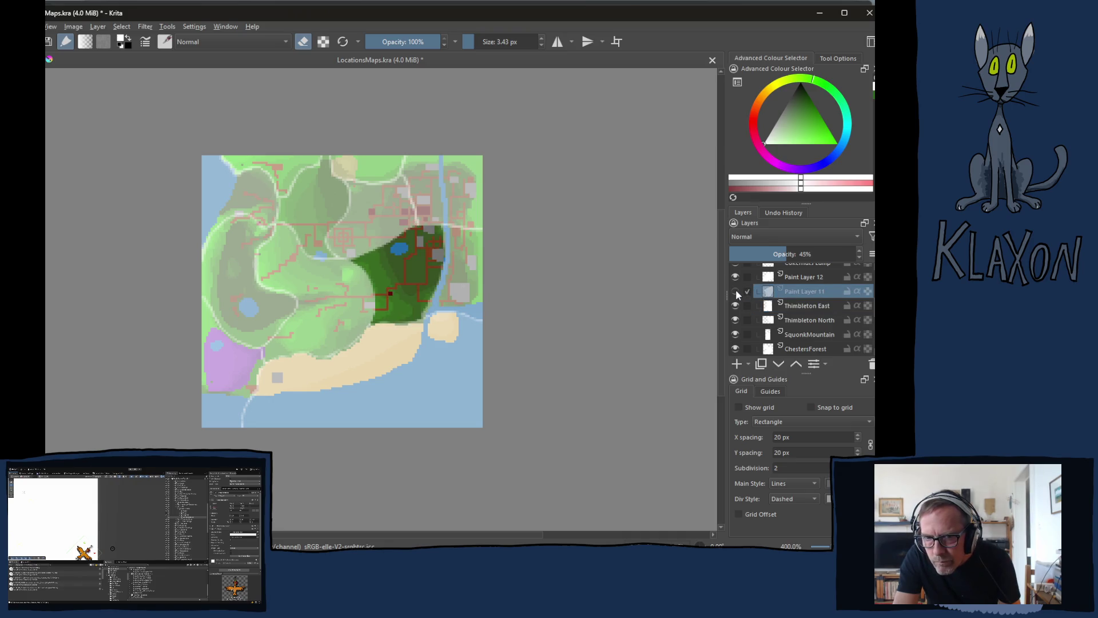
double_click(805, 291)
text(Thimbleton )
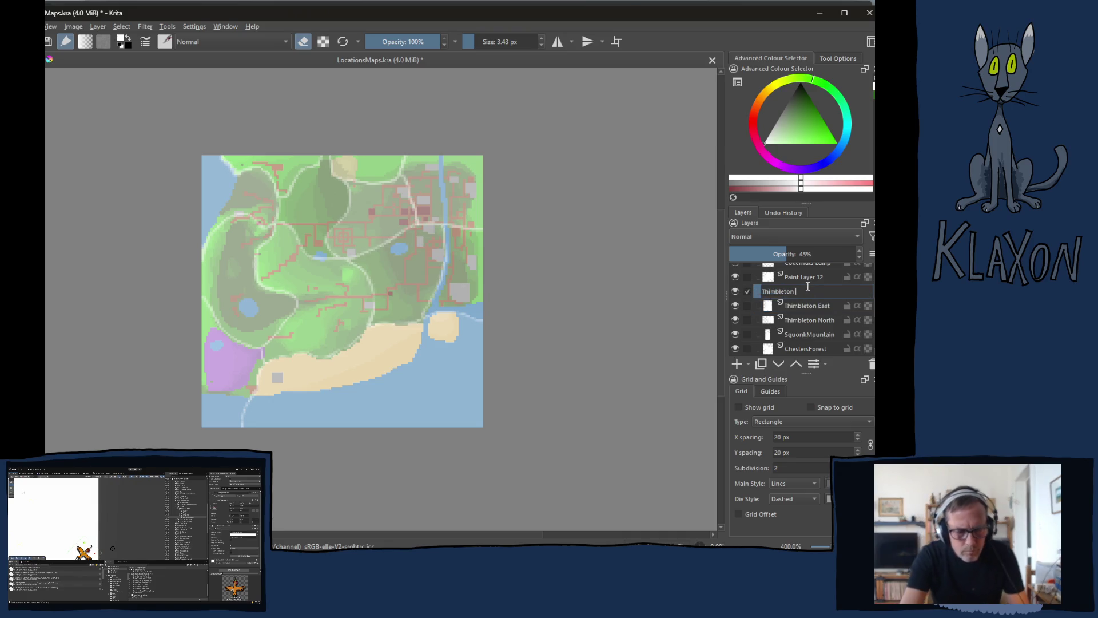
text(South)
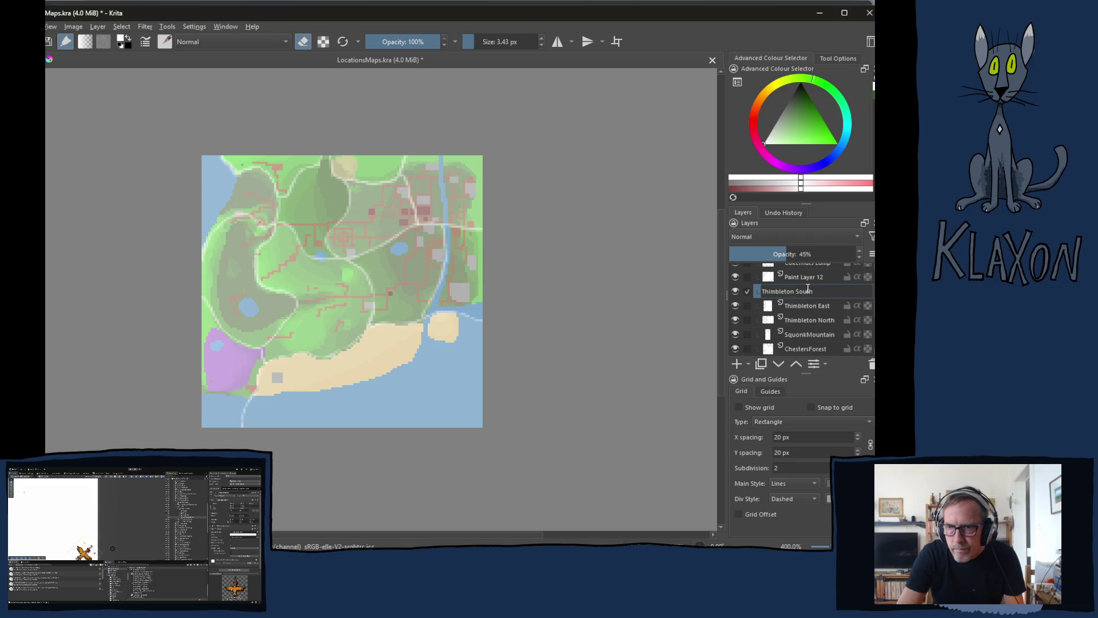
key(Return)
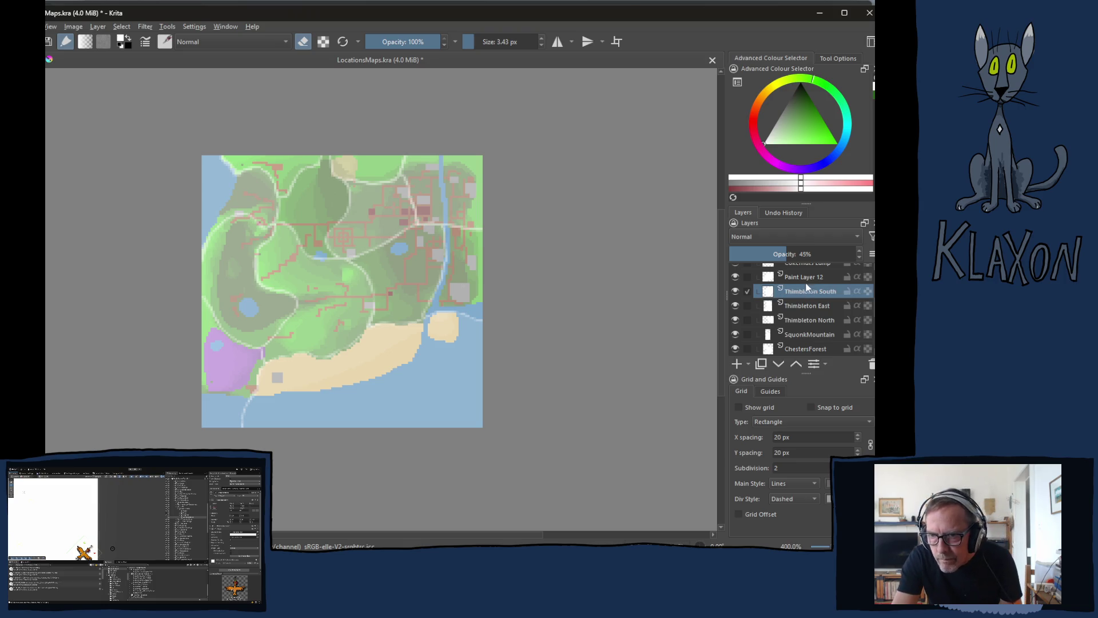
double_click(804, 277)
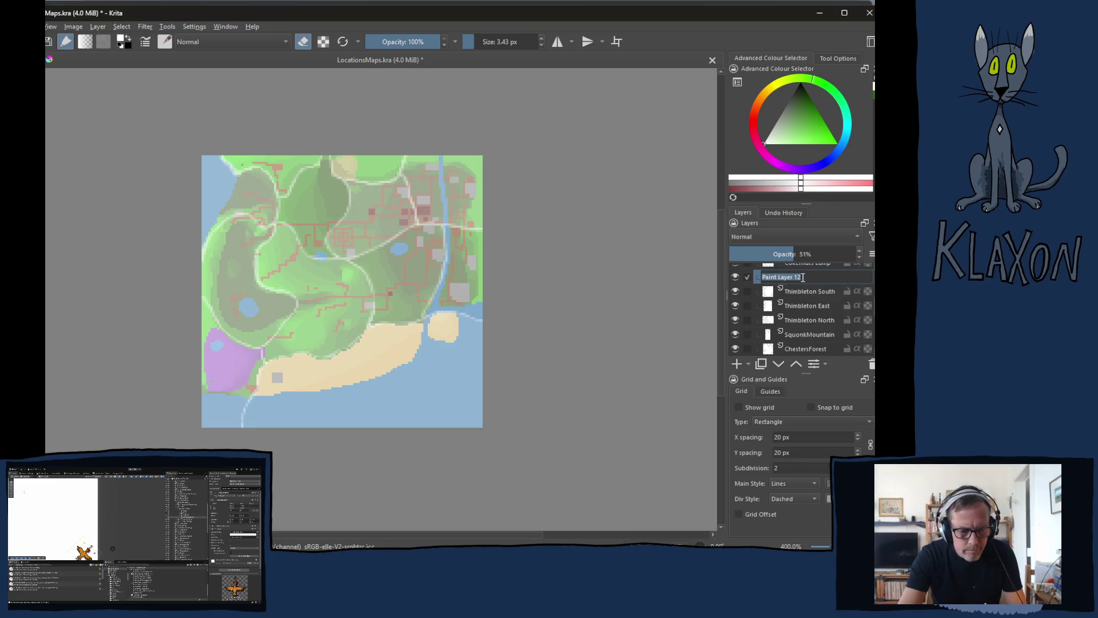
text(Thimbleton West)
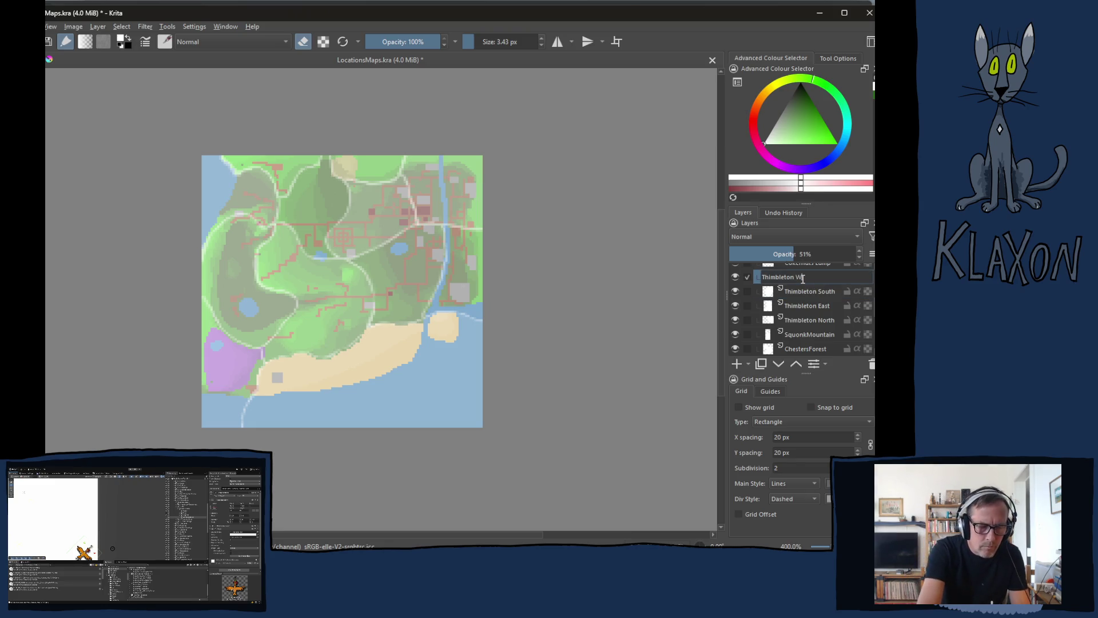
key(Return)
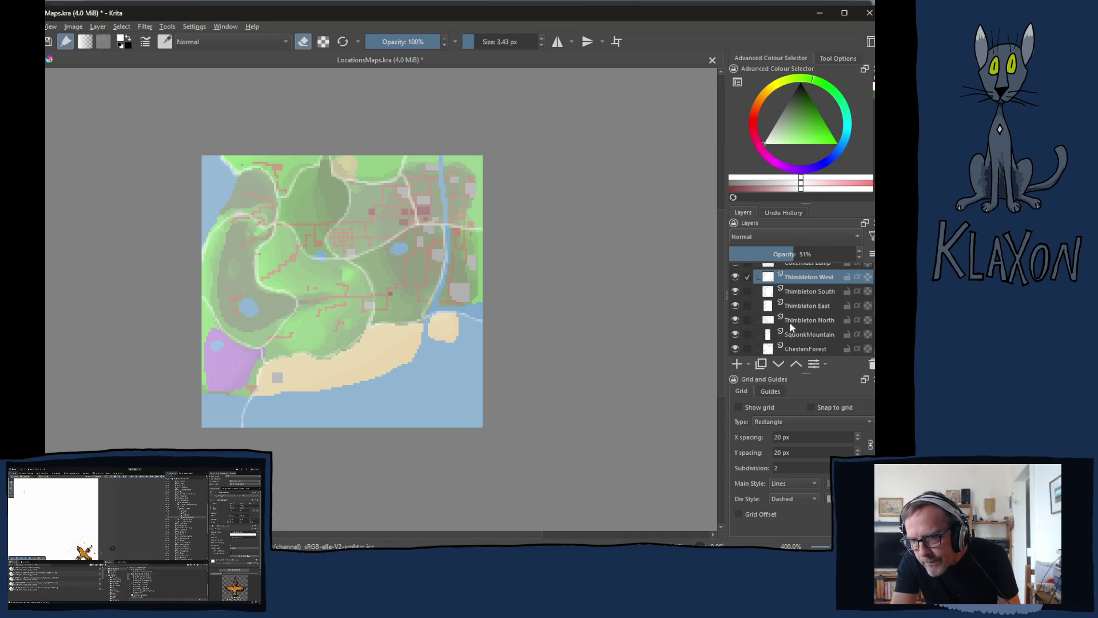
Scroll up the Layers docker and expand Copy of Group 8 to list its district layers
scroll(801, 324, up, 2)
scroll(795, 320, up, 2)
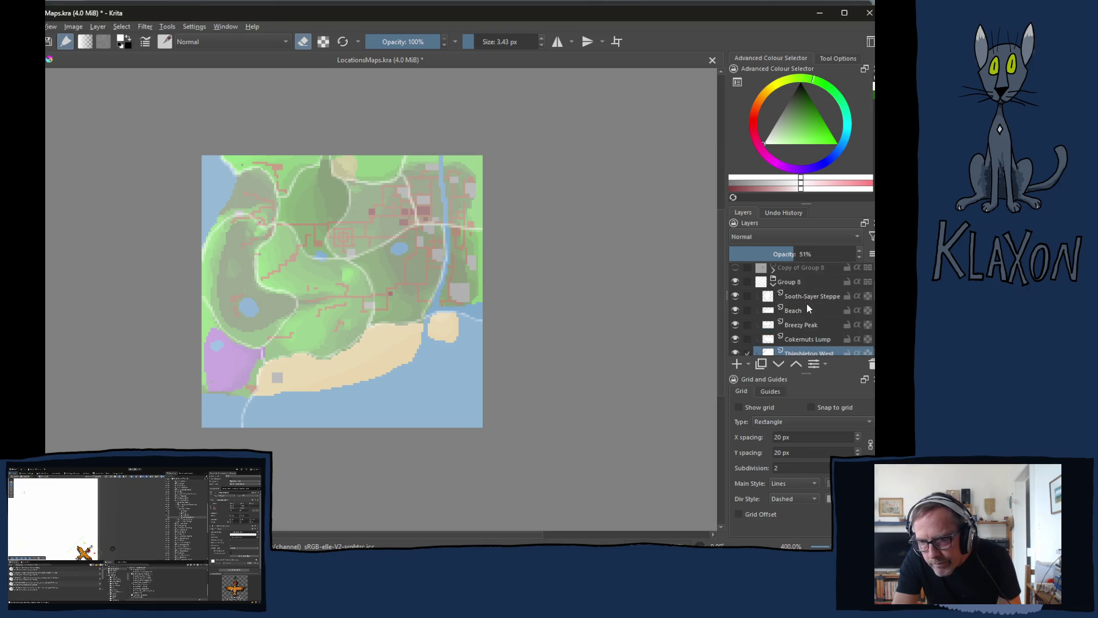
scroll(791, 296, up, 2)
click(797, 307)
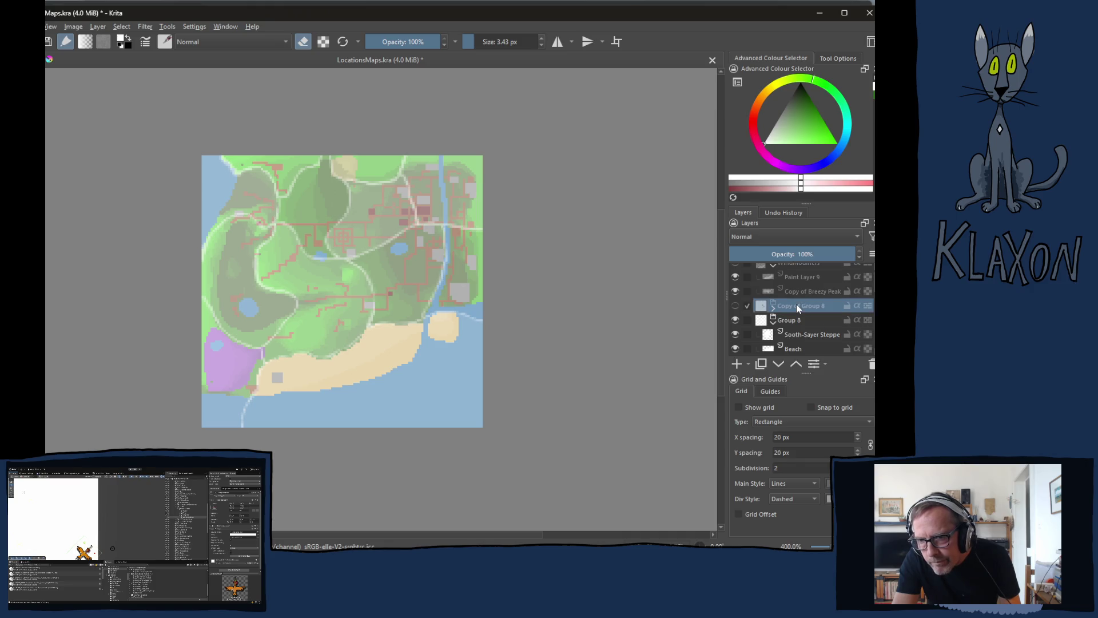
click(775, 309)
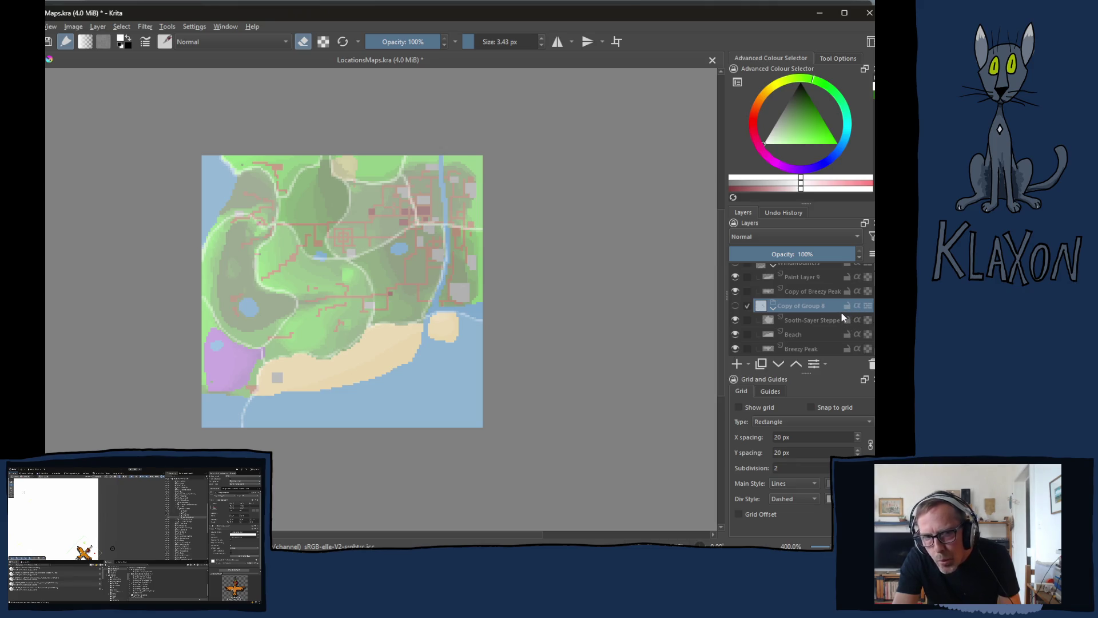
mouse_move(843, 308)
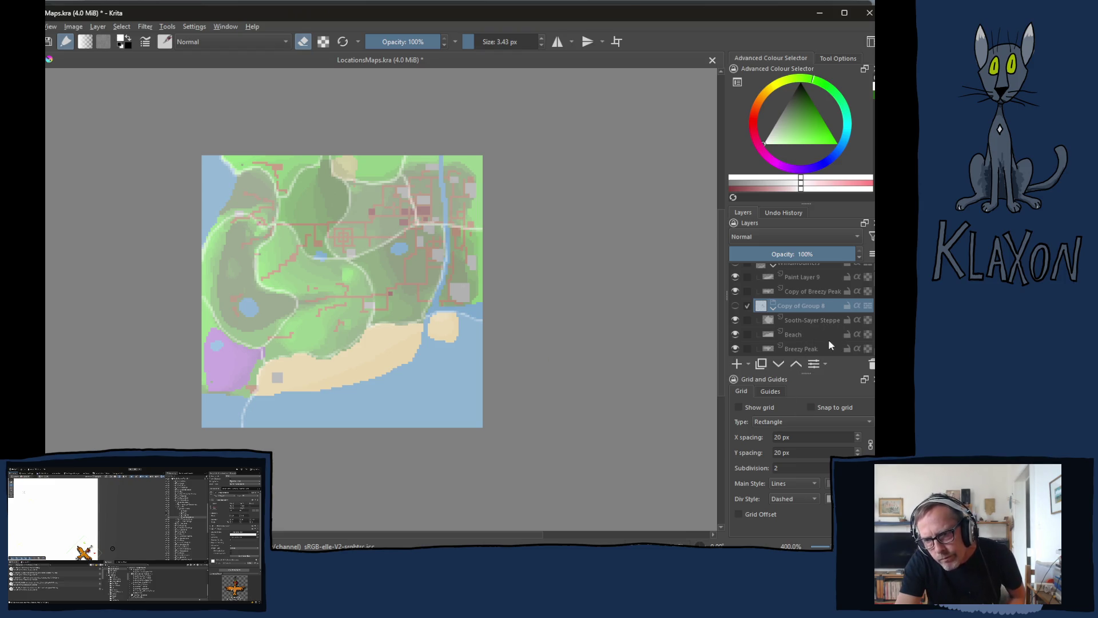
Check the Copy of Group 8 district layers and toggle the group's visibility to compare
click(773, 312)
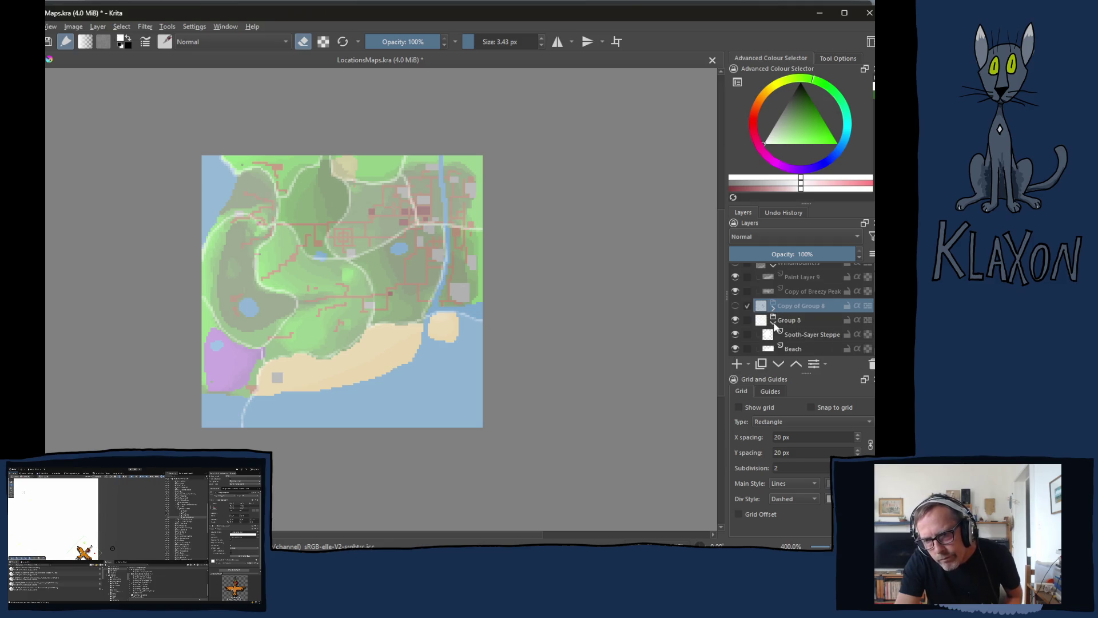
scroll(798, 326, down, 2)
scroll(834, 331, up, 2)
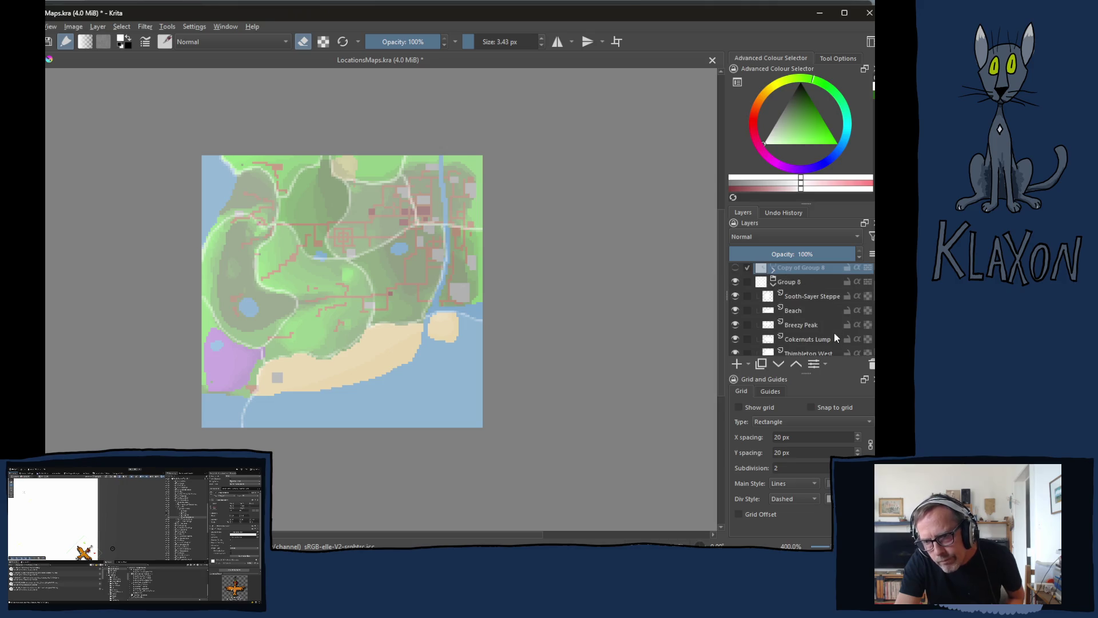
click(773, 309)
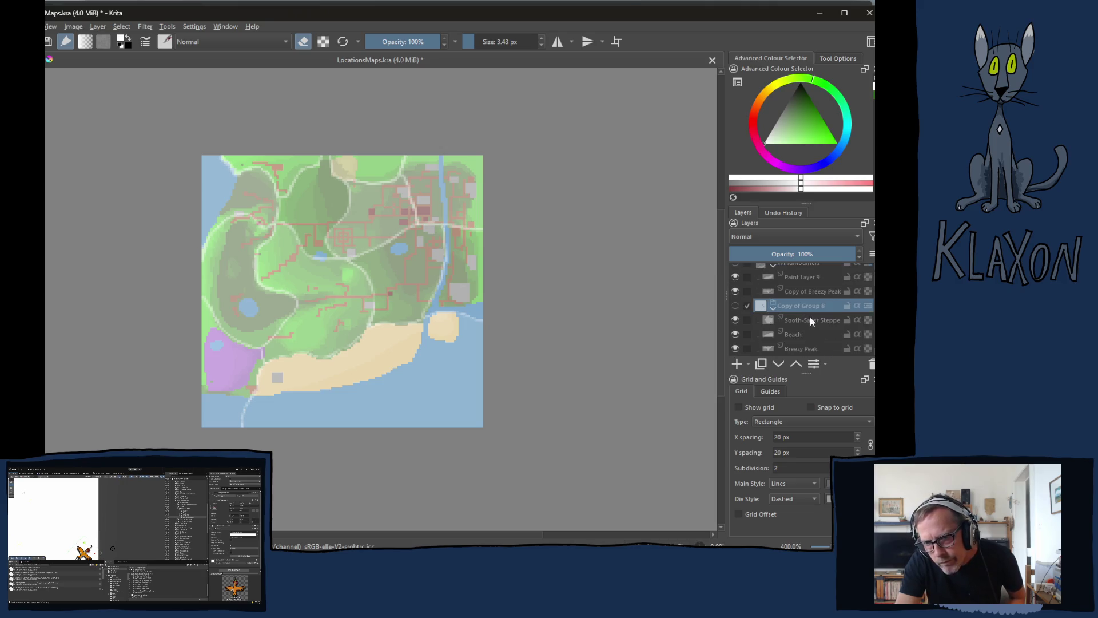
click(800, 323)
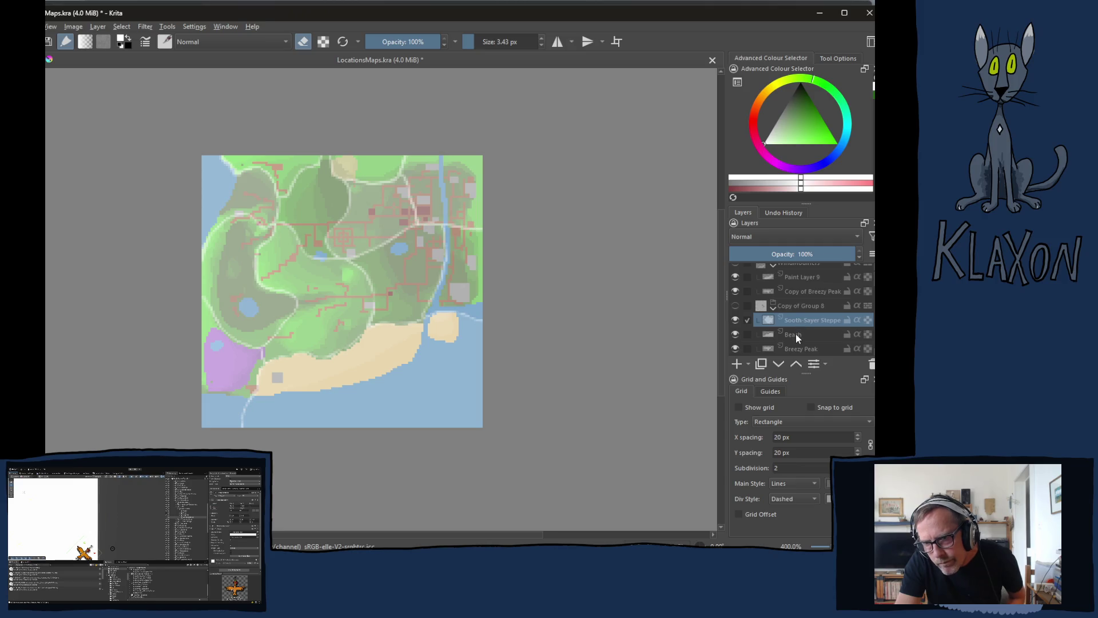
click(797, 336)
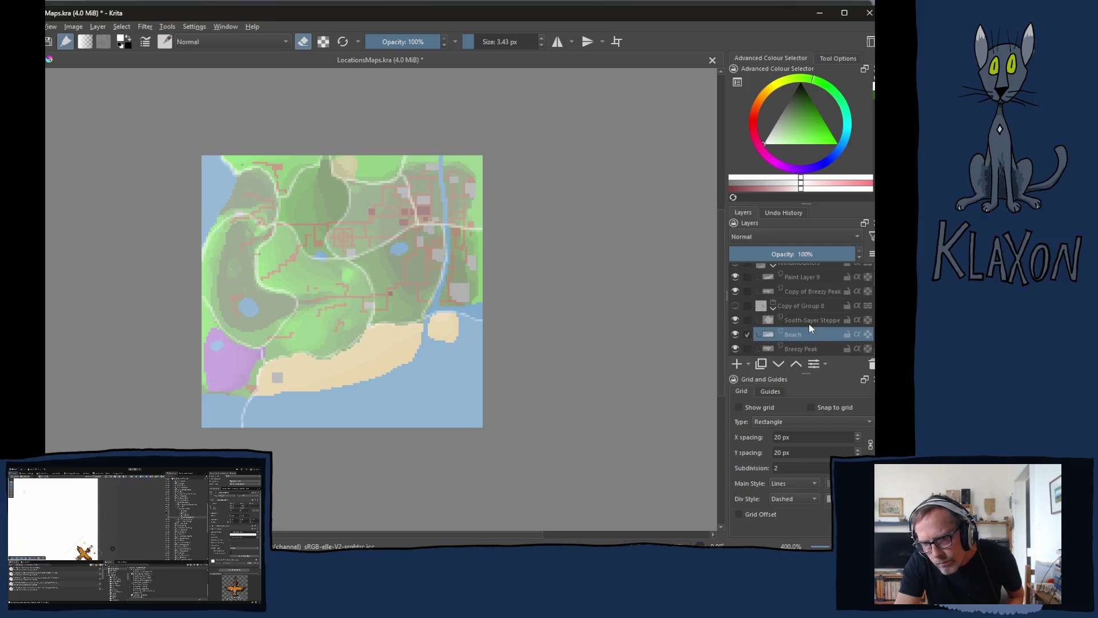
scroll(808, 324, down, 1)
click(805, 324)
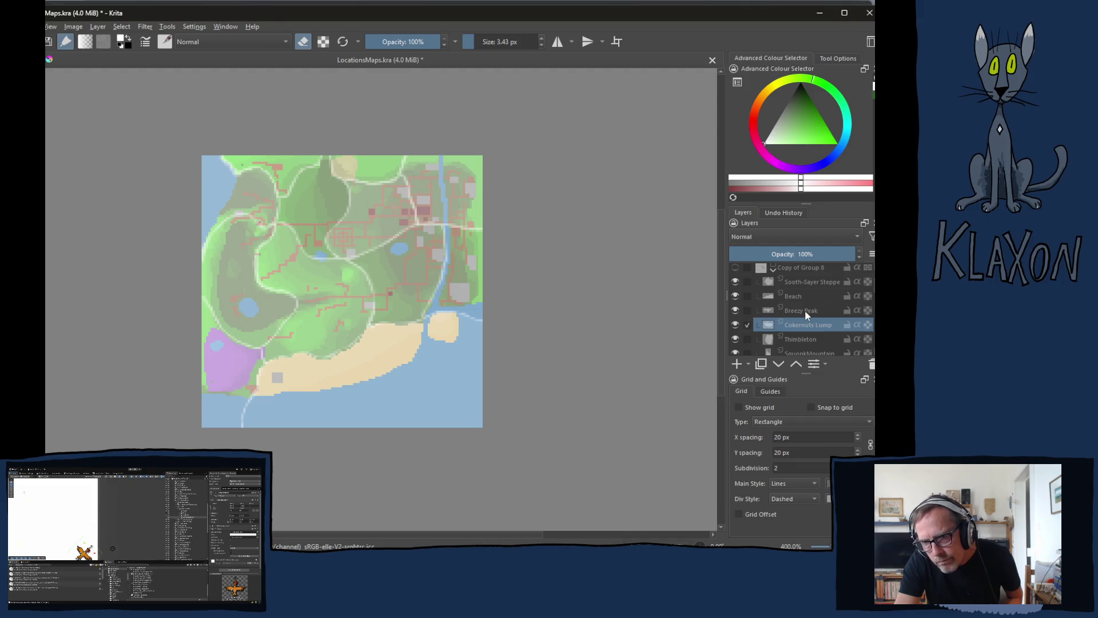
click(806, 312)
scroll(800, 317, up, 1)
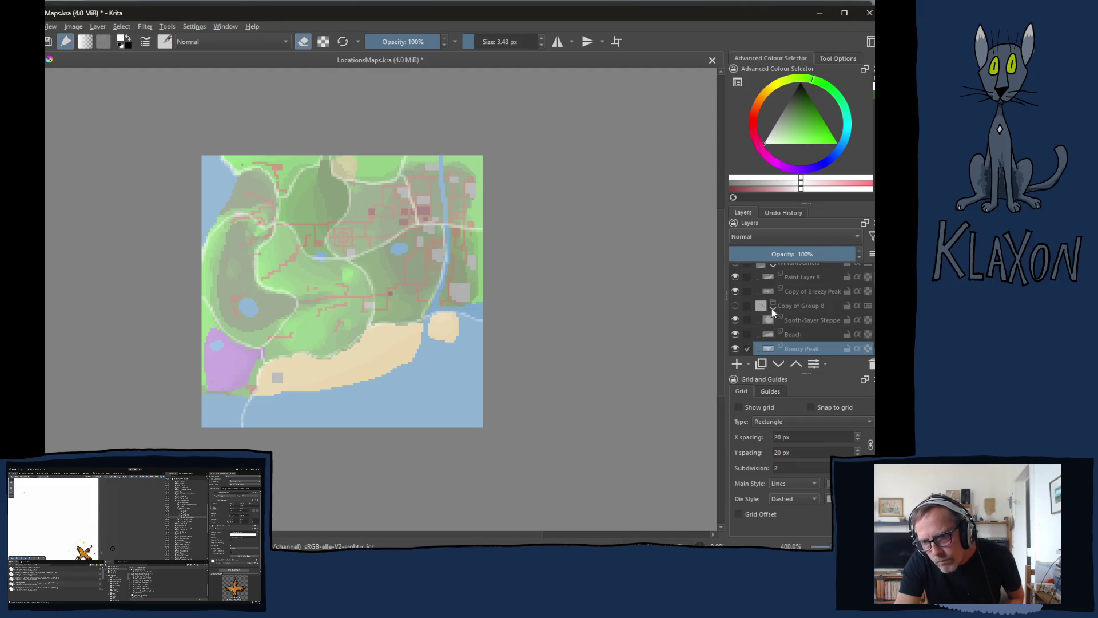
click(737, 304)
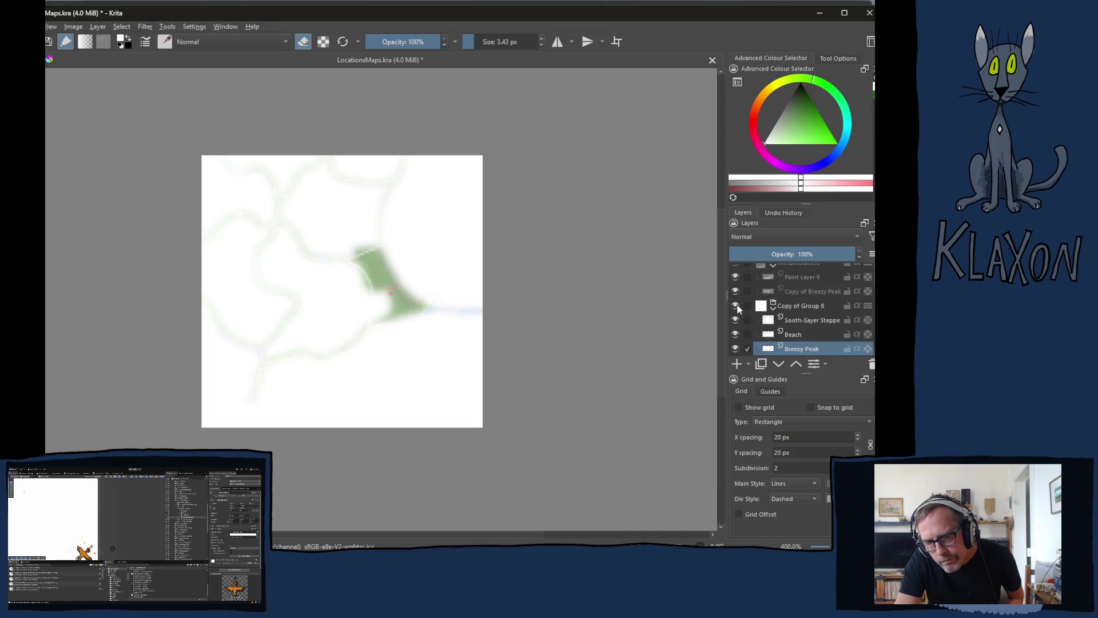
click(736, 306)
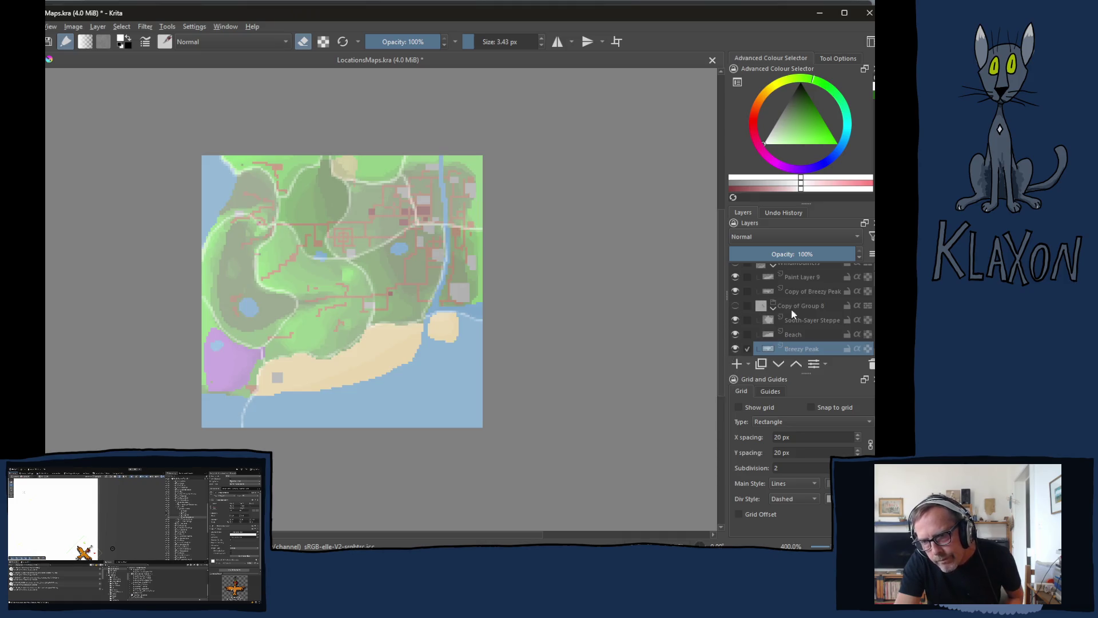
Collapse Copy of Group 8, WindModifiers and Group 8, then select Group 8
click(773, 309)
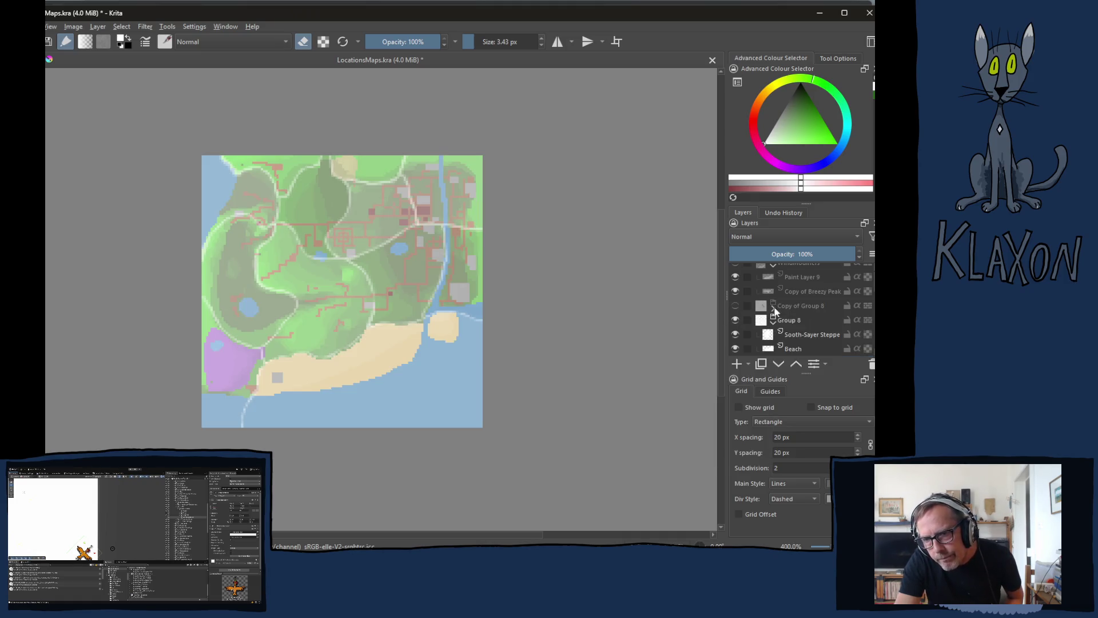
scroll(805, 319, up, 1)
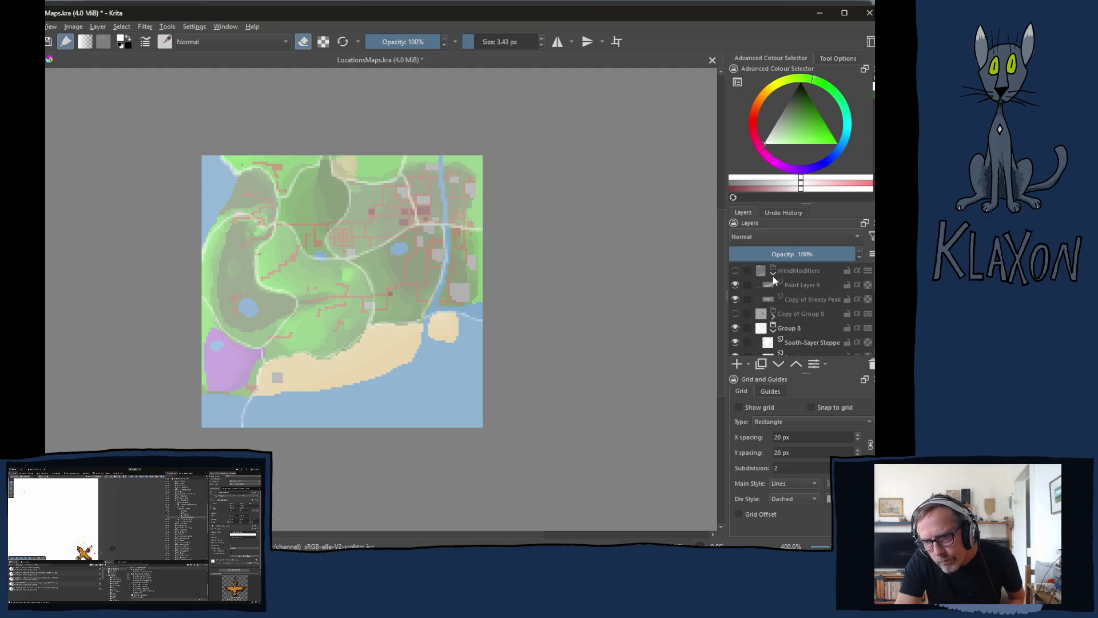
click(773, 279)
click(773, 302)
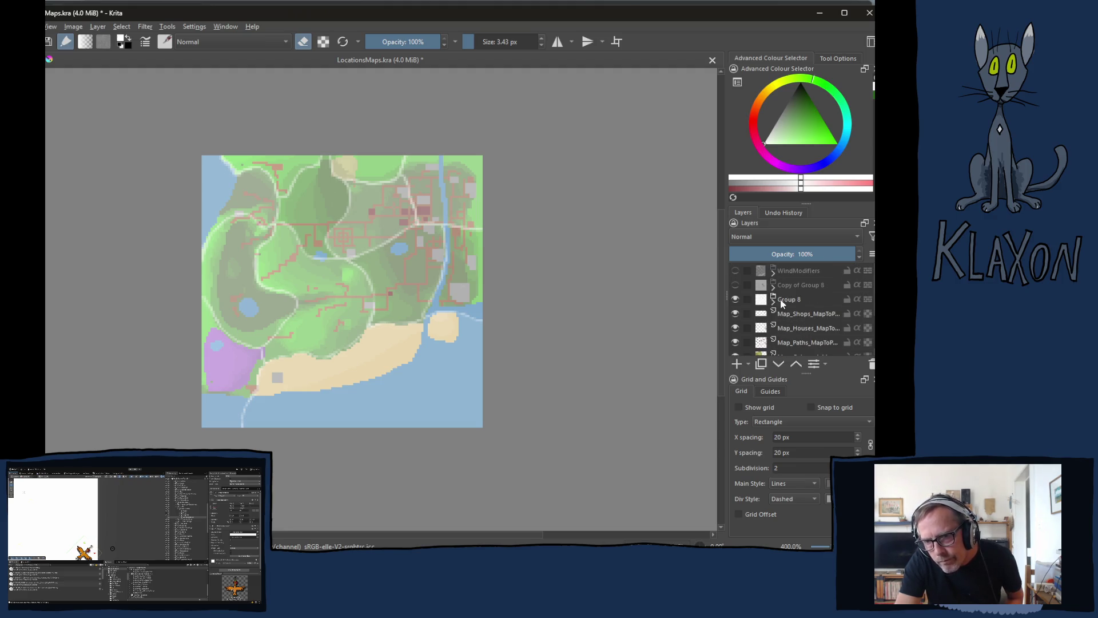
click(792, 301)
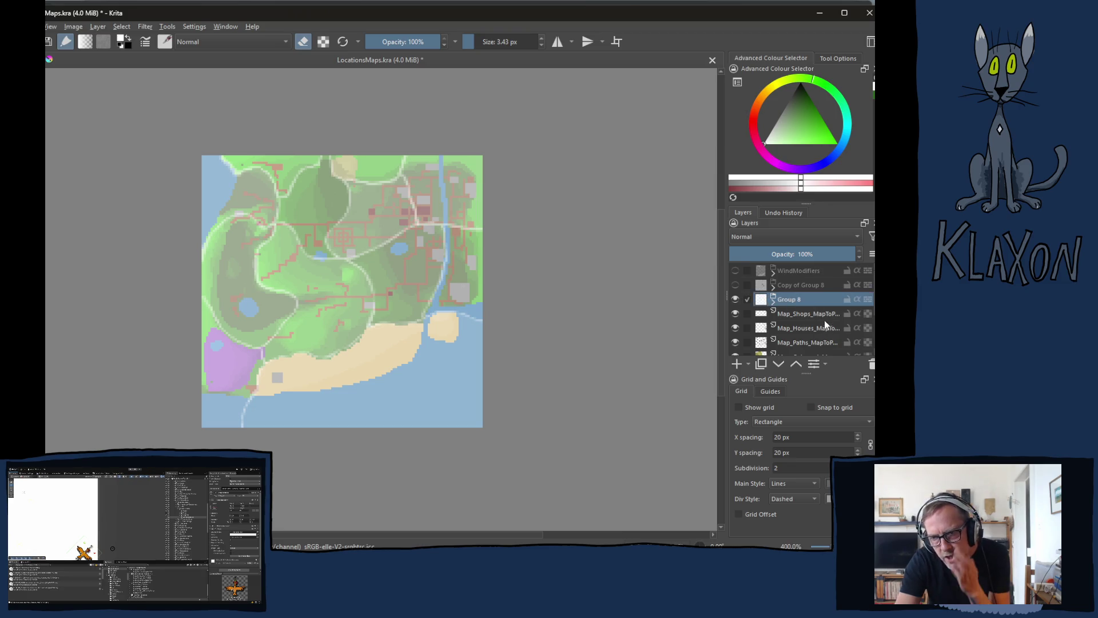
double_click(803, 300)
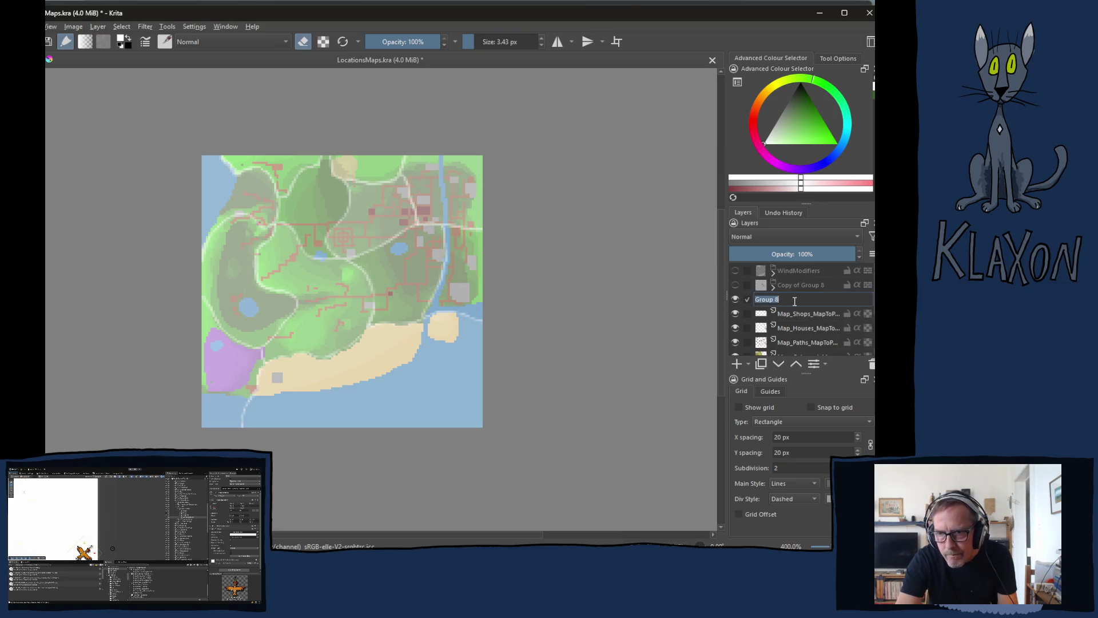
Rename Group 8 to MainClouds, duplicate it with Ctrl+J, and expand the copy
text(Main)
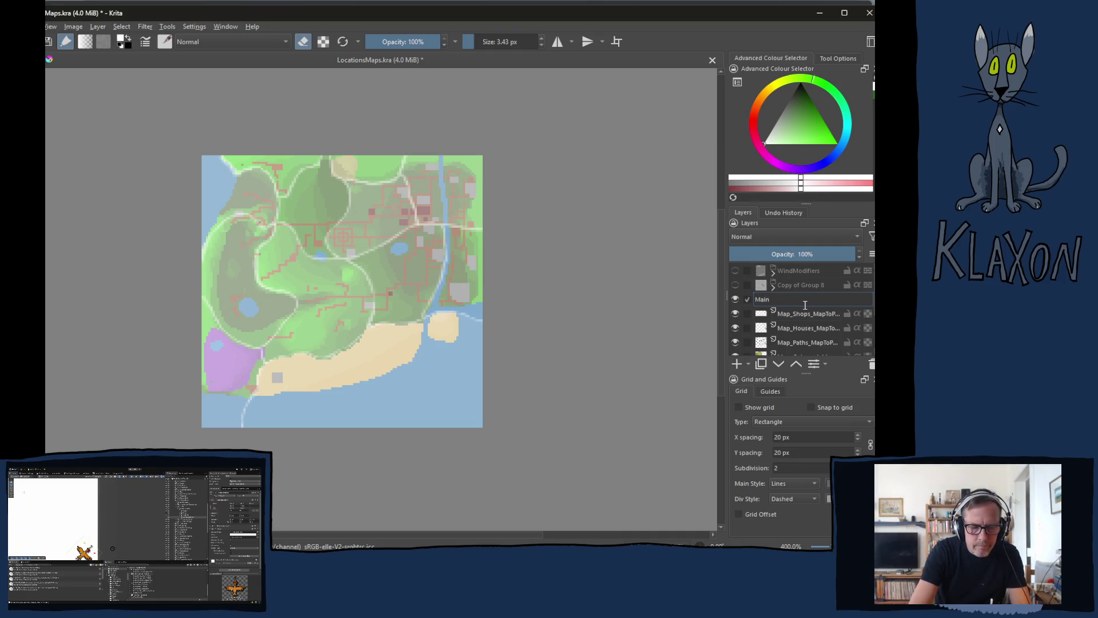
text(Clo)
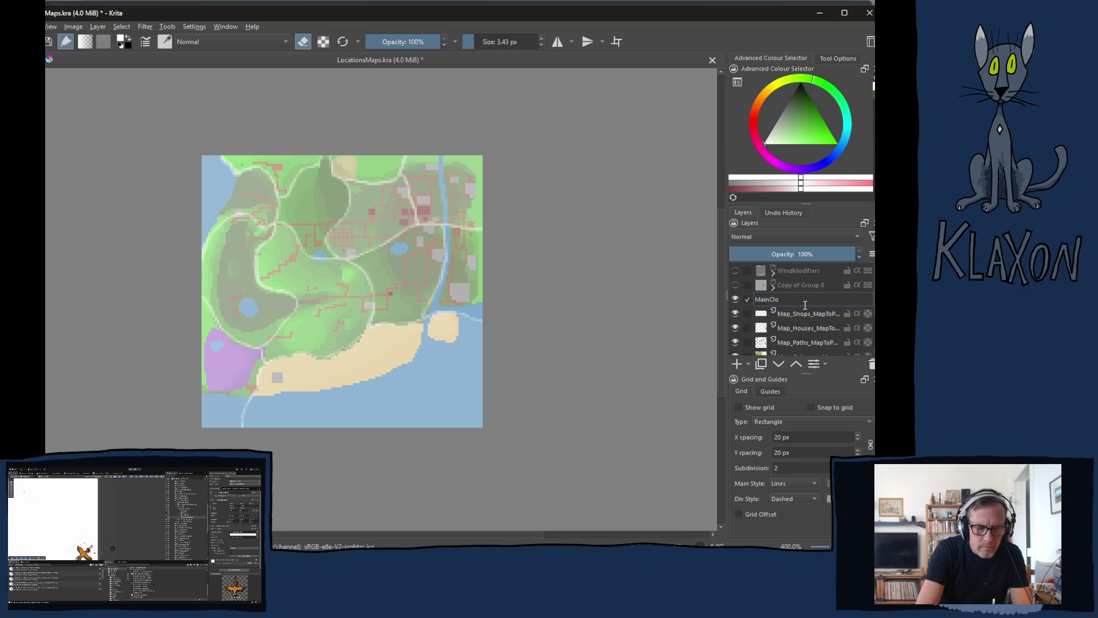
text(uds)
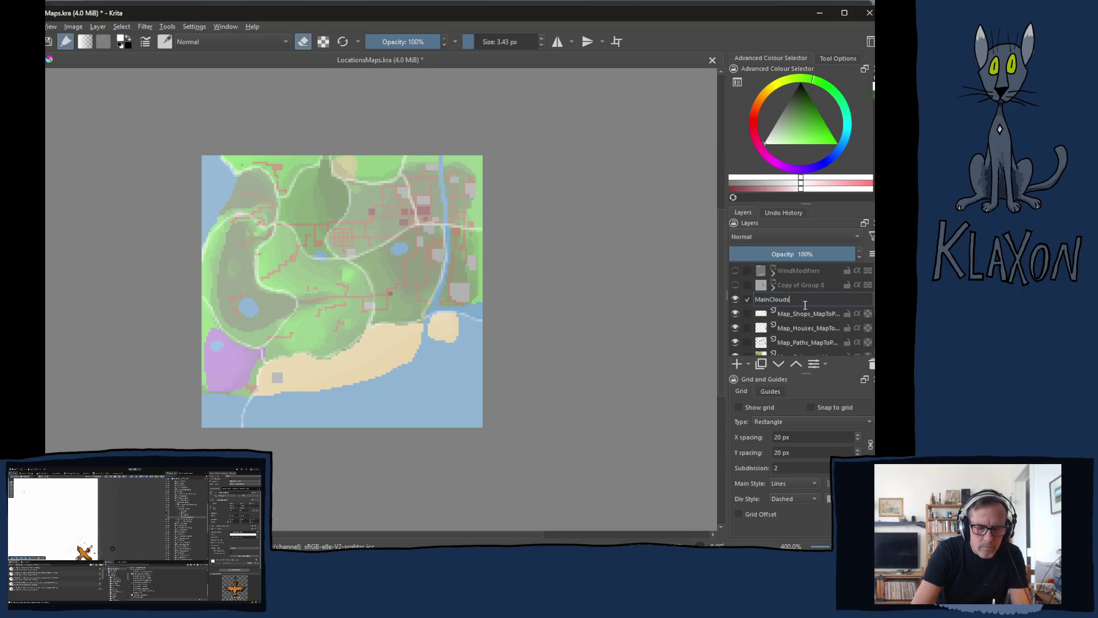
key(Return)
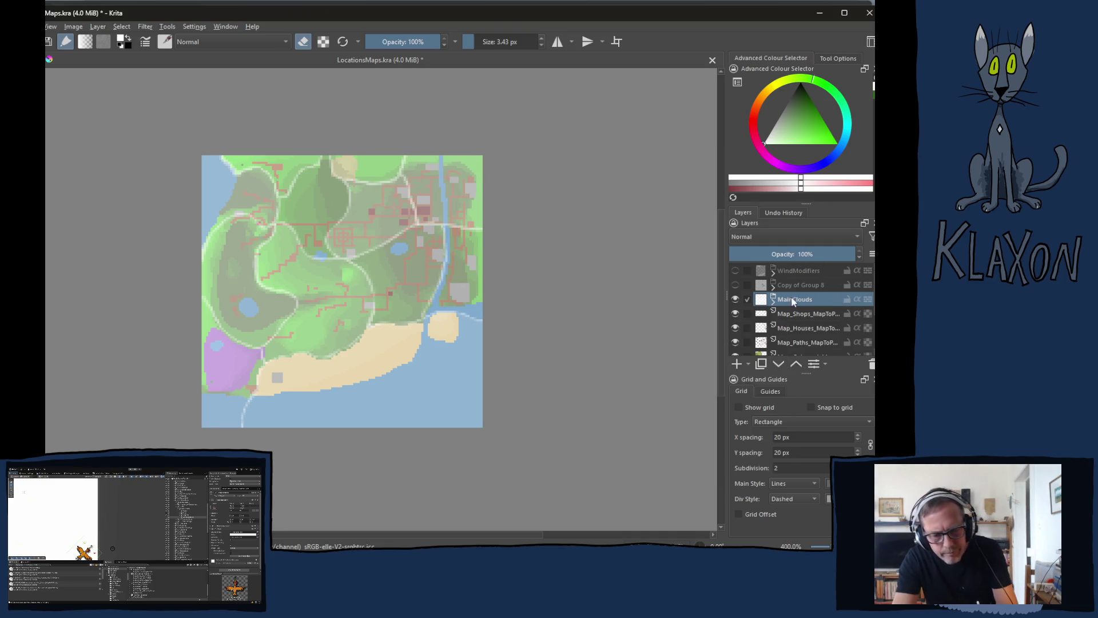
key(ctrl+j)
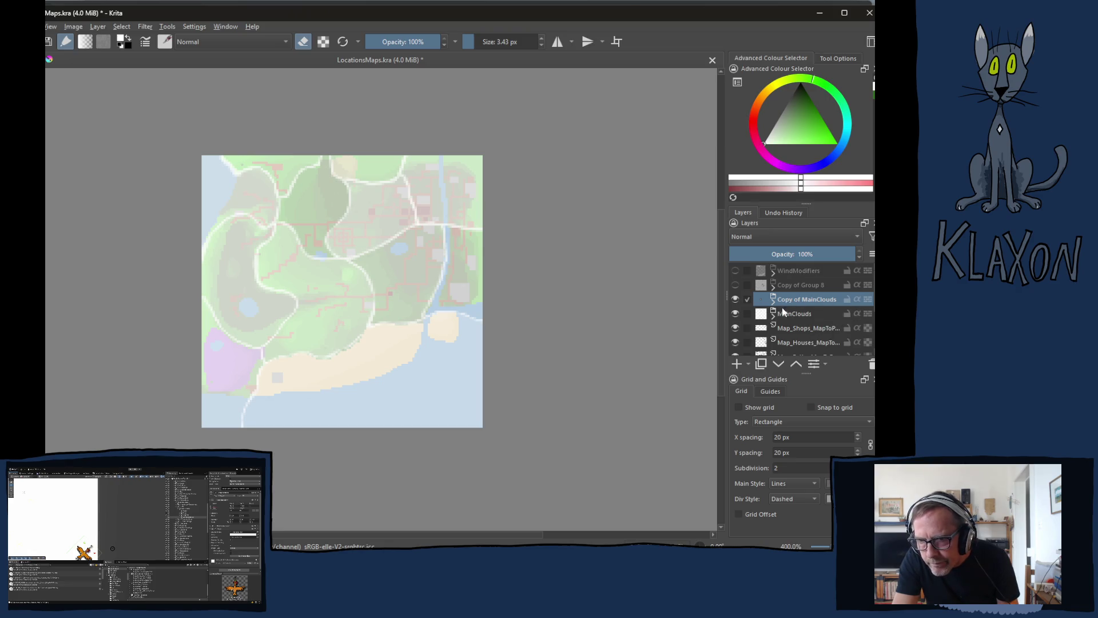
click(773, 301)
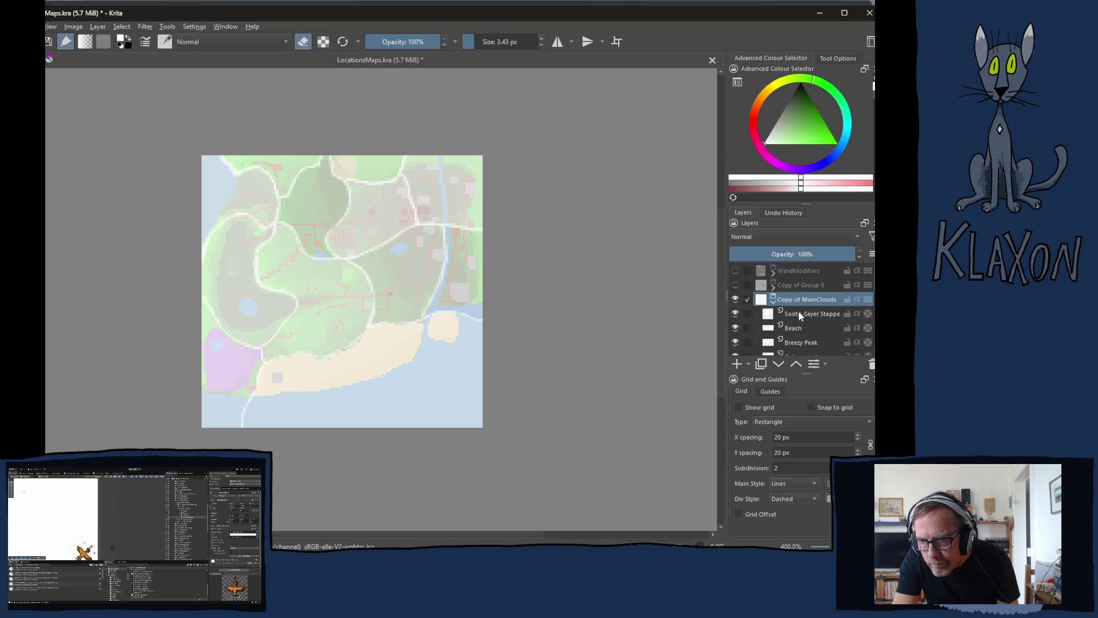
Check the copied Sooth-Sayer Steppe, Beach, Breezy Peak, Cokernuts Lump and Thimbleton West layers
click(800, 316)
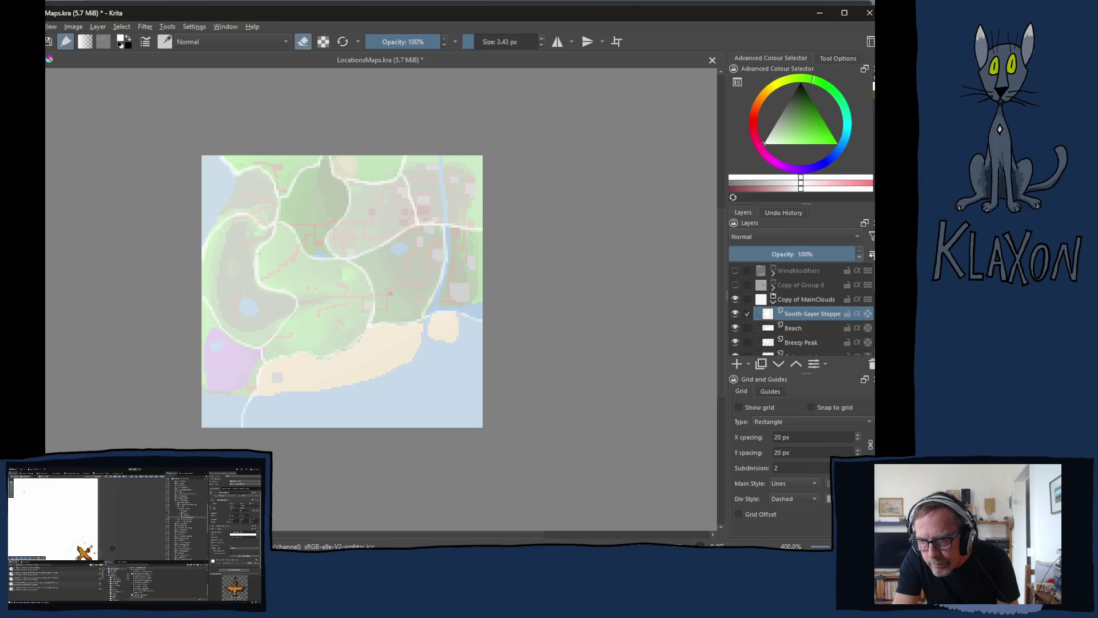
click(790, 327)
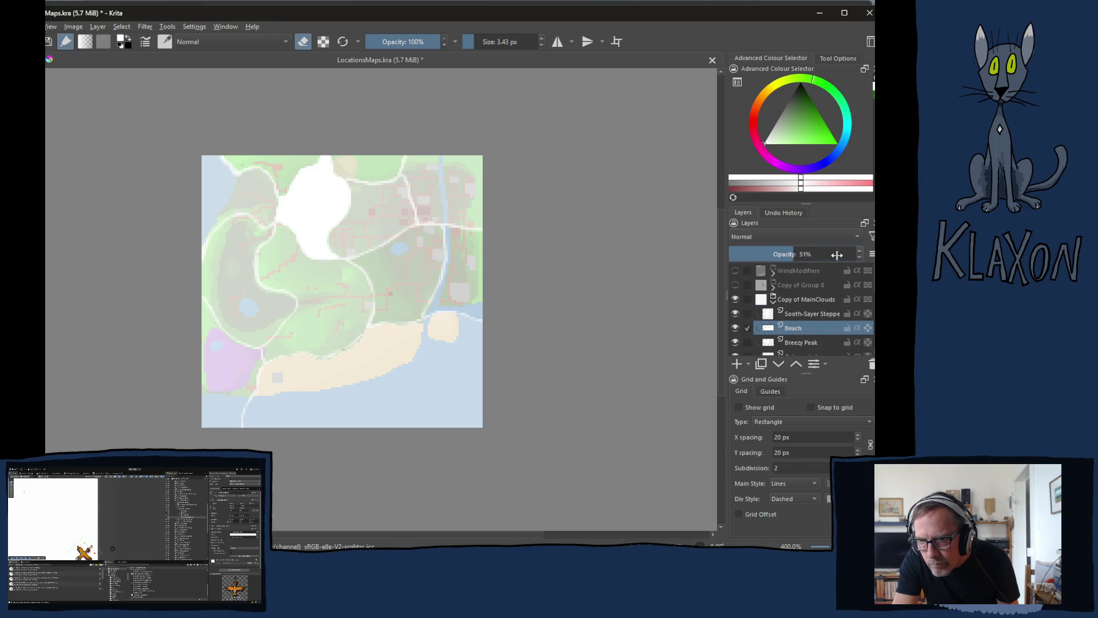
scroll(802, 308, down, 1)
click(809, 305)
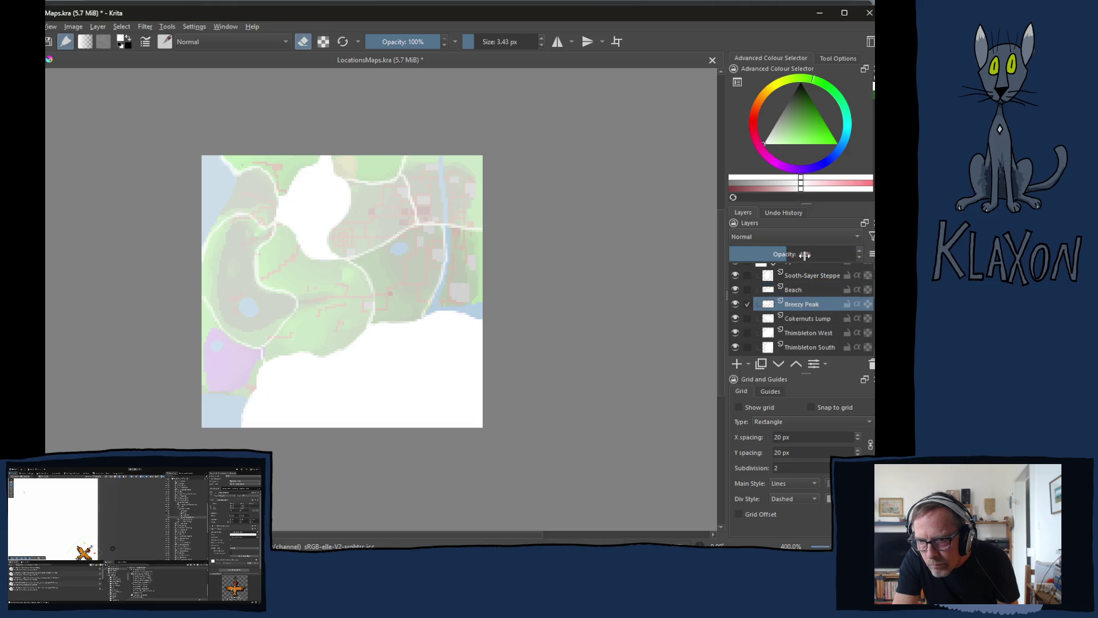
click(803, 319)
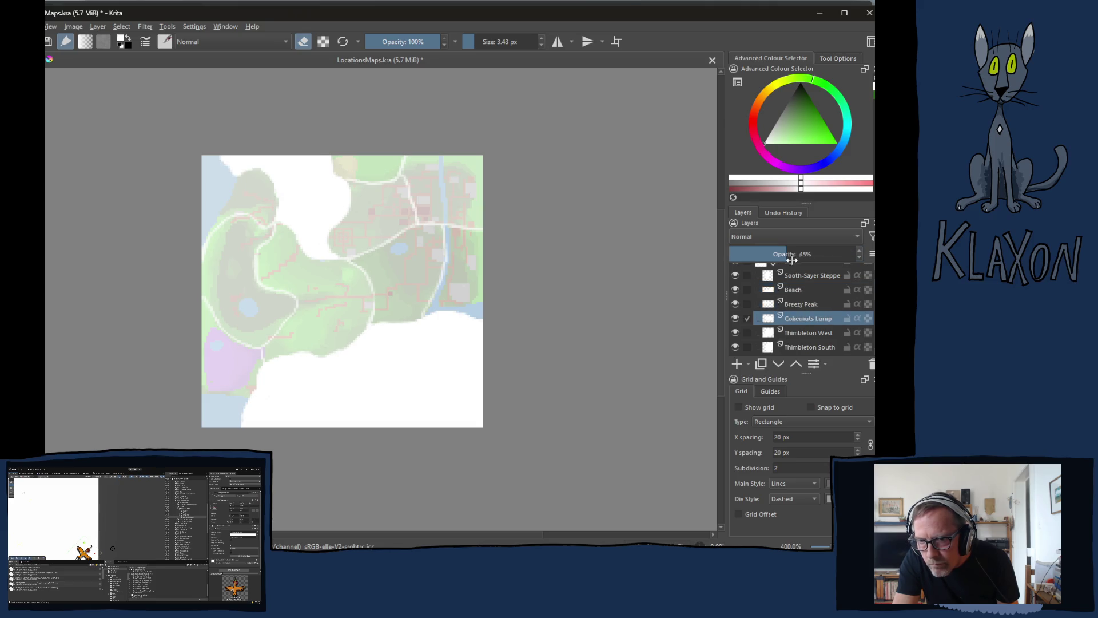
click(799, 333)
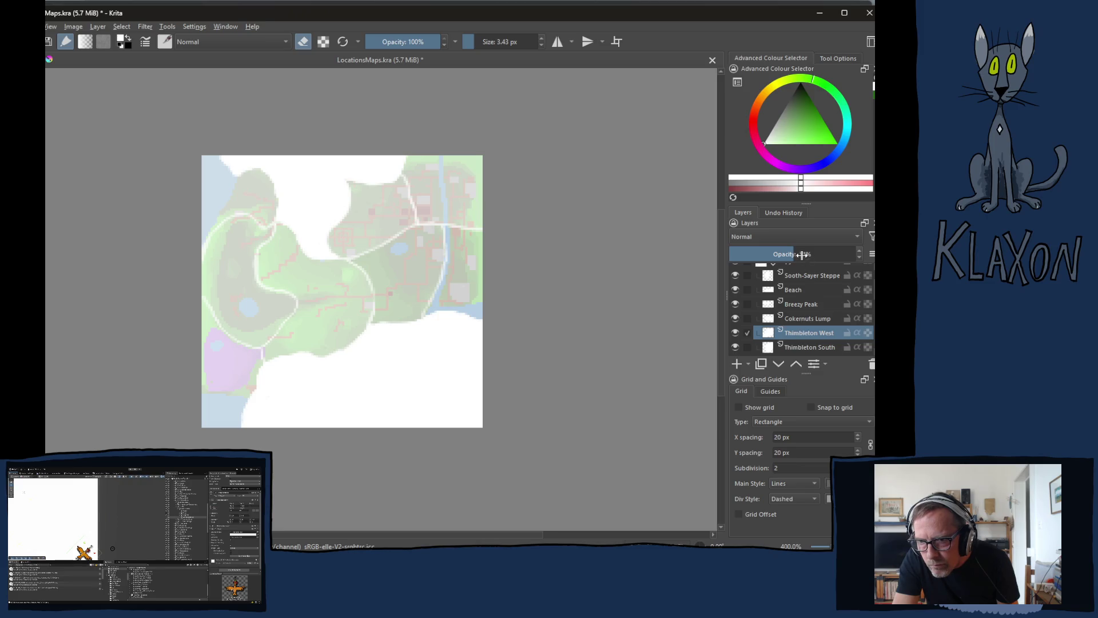
Check the Thimbleton South, East, North, SquonkMountain, ChestersForest and BluValley layers
scroll(836, 300, down, 1)
click(810, 308)
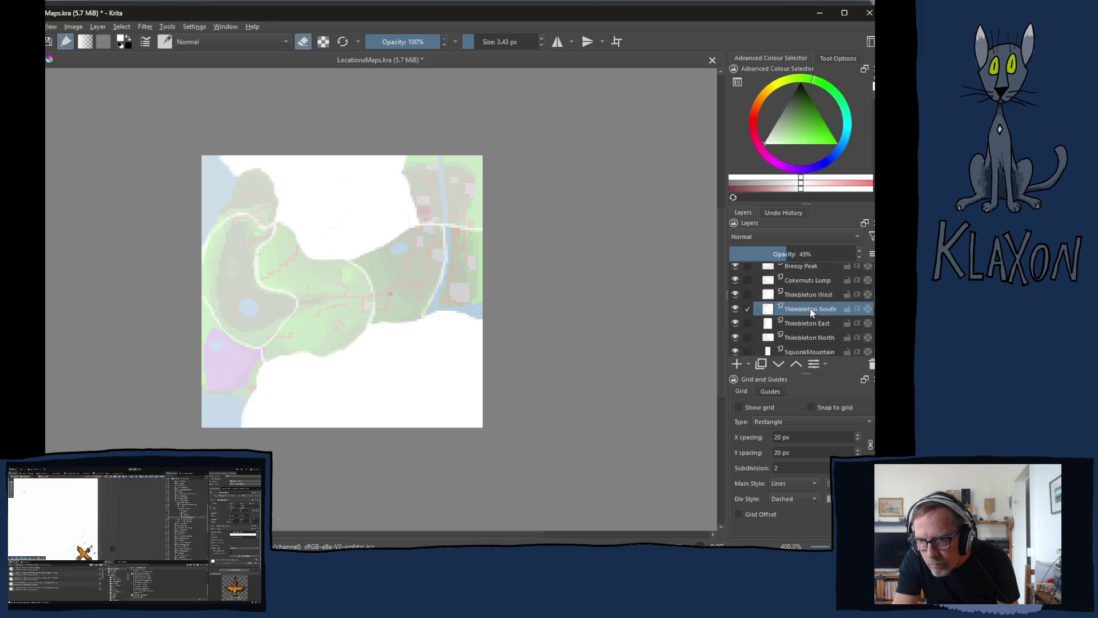
click(794, 322)
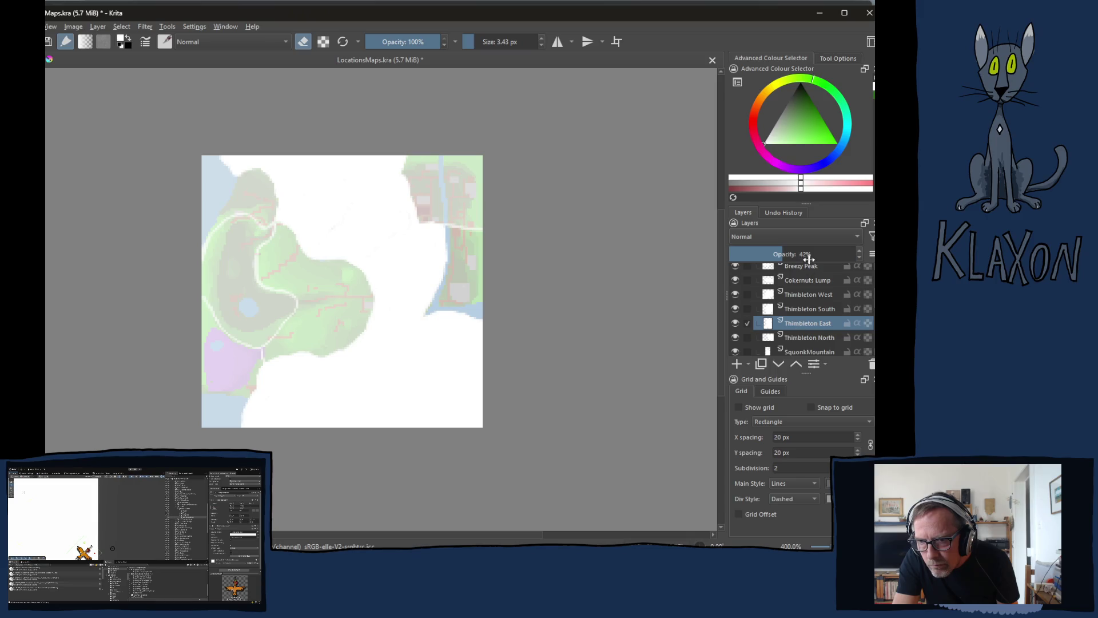
click(794, 337)
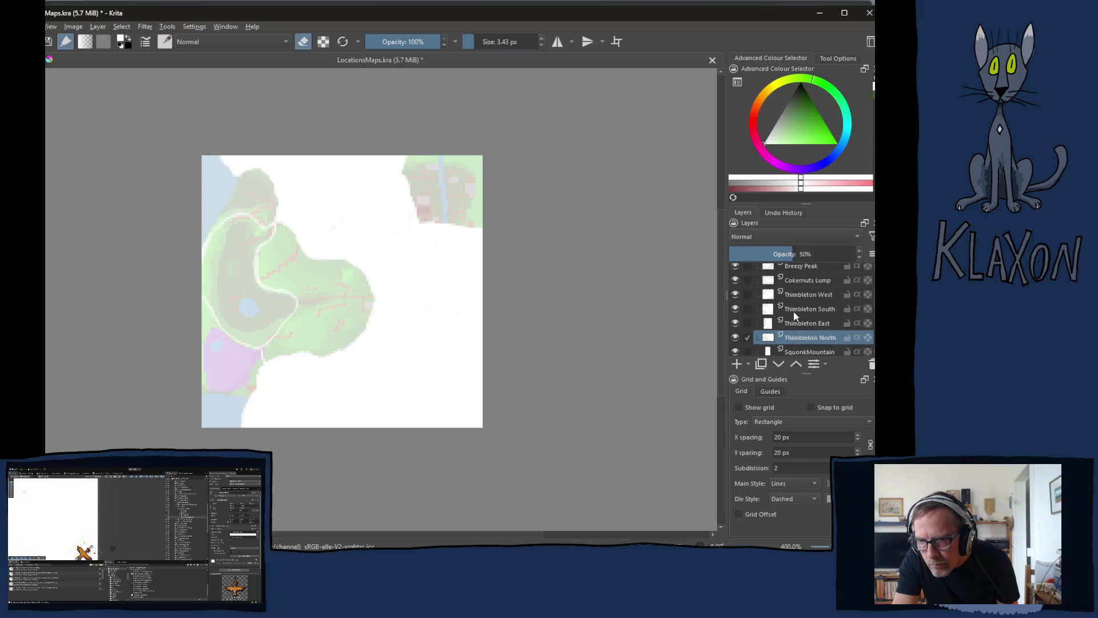
scroll(781, 302, down, 1)
click(807, 315)
click(810, 329)
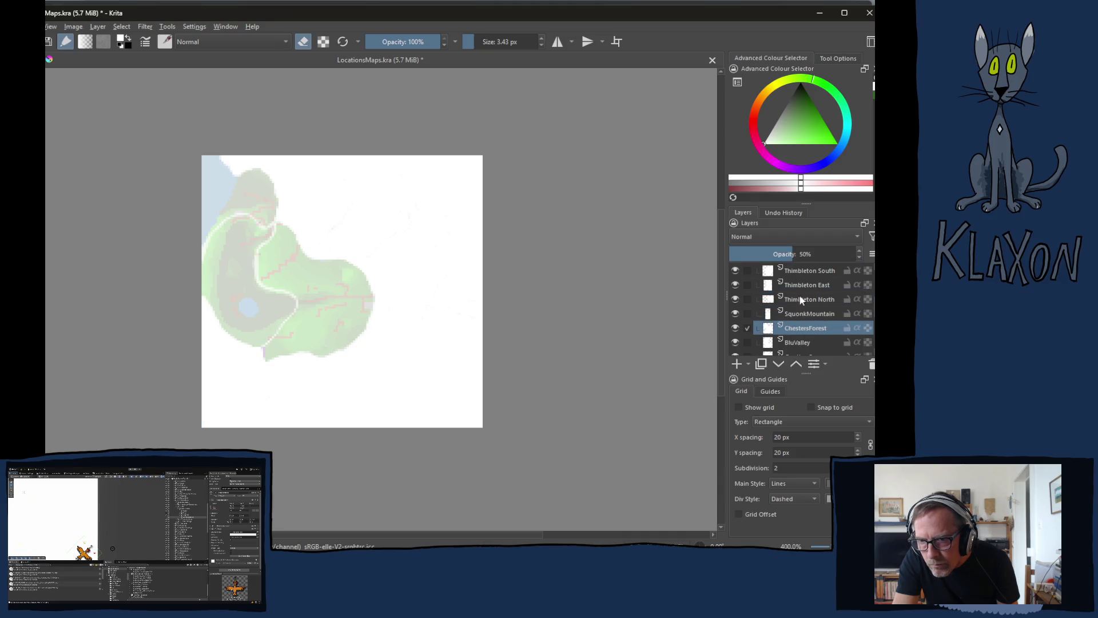
click(796, 342)
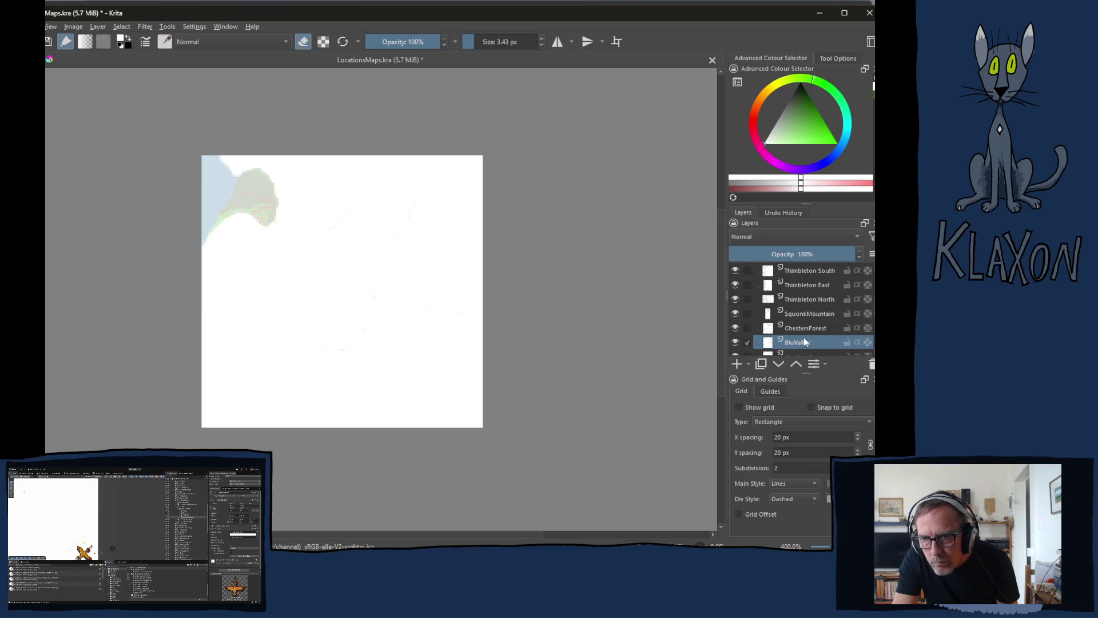
Set the GuntherCove layer to 100% opacity and reselect Sooth-Sayer Steppe
scroll(803, 339, down, 1)
click(796, 319)
drag(796, 254, 858, 254)
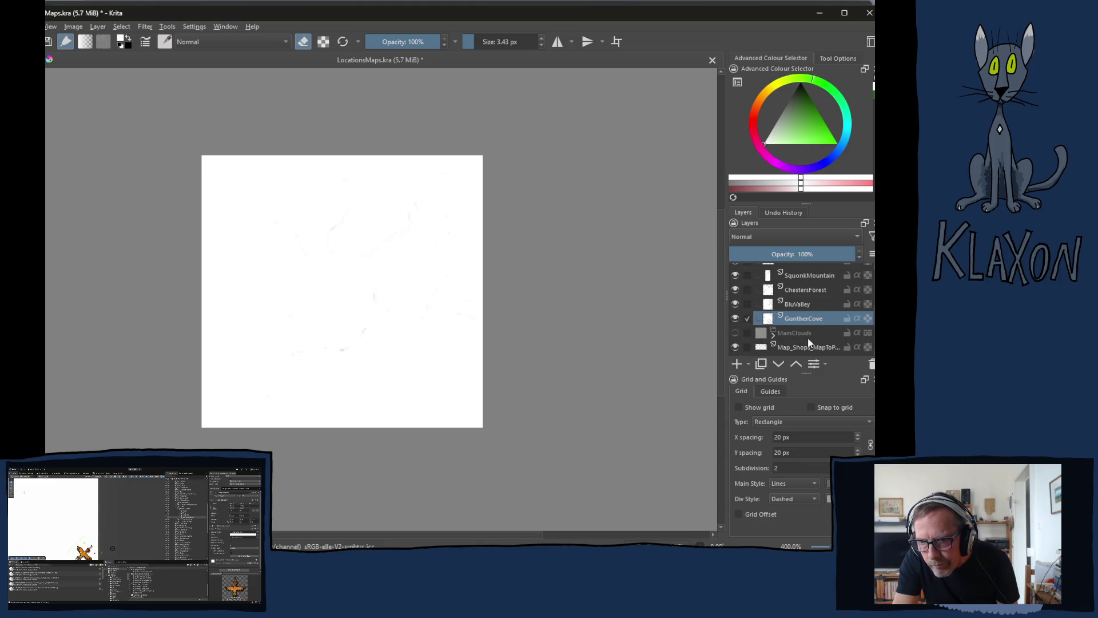
scroll(780, 342, up, 2)
scroll(780, 342, up, 2)
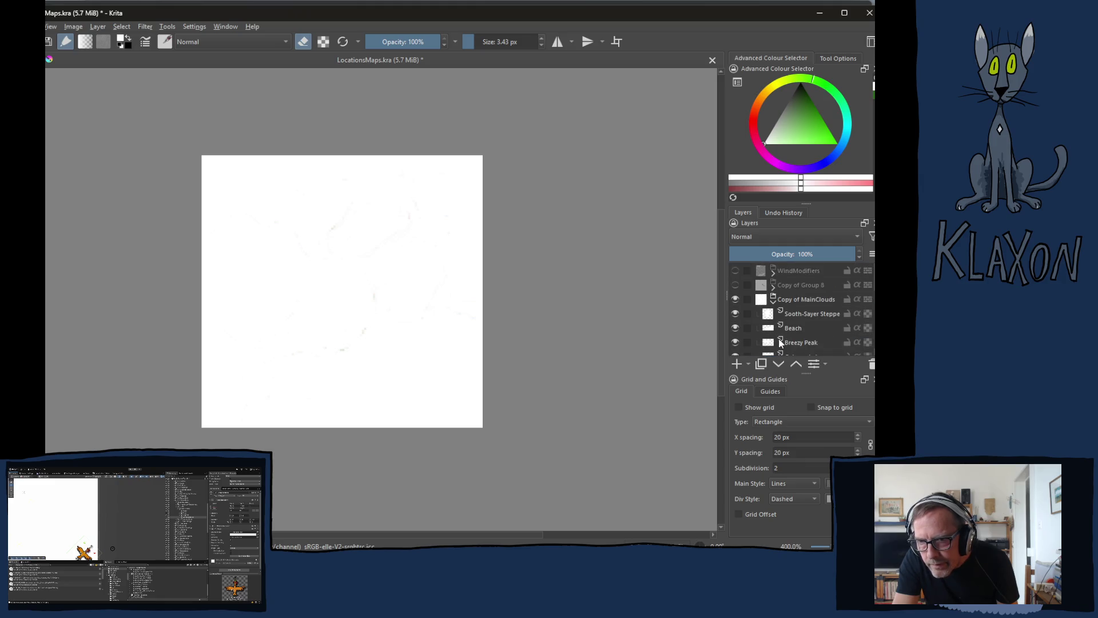
click(808, 312)
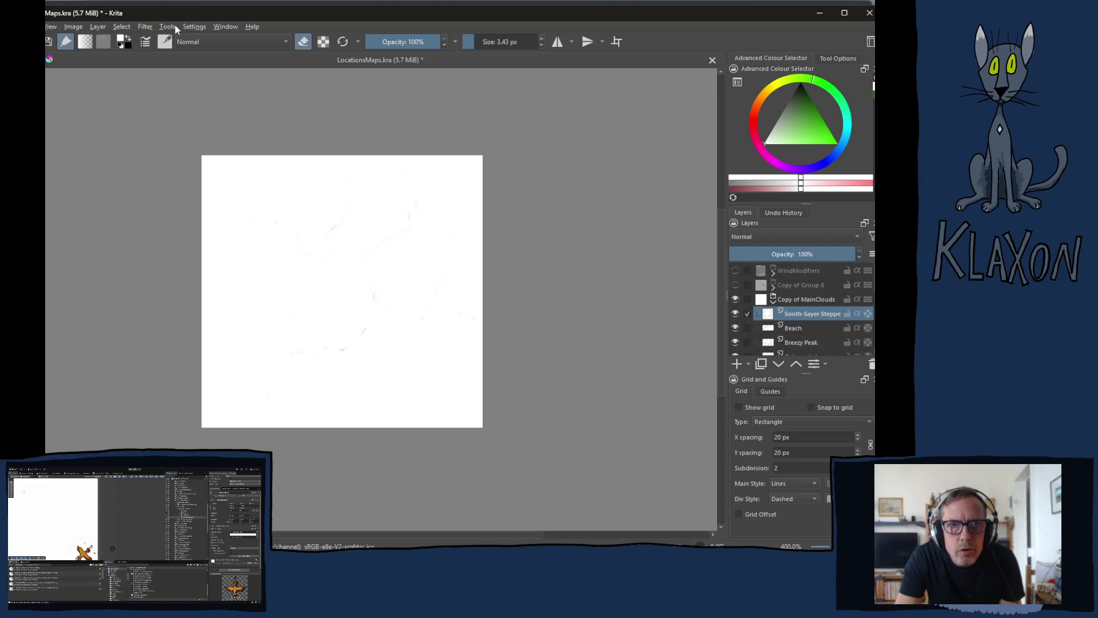
click(145, 27)
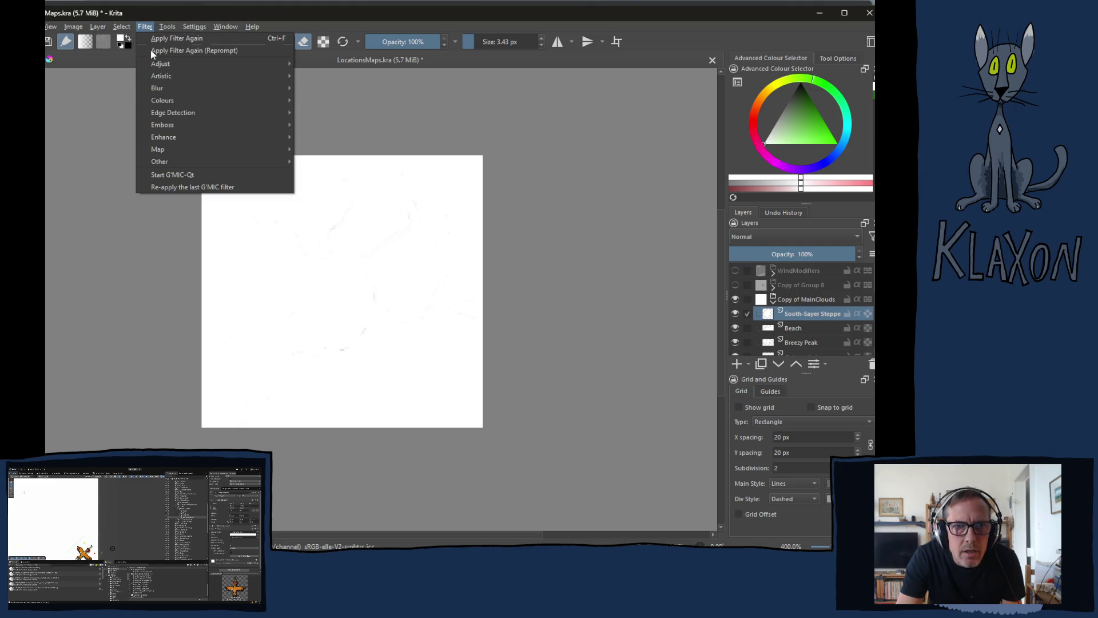
Apply a 5 px Gaussian blur to the Sooth-Sayer Steppe mask
mouse_move(166, 88)
click(320, 89)
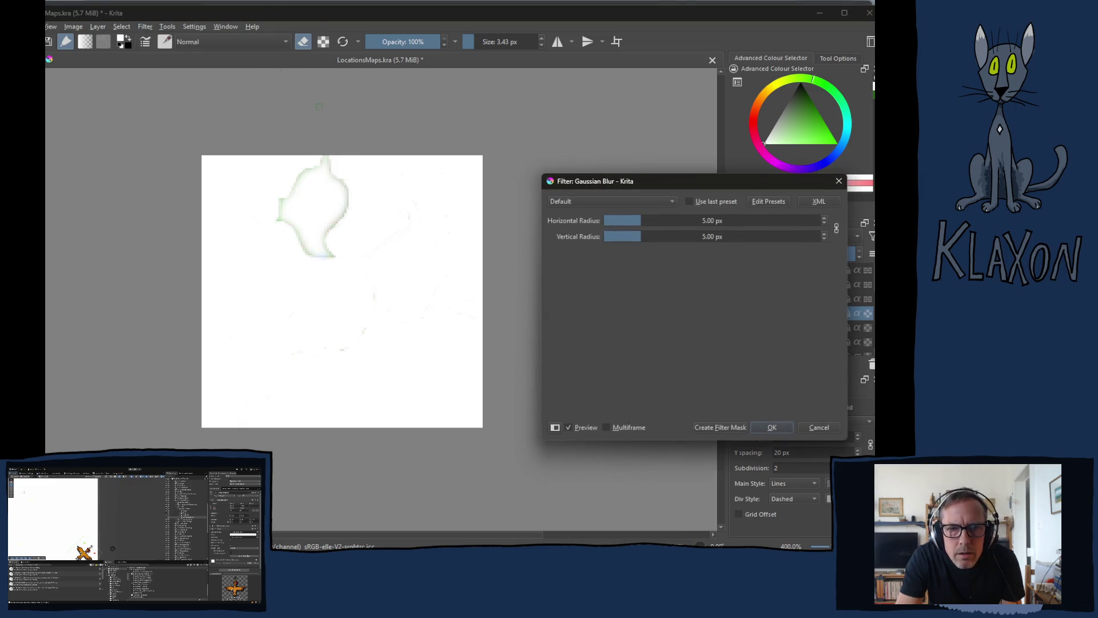
click(780, 427)
Blur the Beach, Breezy Peak, Cokernuts Lump, Thimbleton West and Thimbleton South masks
click(795, 328)
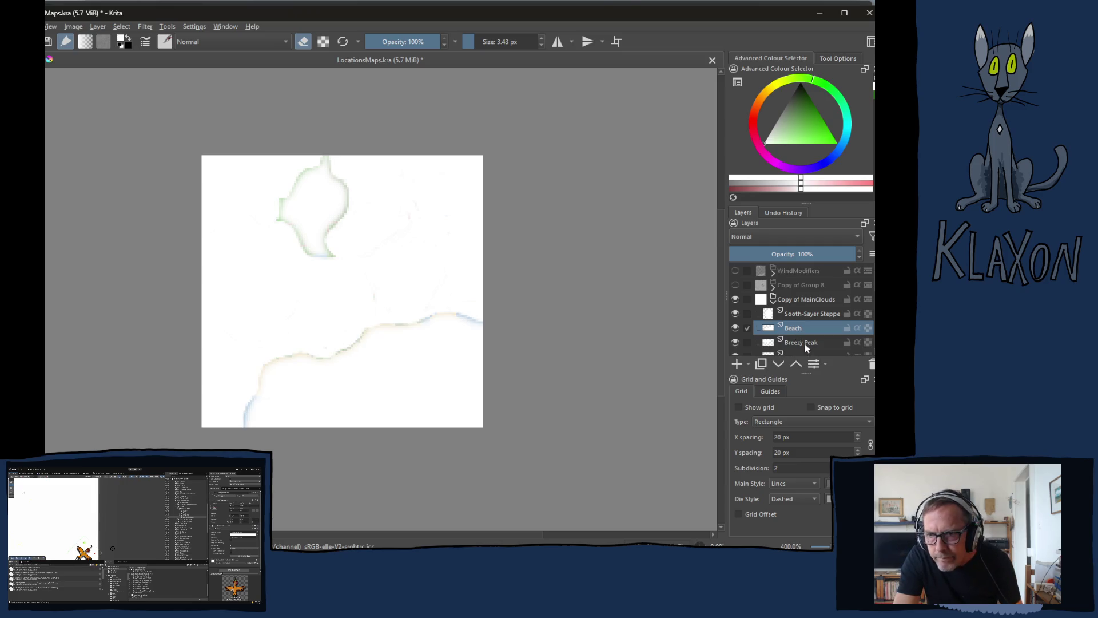
click(800, 342)
scroll(804, 325, down, 1)
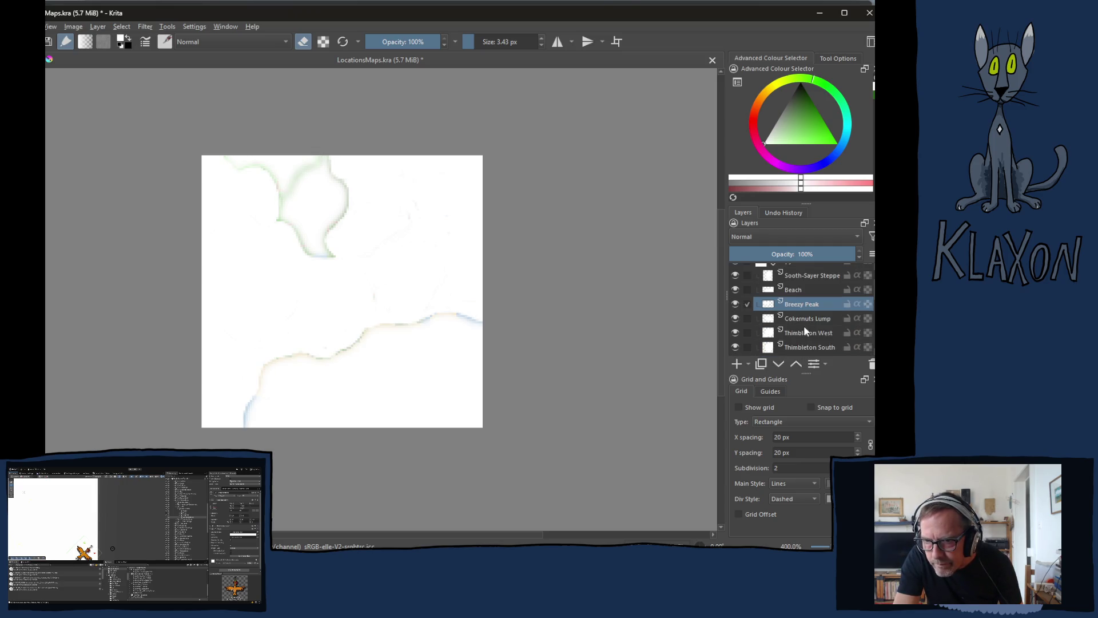
click(808, 318)
click(799, 334)
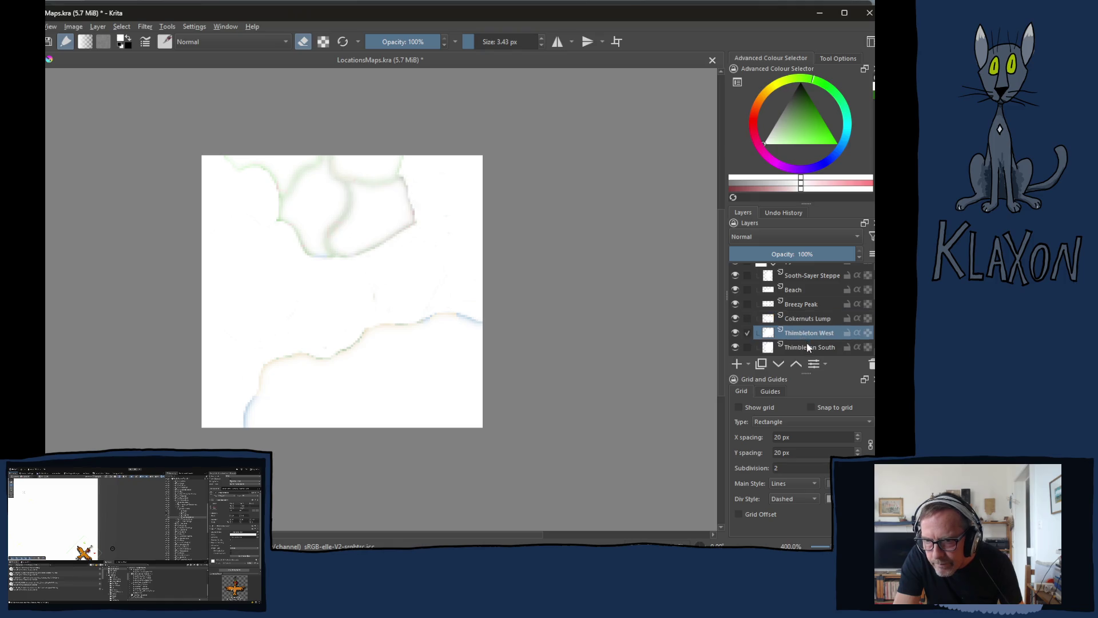
click(805, 346)
Blur the Thimbleton North, SquonkMountain, ChestersForest, BluValley and GuntherCove masks
scroll(798, 336, down, 2)
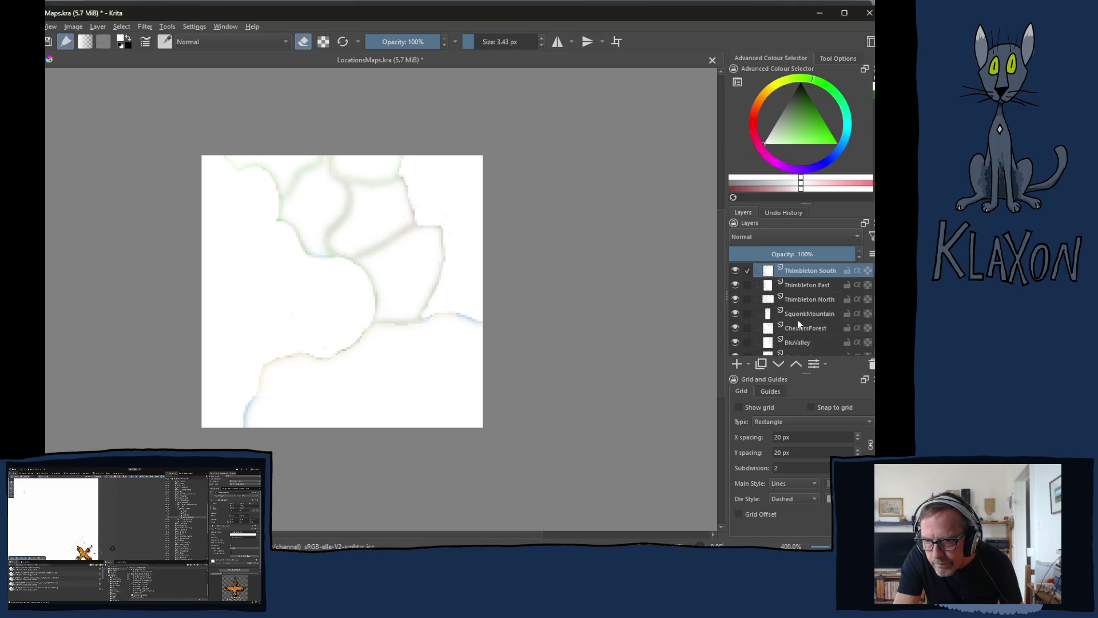
click(803, 304)
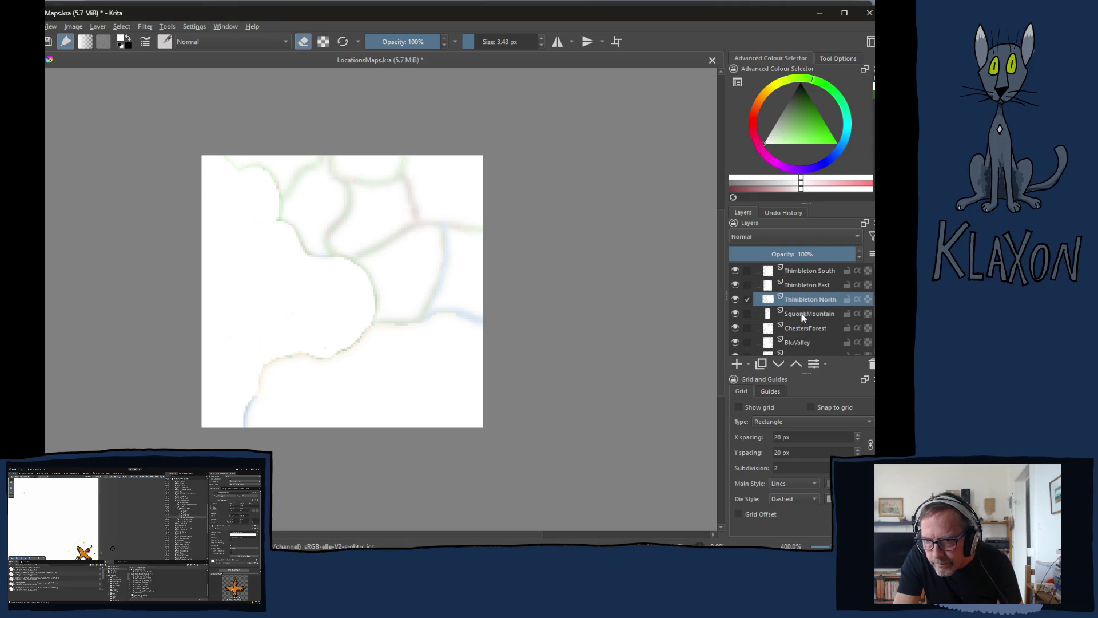
click(806, 313)
click(801, 328)
click(797, 341)
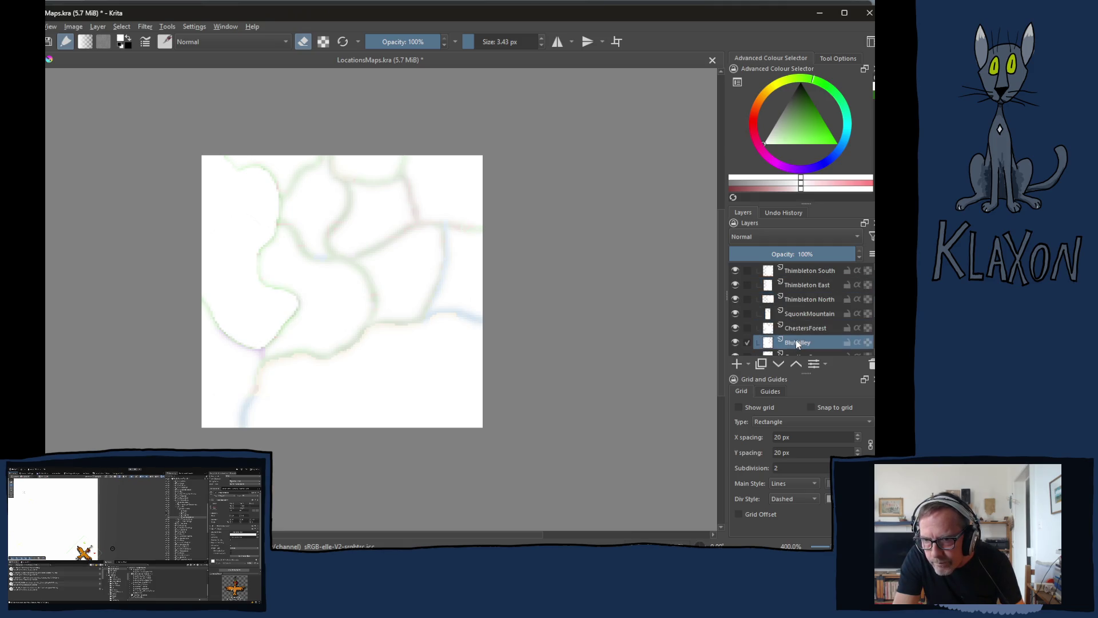
scroll(796, 334, down, 2)
click(801, 319)
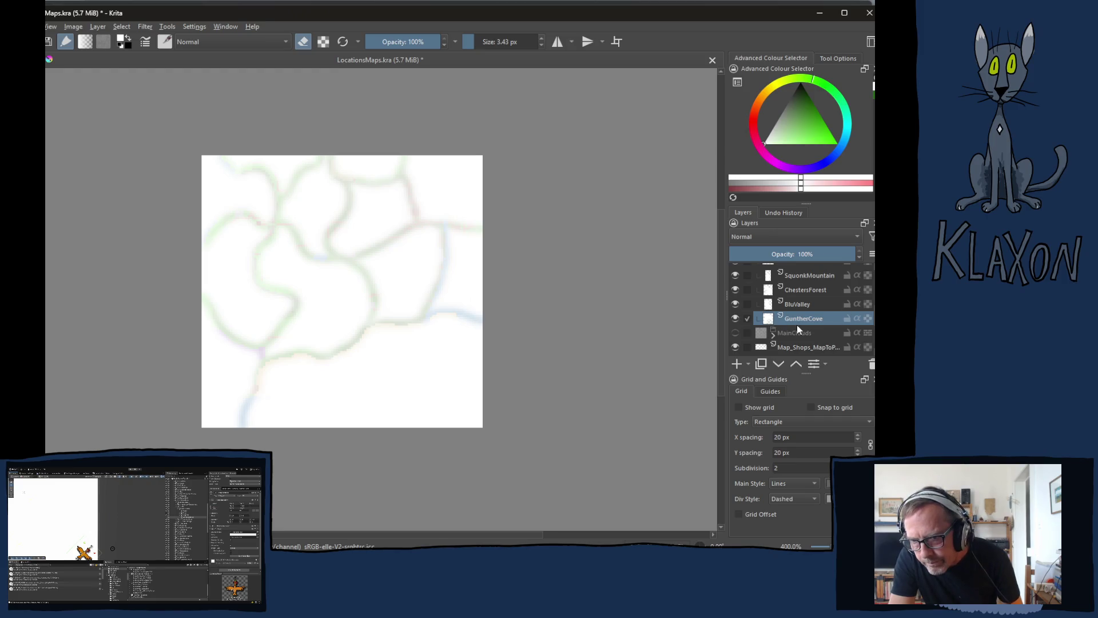
Group the layers from Map_Shops down to Map_Base into a new layer group
scroll(776, 324, down, 3)
click(807, 311)
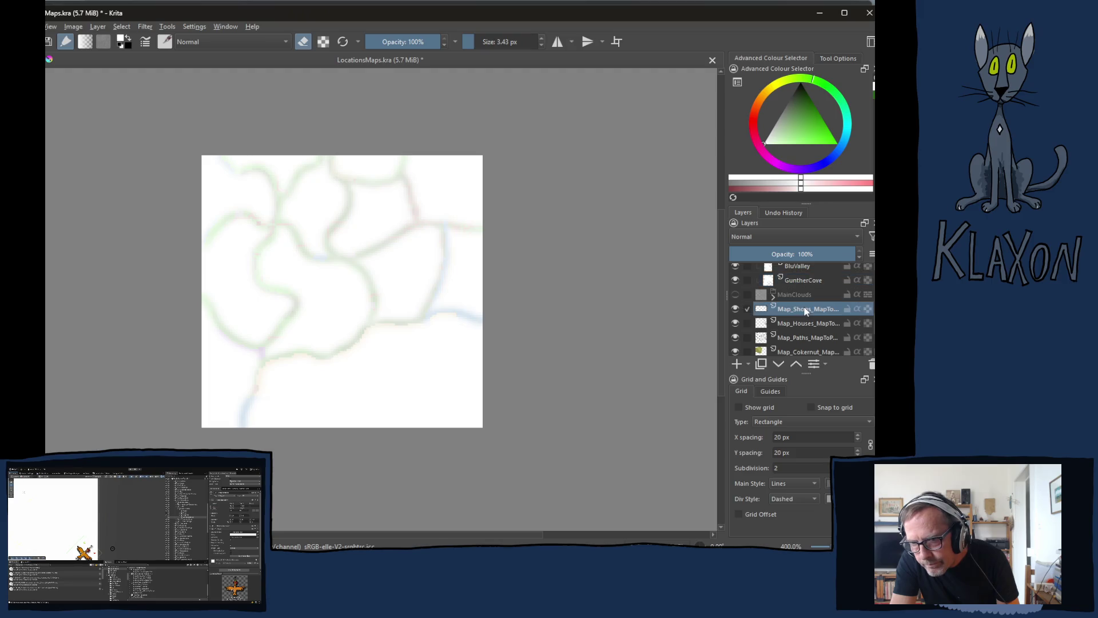
scroll(809, 321, down, 4)
shift+click(797, 347)
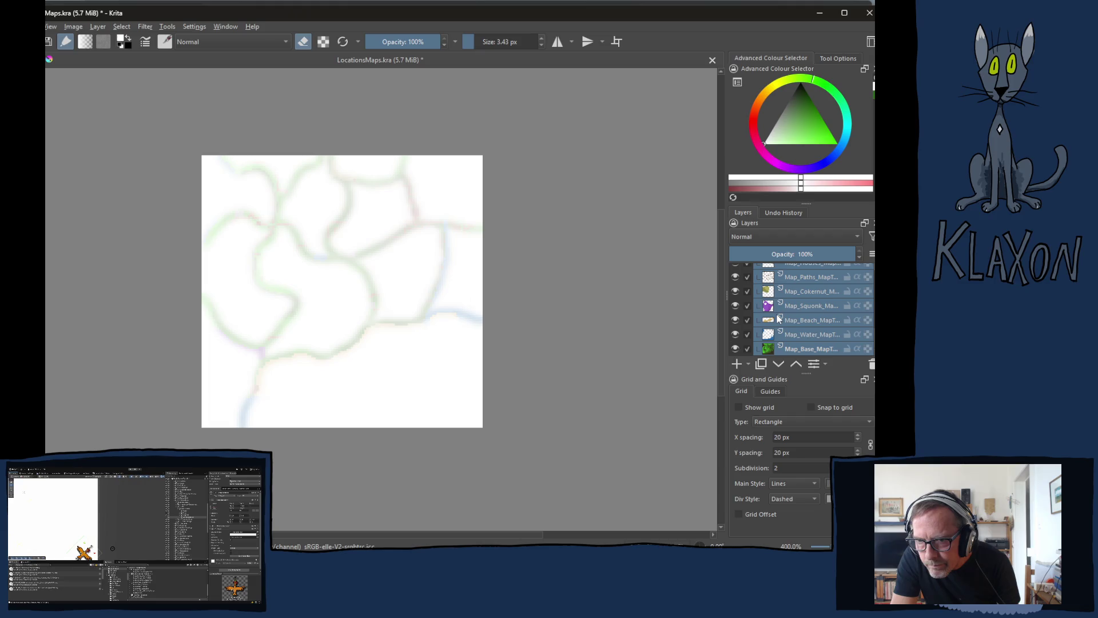
key(ctrl+g)
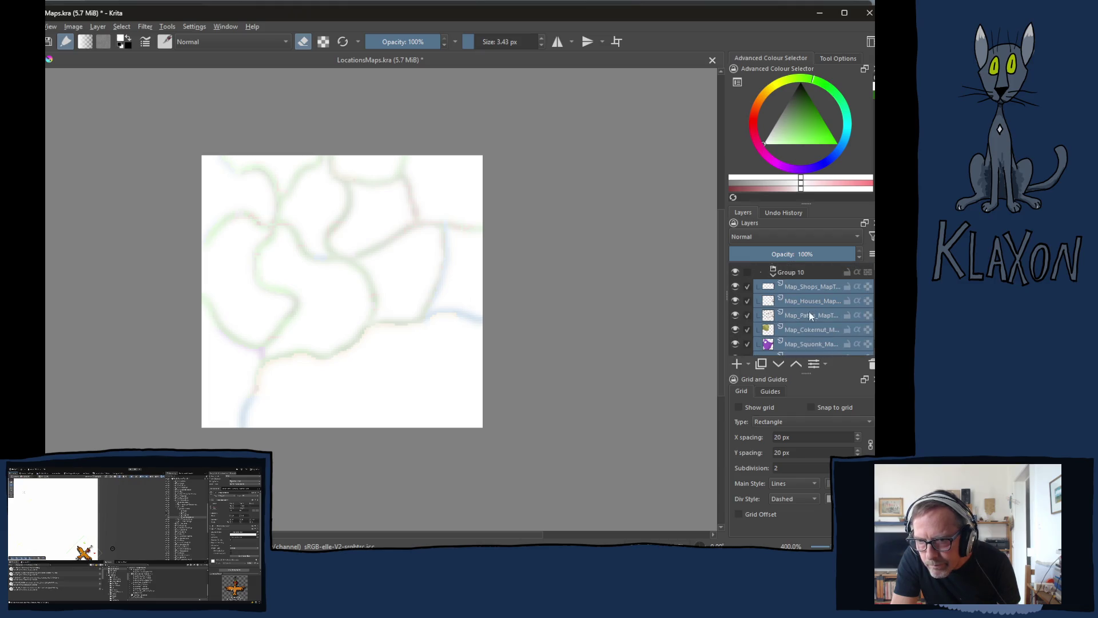
Collapse the new group and name it 'Map'
click(773, 275)
double_click(789, 348)
text(Map)
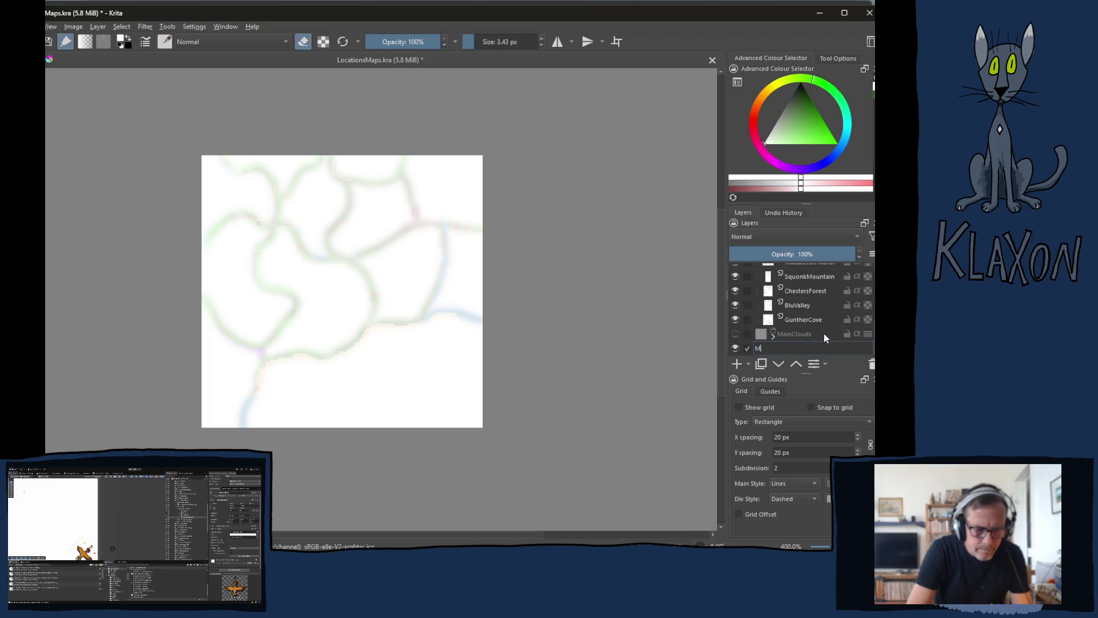
key(Return)
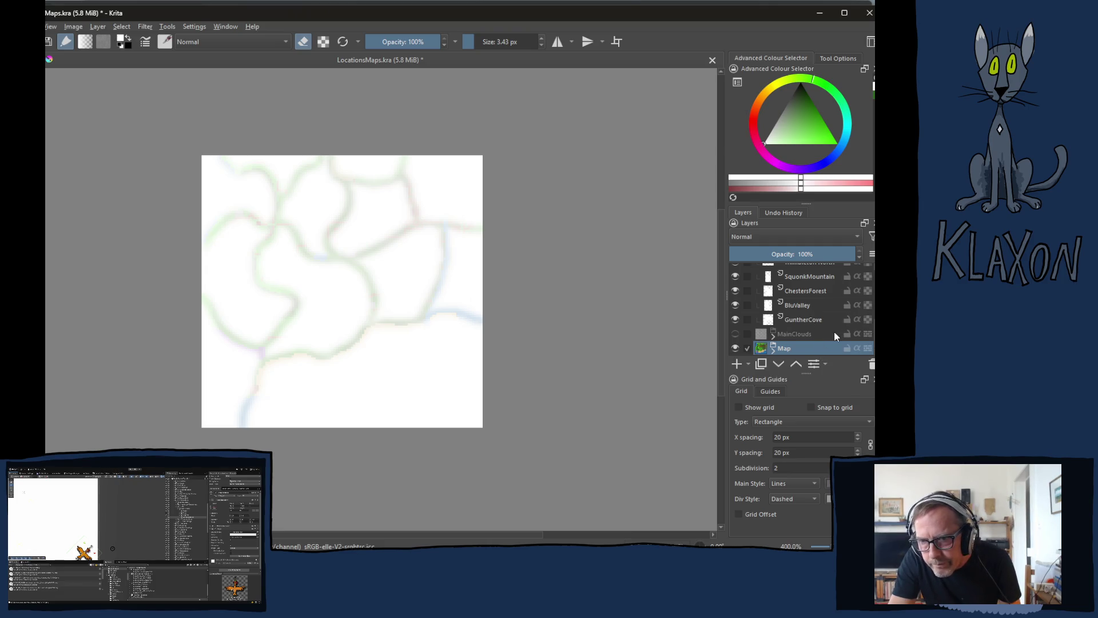
scroll(814, 334, up, 5)
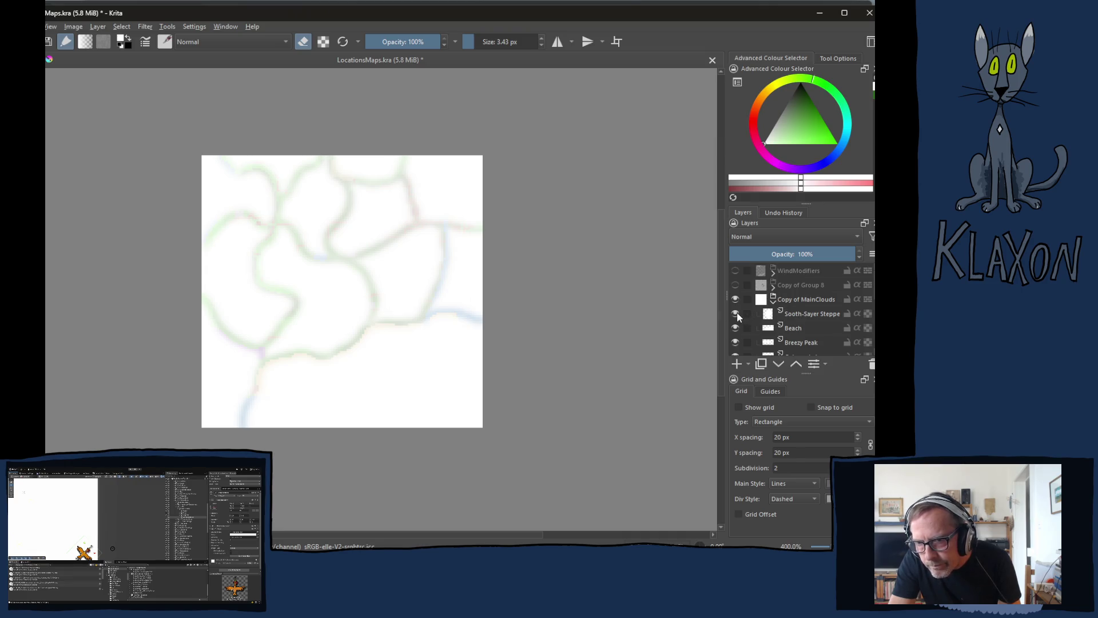
right_click(798, 314)
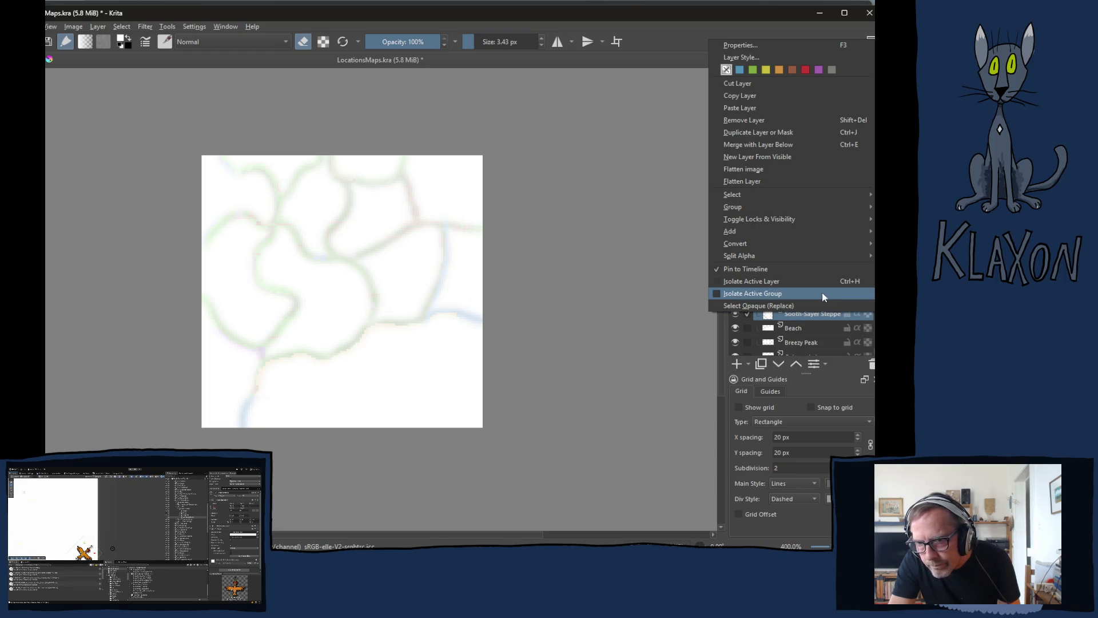
Preview the Beach and Sooth-Sayer Steppe masks in isolation, restoring the accidentally deleted Sooth-Sayer Steppe layer
click(747, 282)
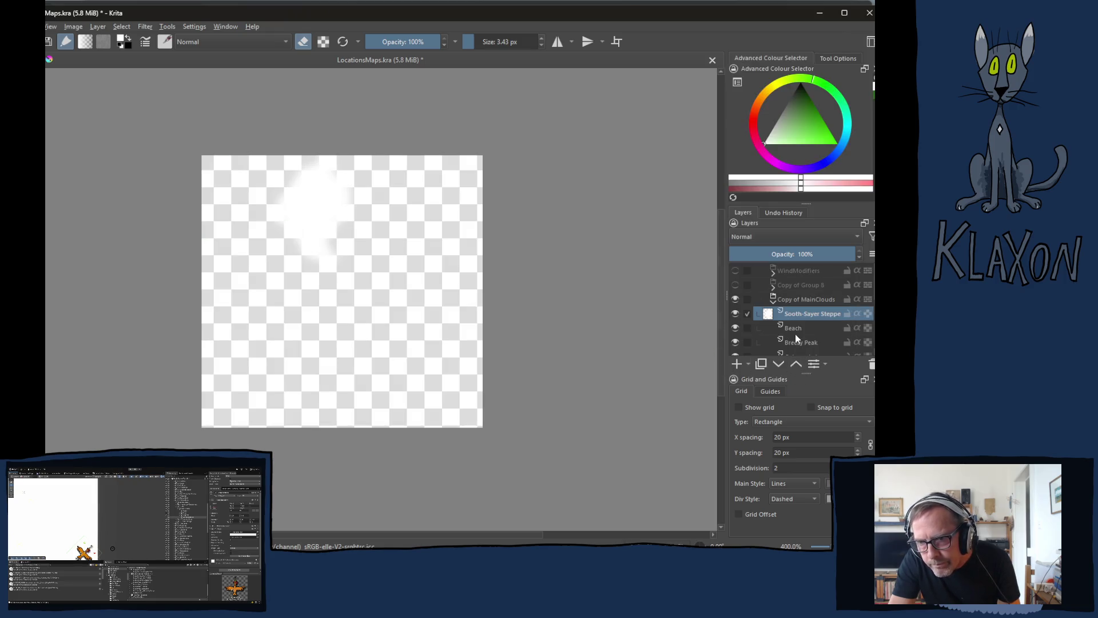
click(797, 328)
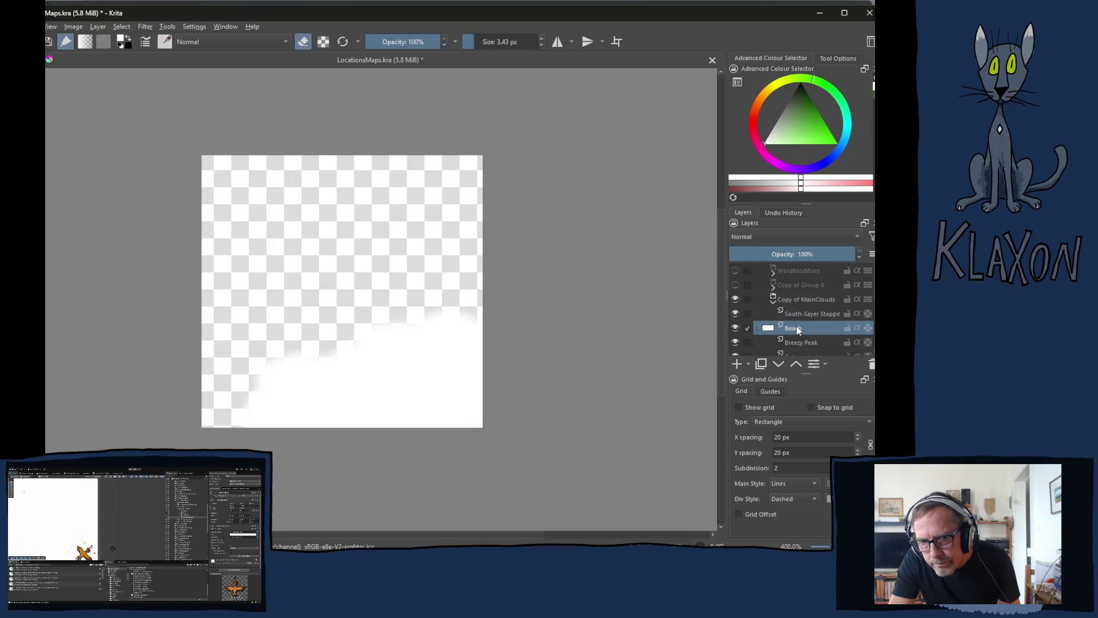
click(798, 314)
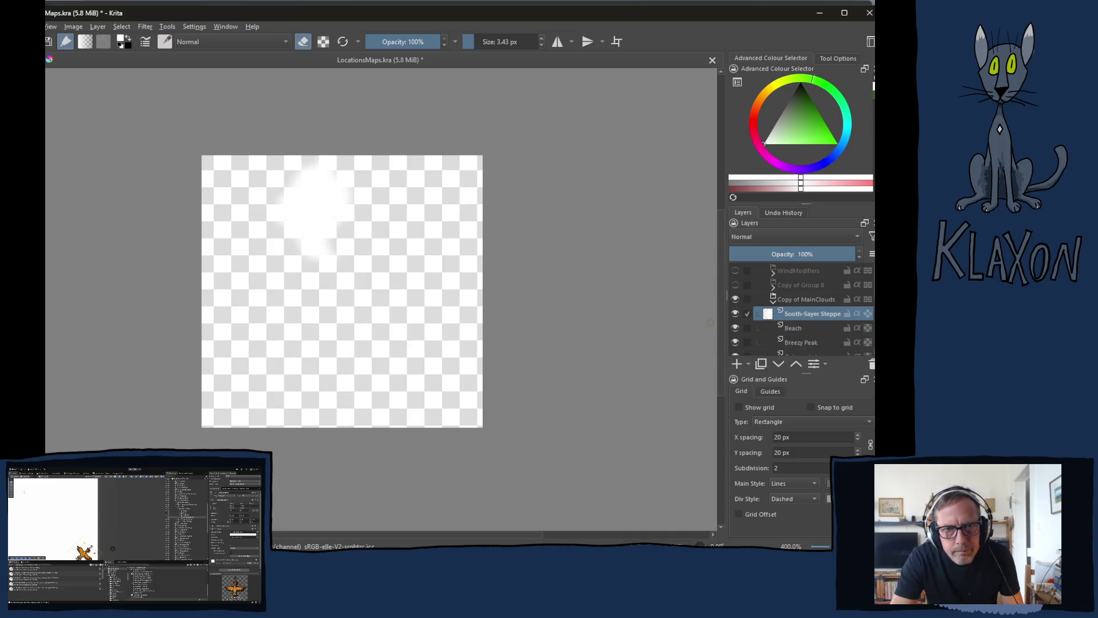
key(shift+Delete)
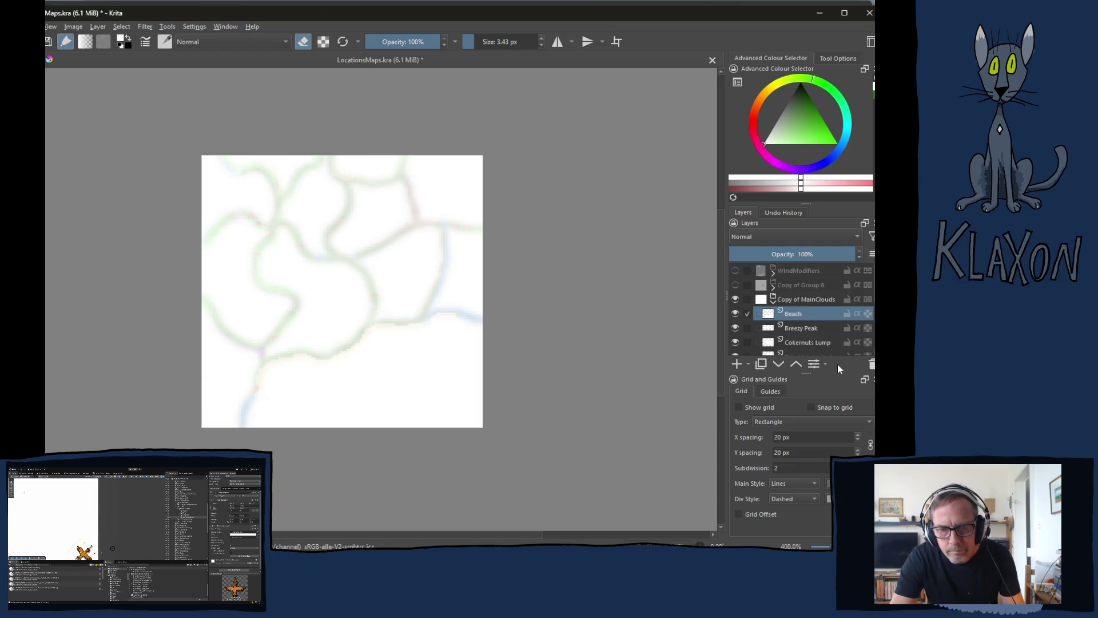
key(ctrl+z)
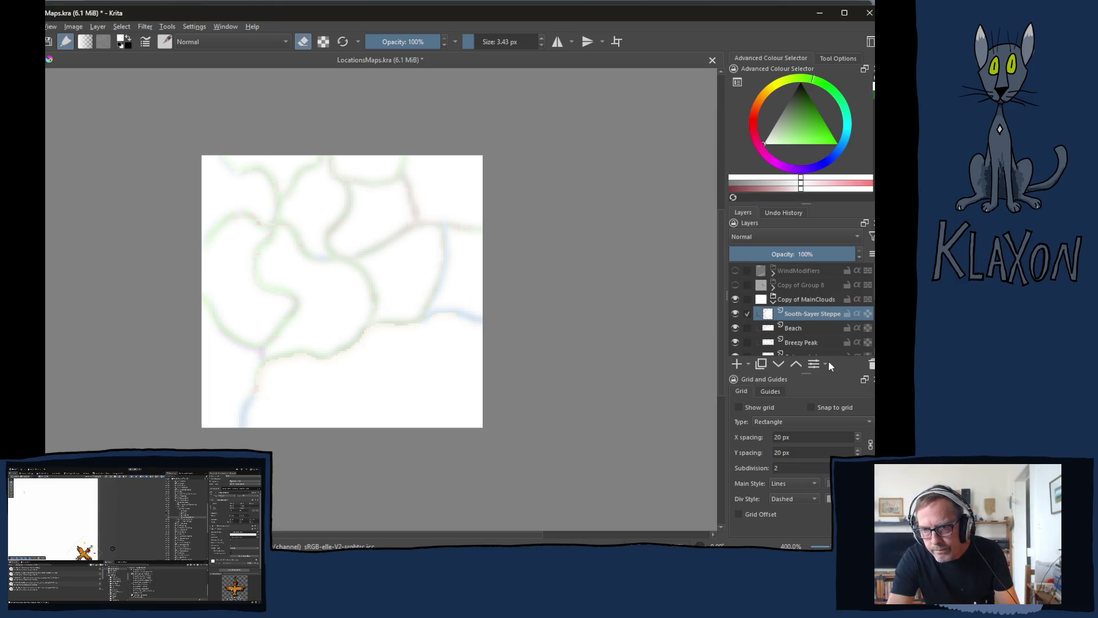
Save the Sooth-Sayer Steppe mask as a PNG, replacing the existing Sooth-SayerSteppe file
key(ctrl+shift+s)
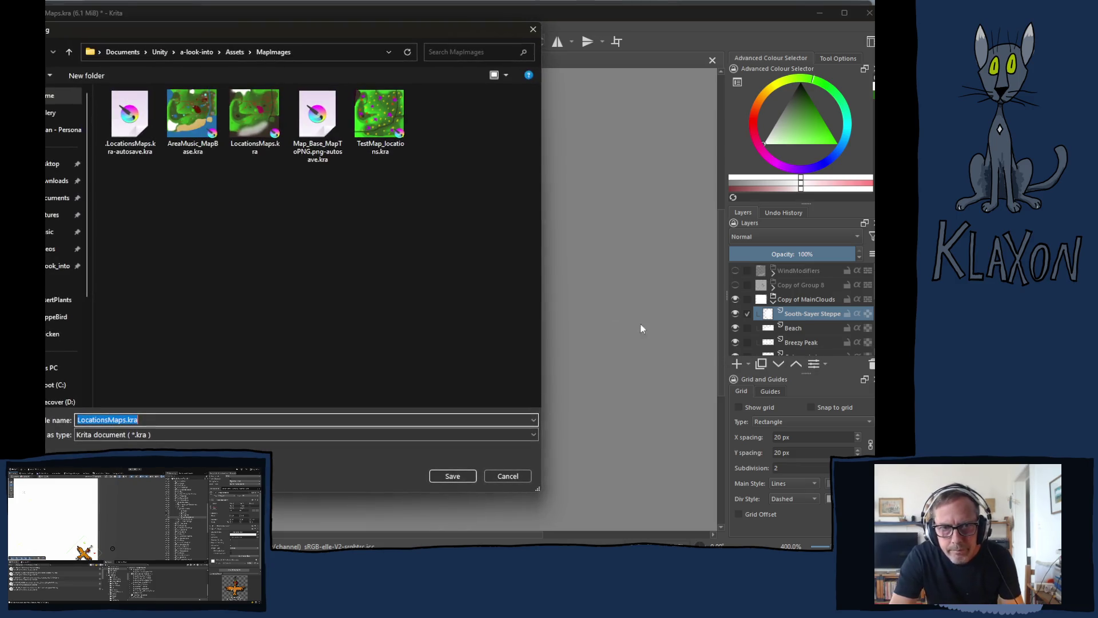
click(152, 434)
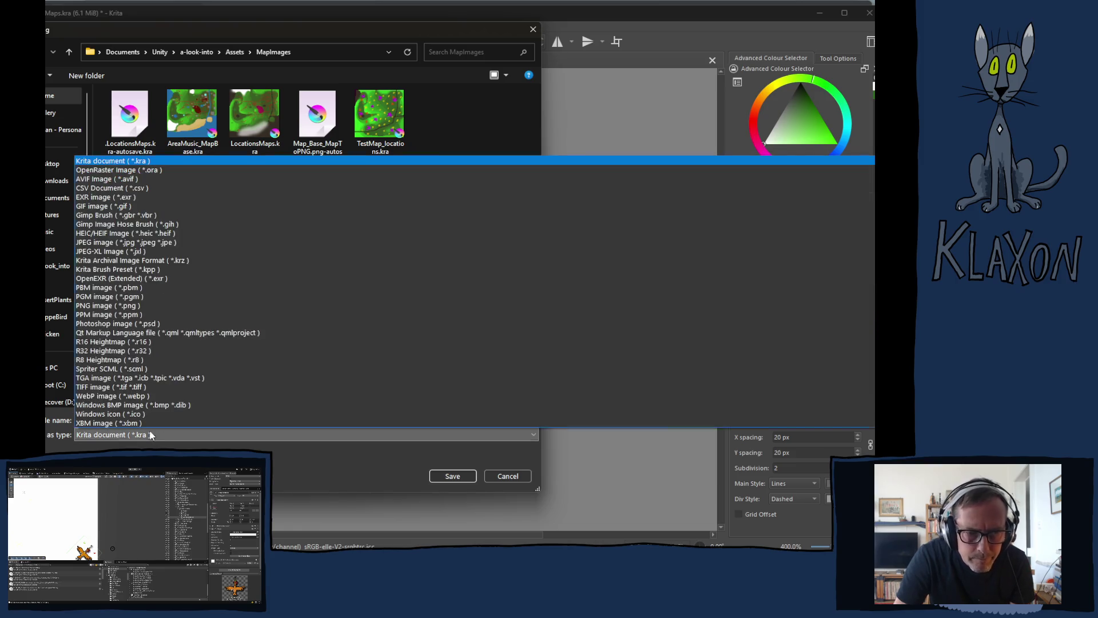
click(145, 306)
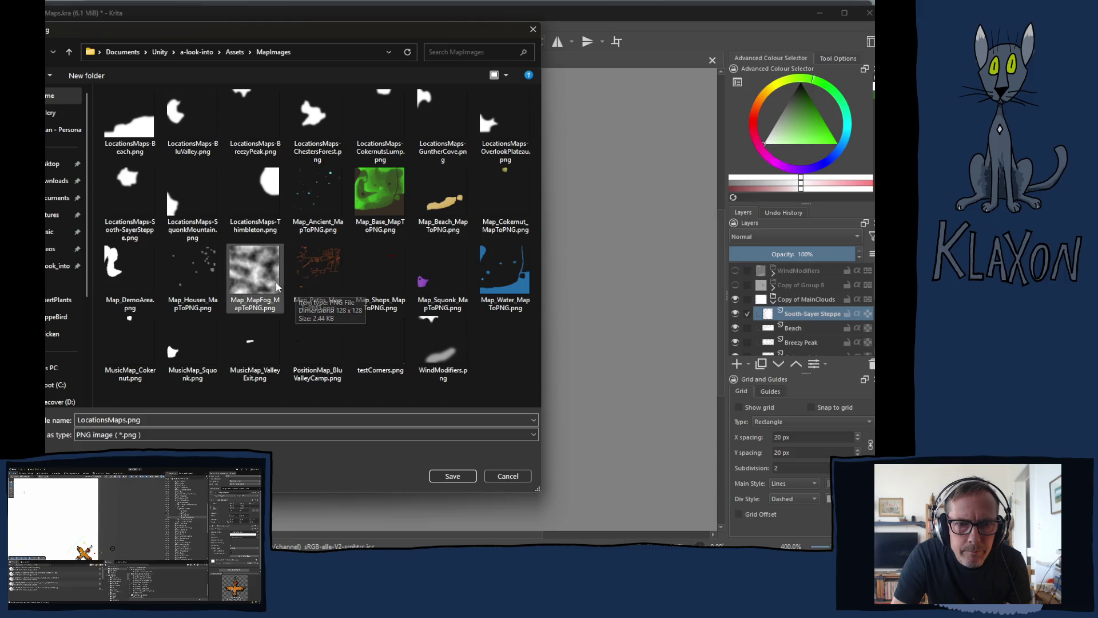
click(128, 193)
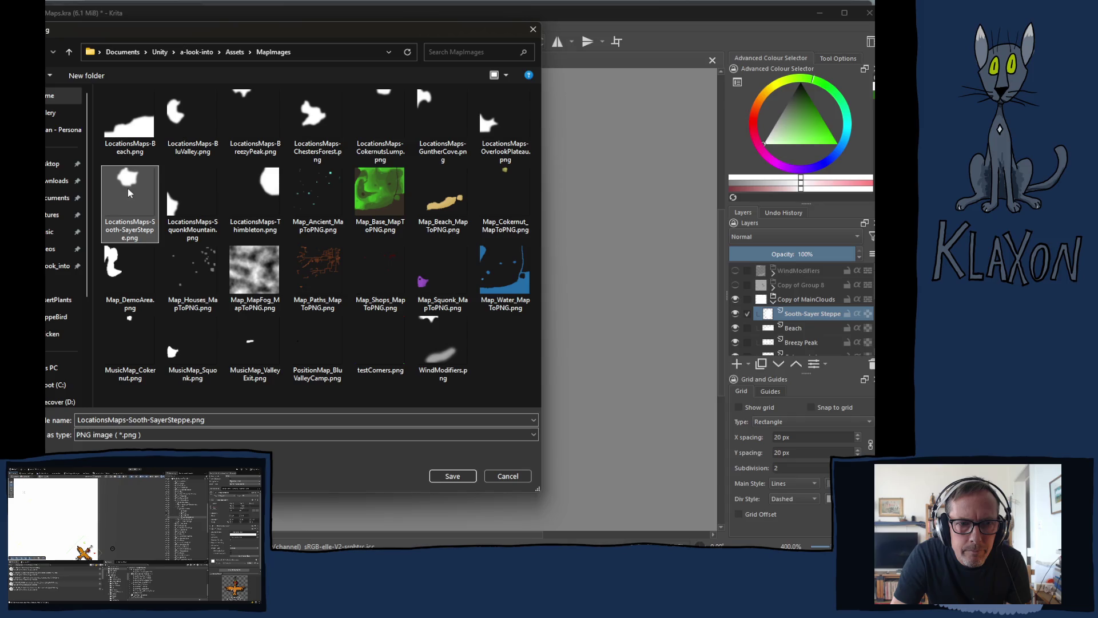
click(453, 476)
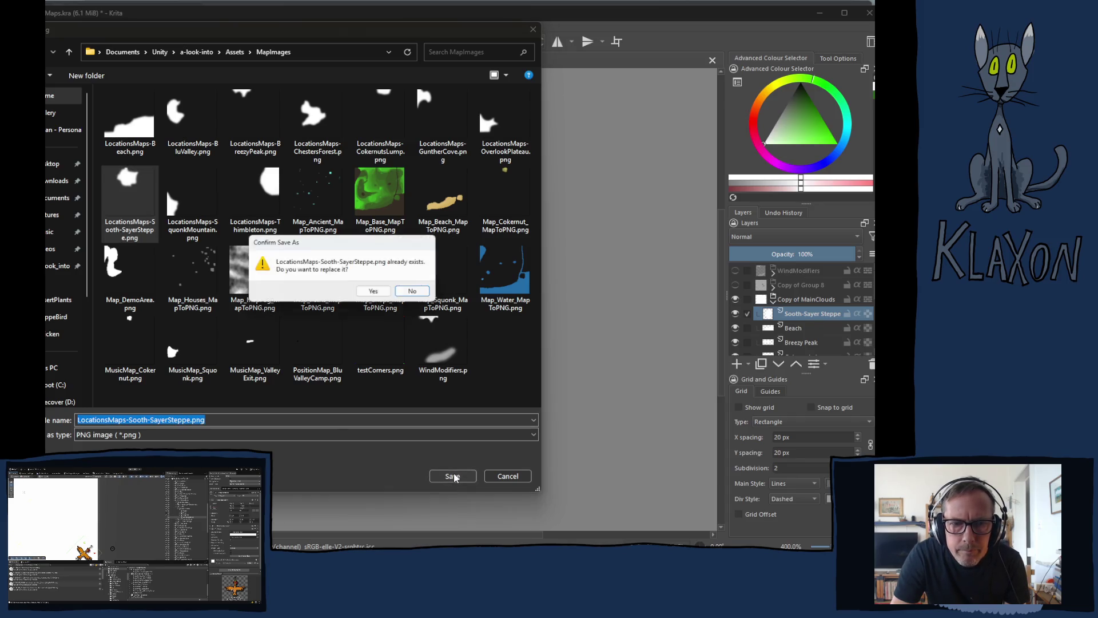
click(379, 293)
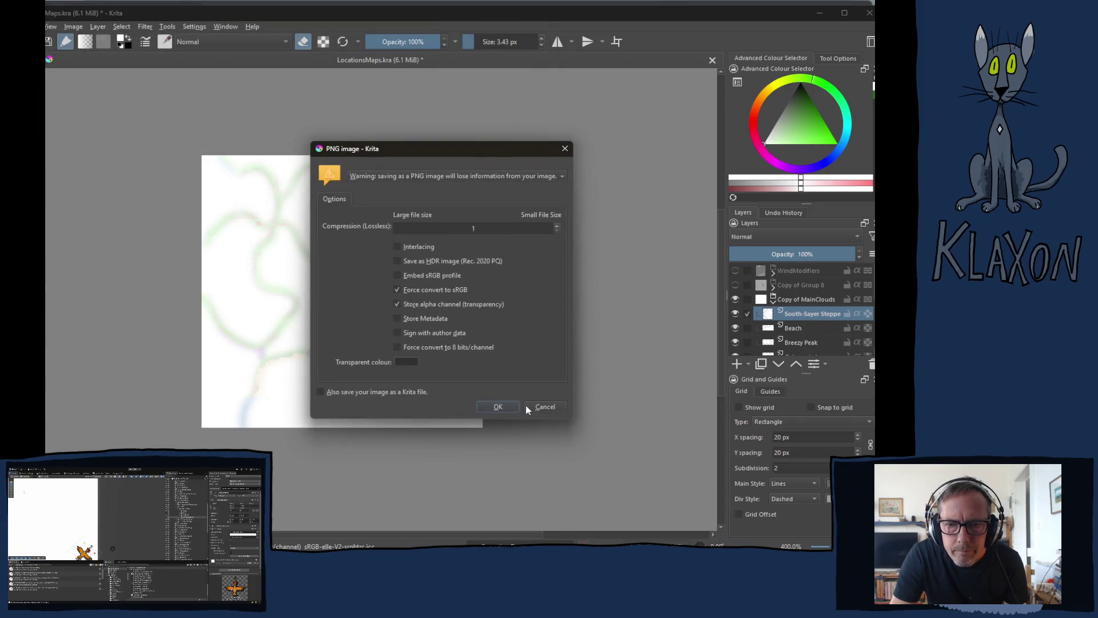
click(498, 406)
Export the Beach layer as a PNG, overwriting the existing Beach file
click(797, 327)
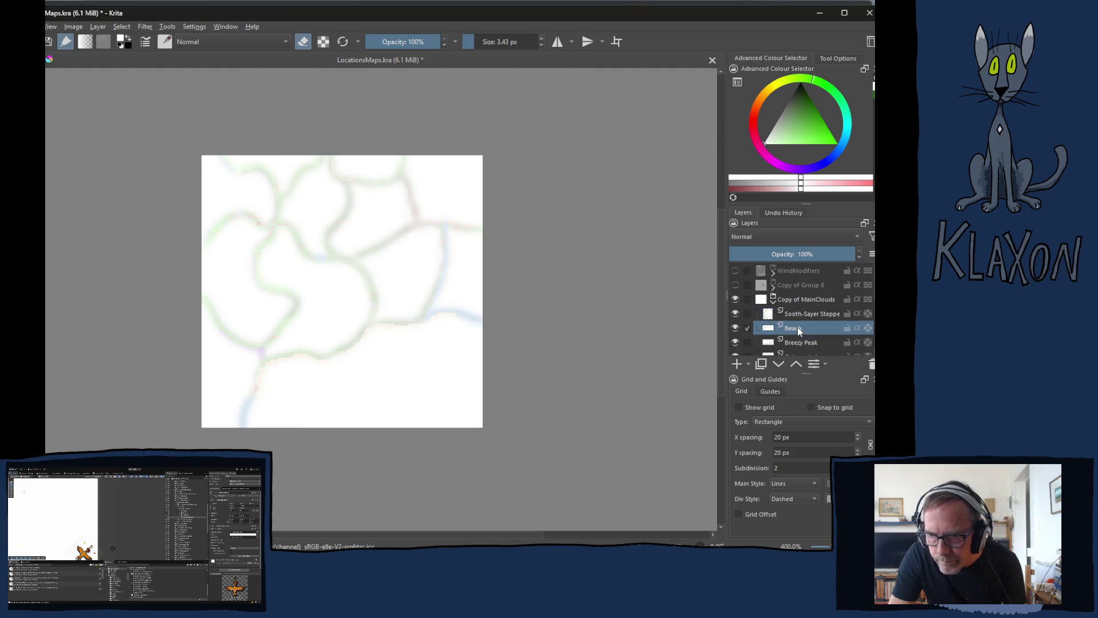
key(ctrl+shift+e)
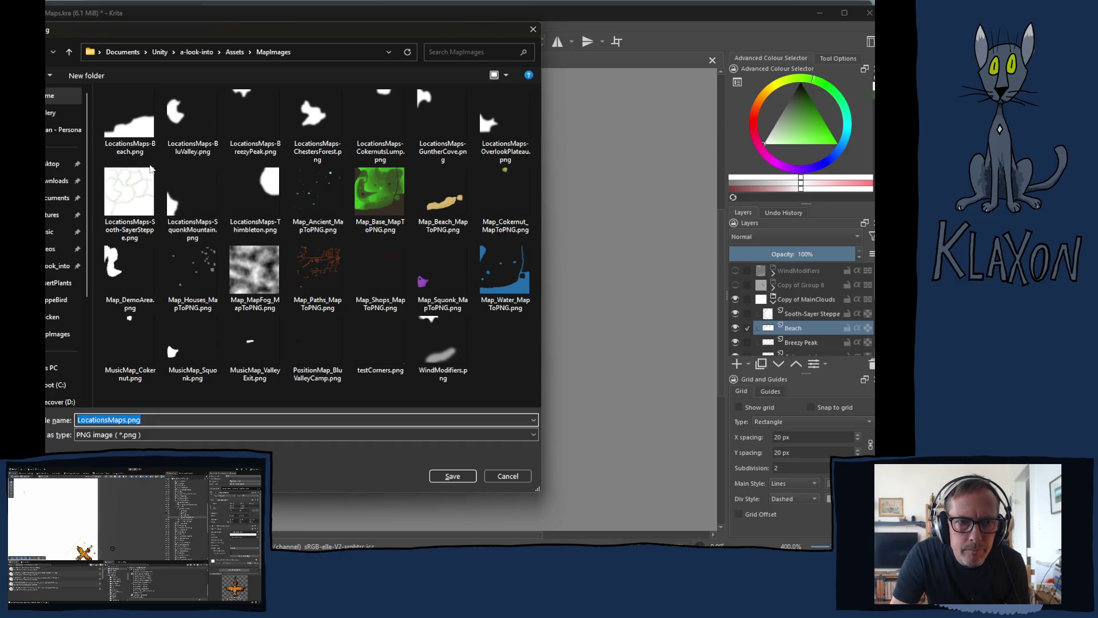
click(129, 120)
click(450, 476)
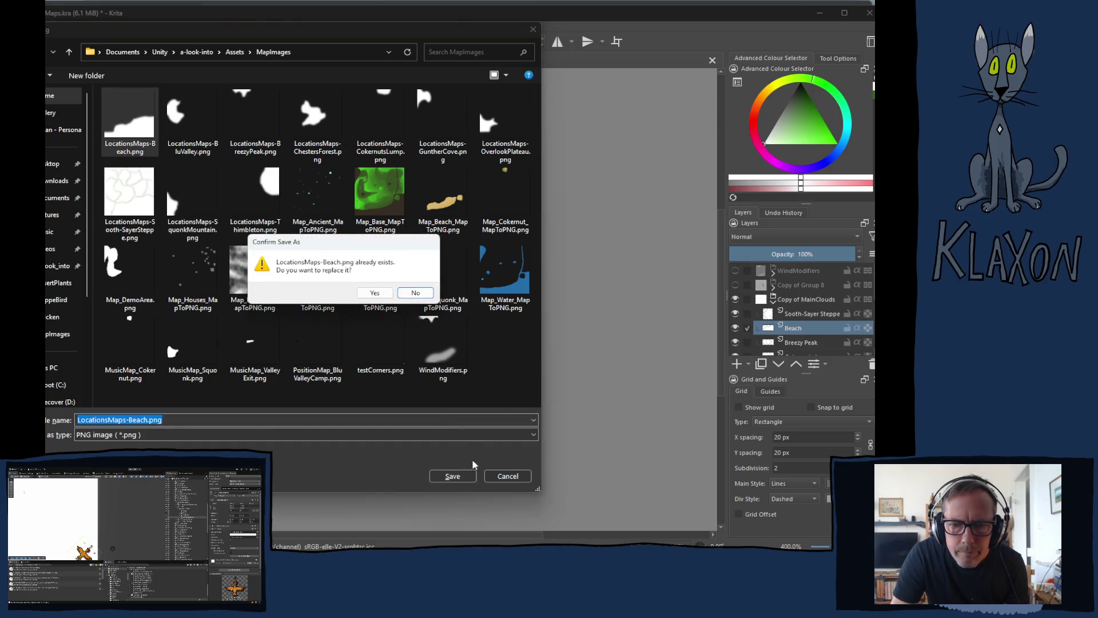
click(377, 294)
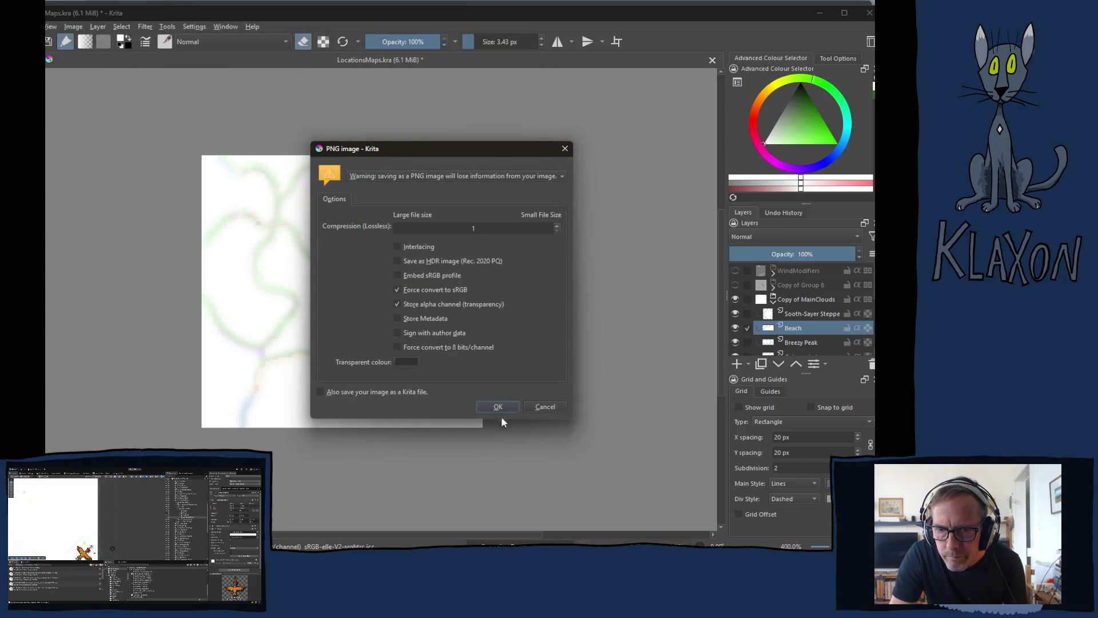
click(499, 406)
Export the Breezy Peak layer as a PNG, overwriting the existing BreezyPeak file
click(808, 342)
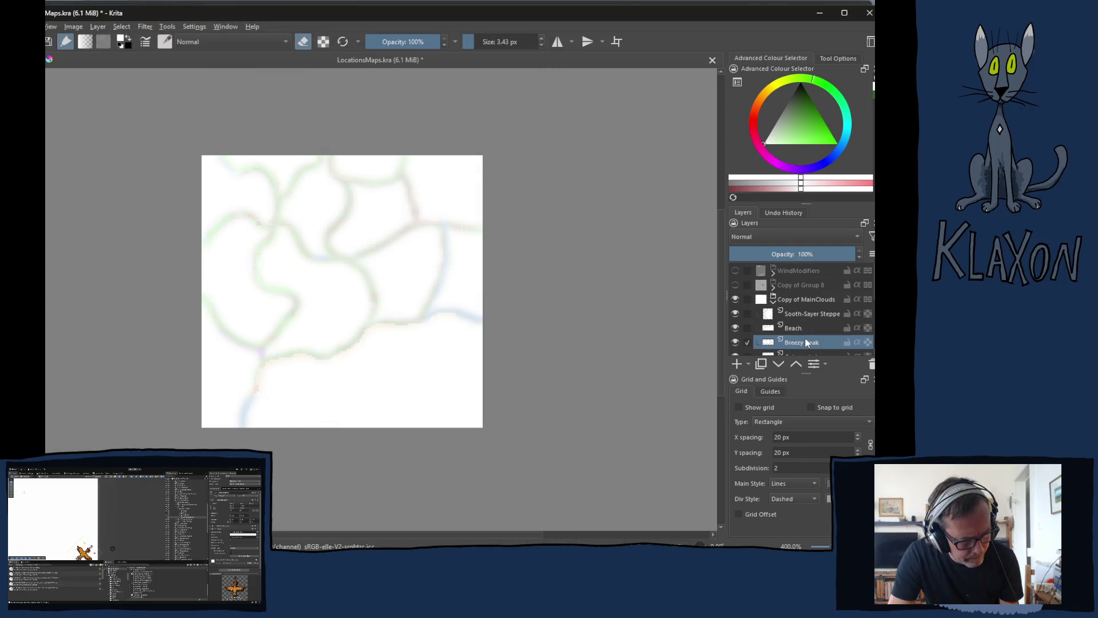
key(ctrl+shift+e)
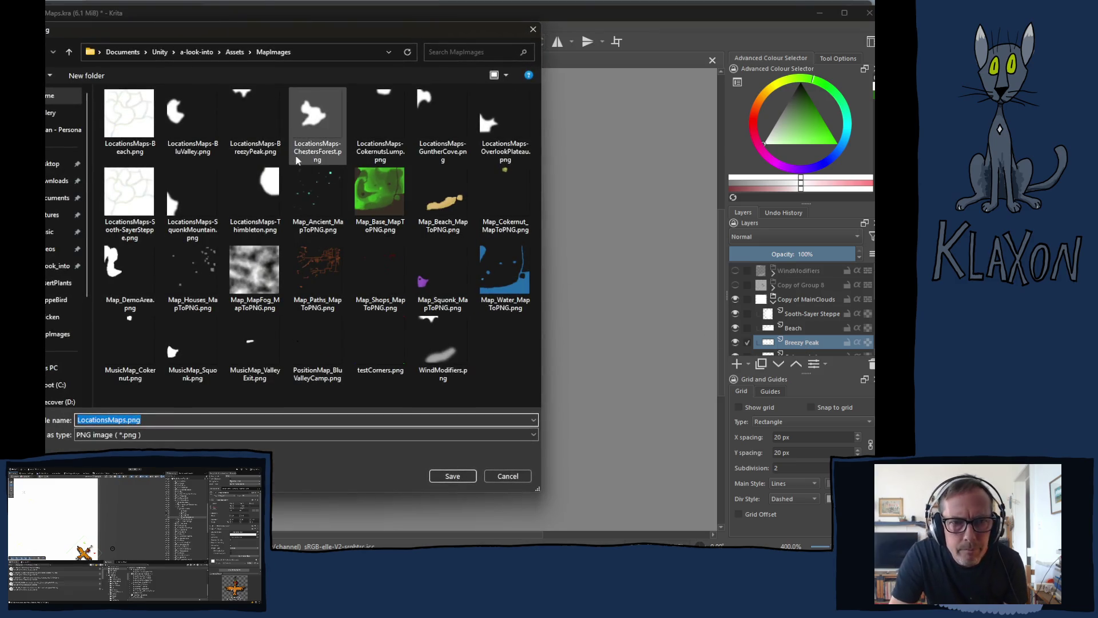
click(267, 150)
click(452, 476)
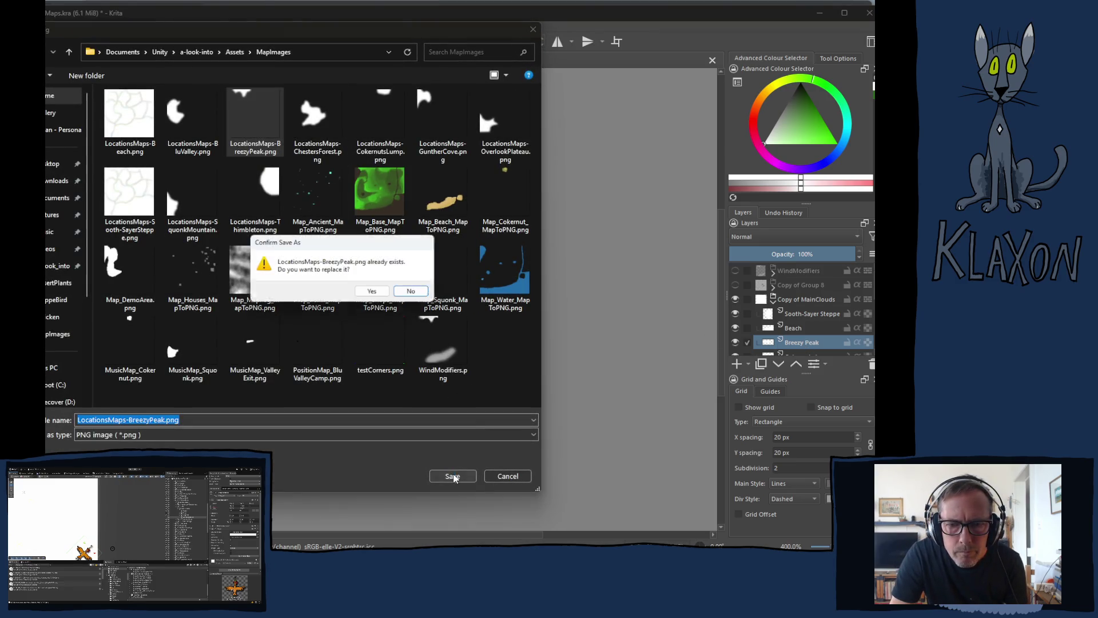
click(372, 294)
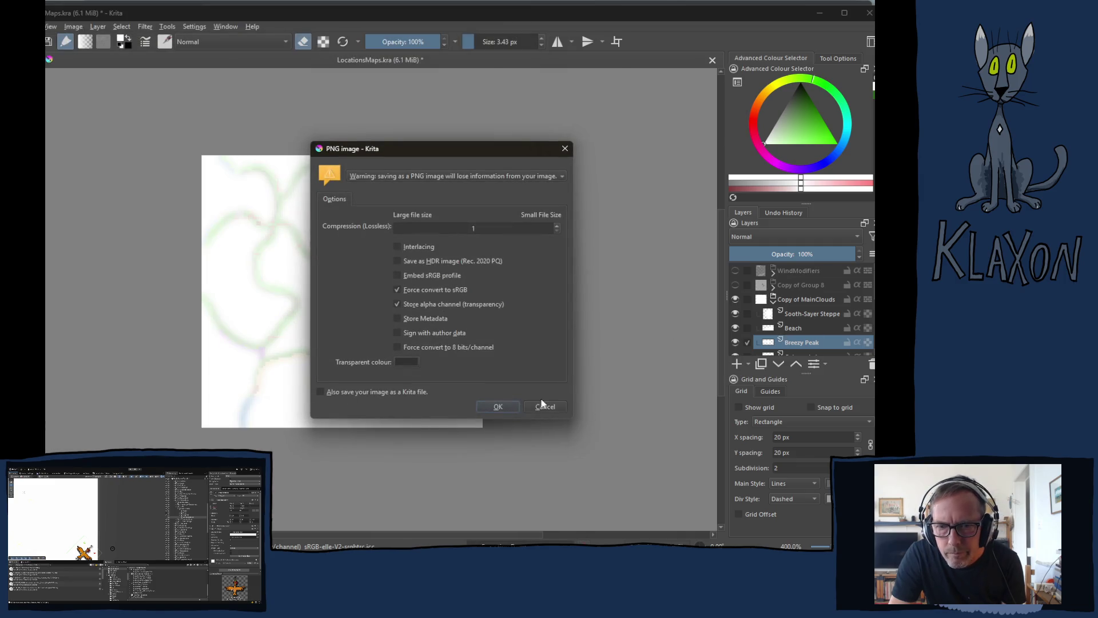
key(Return)
Export the Cokernuts Lump layer as a PNG, overwriting the existing CokernutsLump file
scroll(803, 304, down, 1)
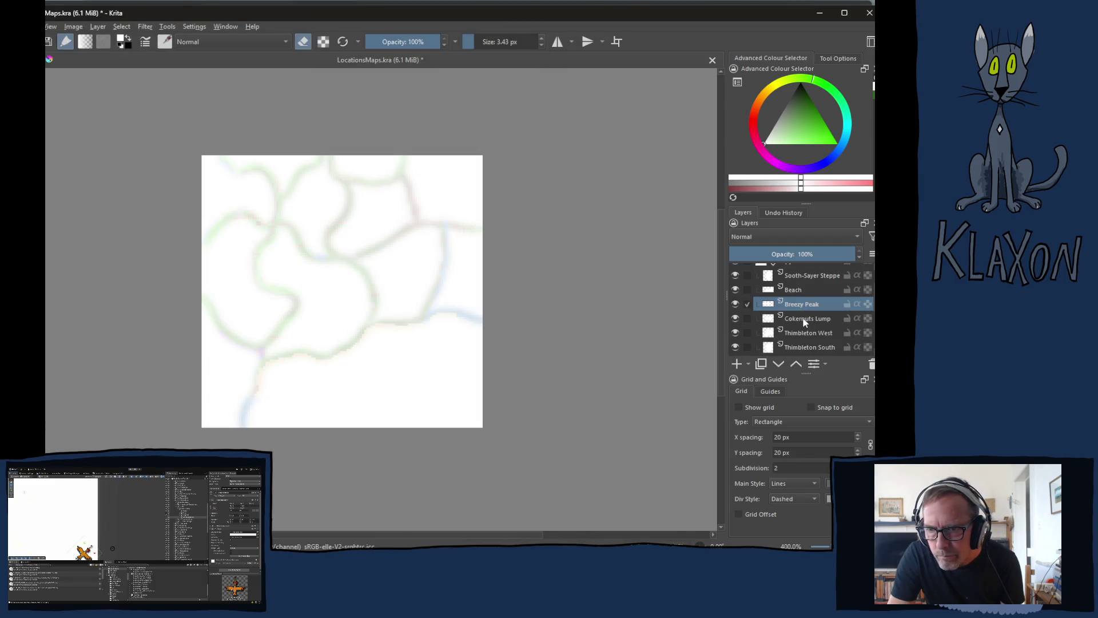
click(800, 319)
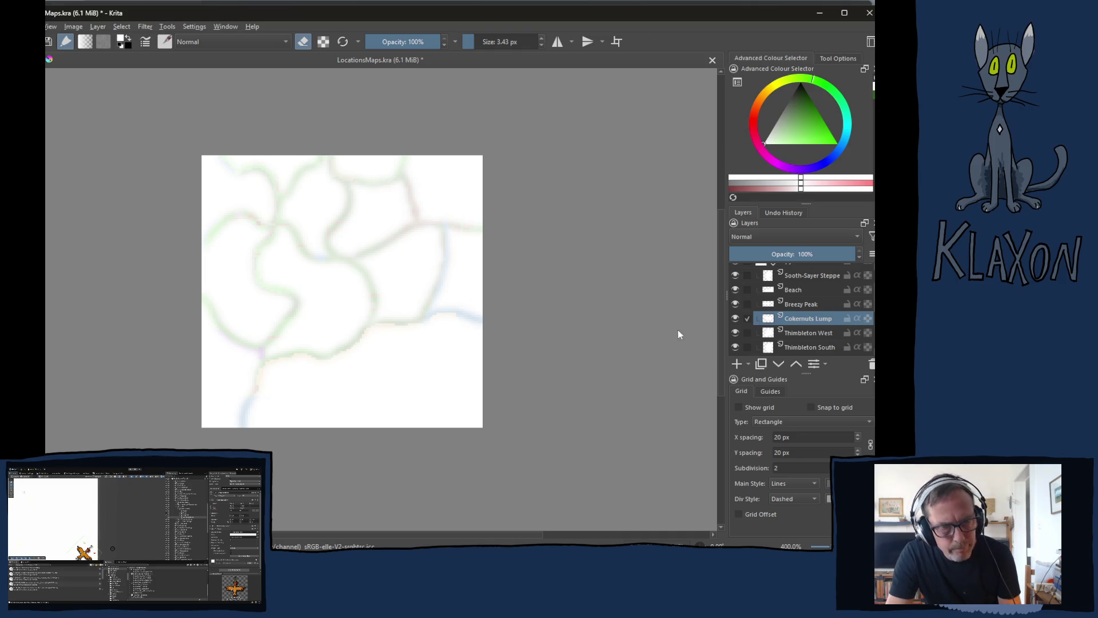
key(ctrl+shift+e)
click(381, 123)
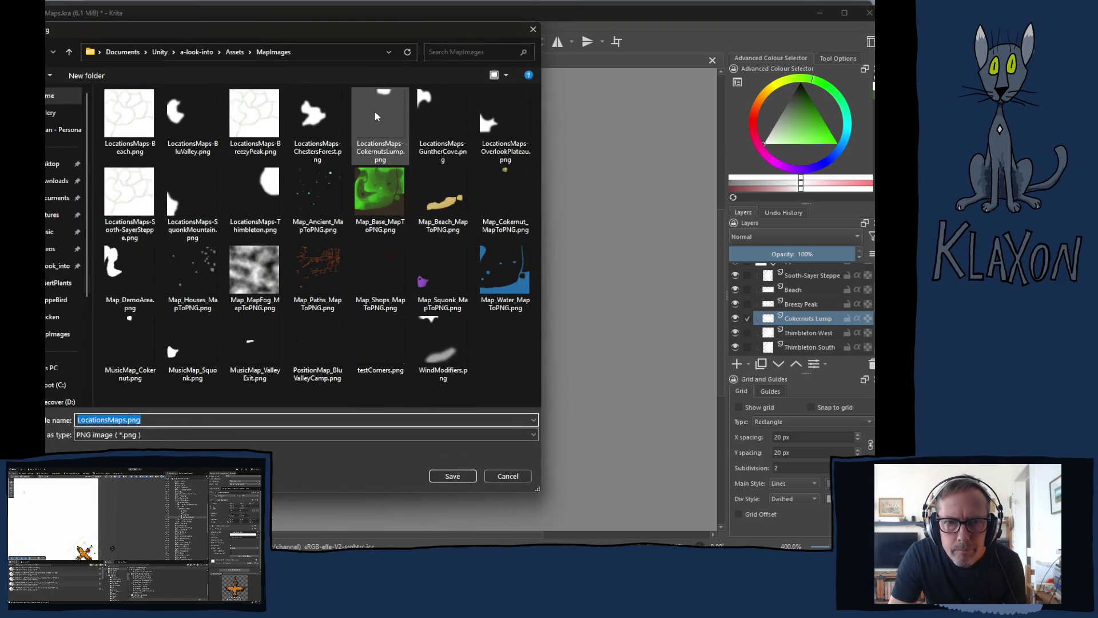
click(451, 476)
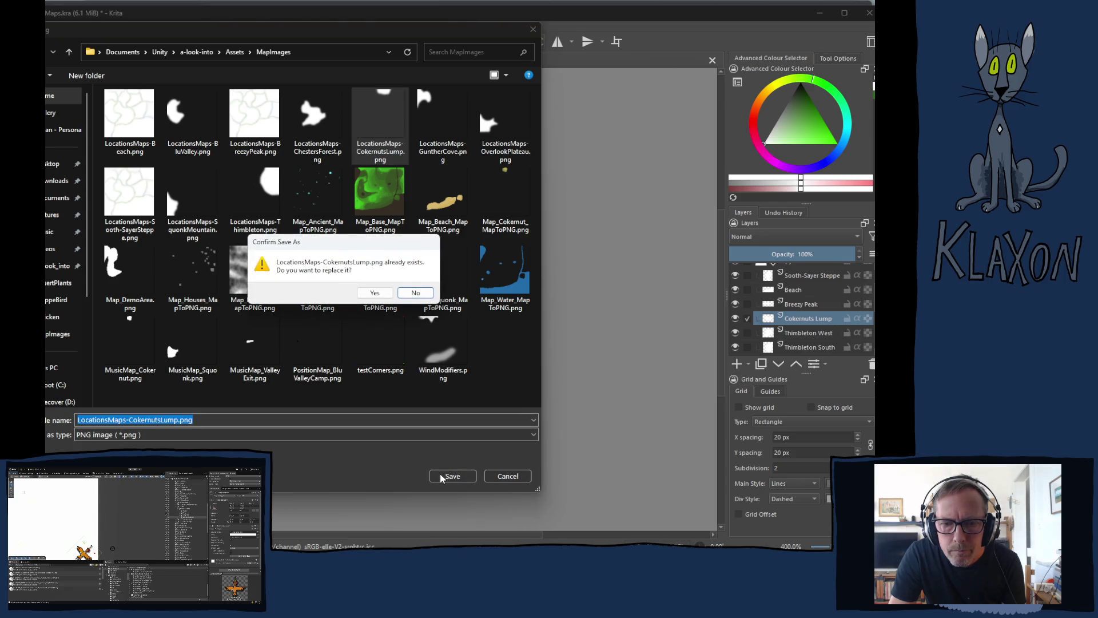
click(380, 291)
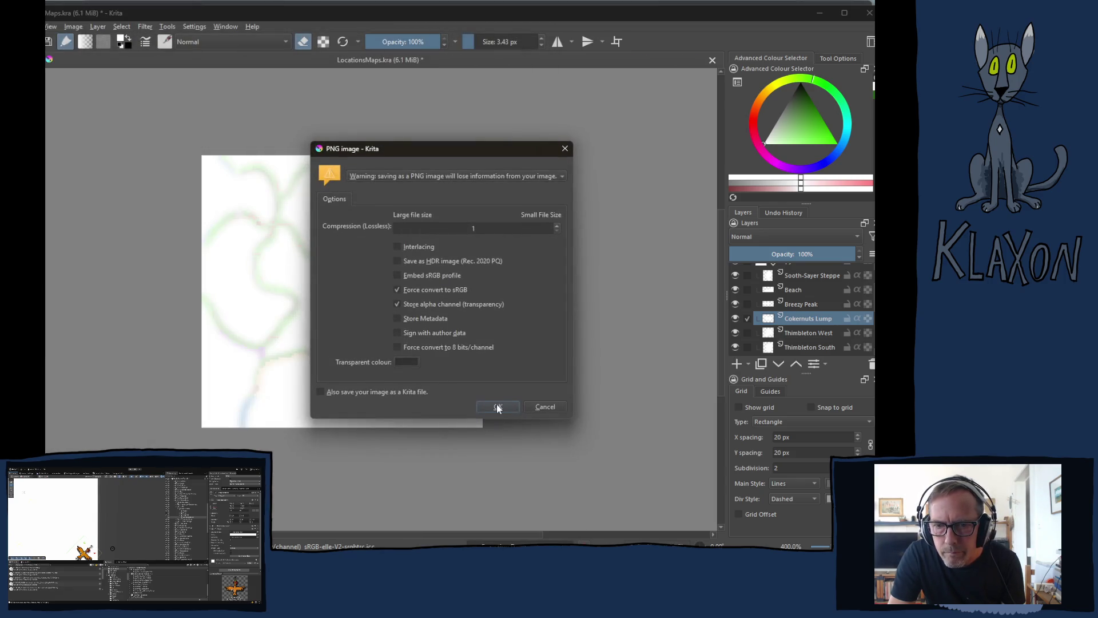
click(496, 406)
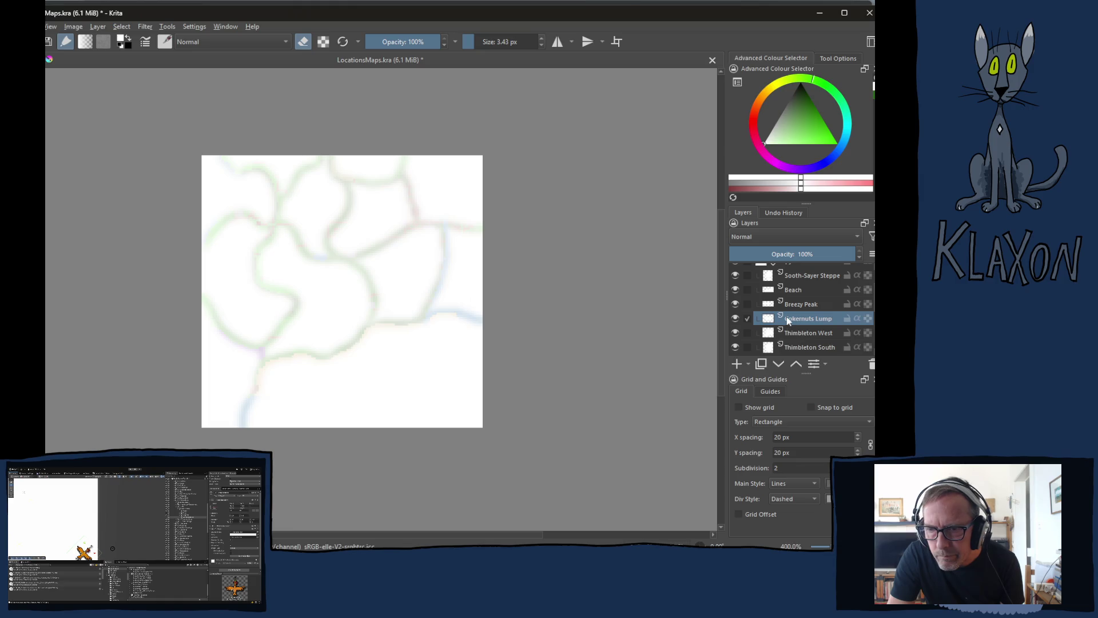
Select the Thimbleton West layer and begin exporting it
scroll(803, 322, down, 1)
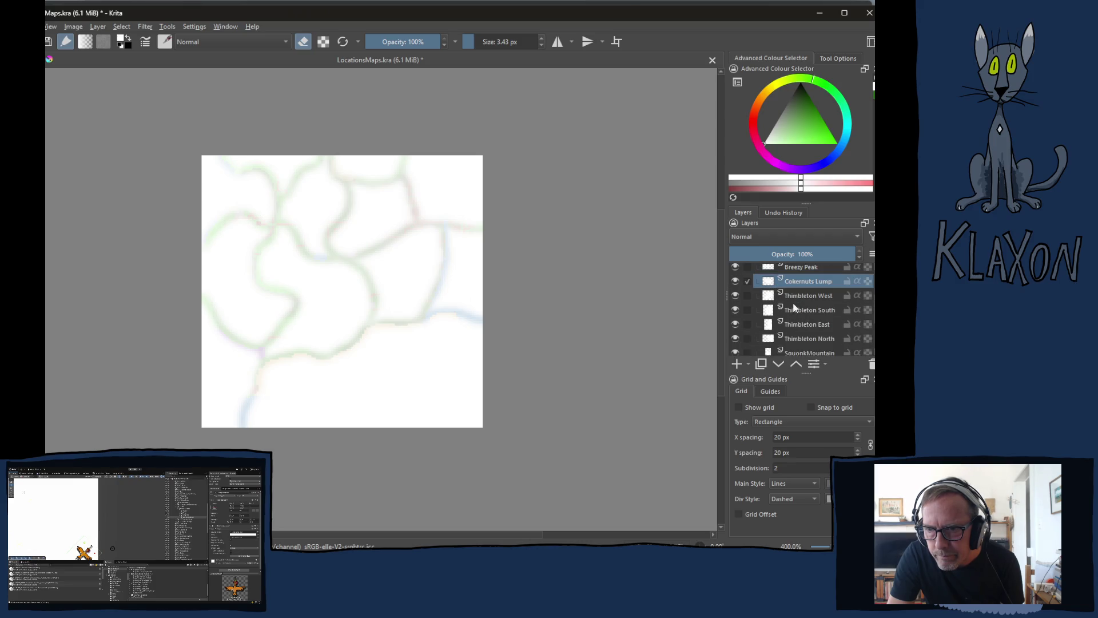
click(801, 295)
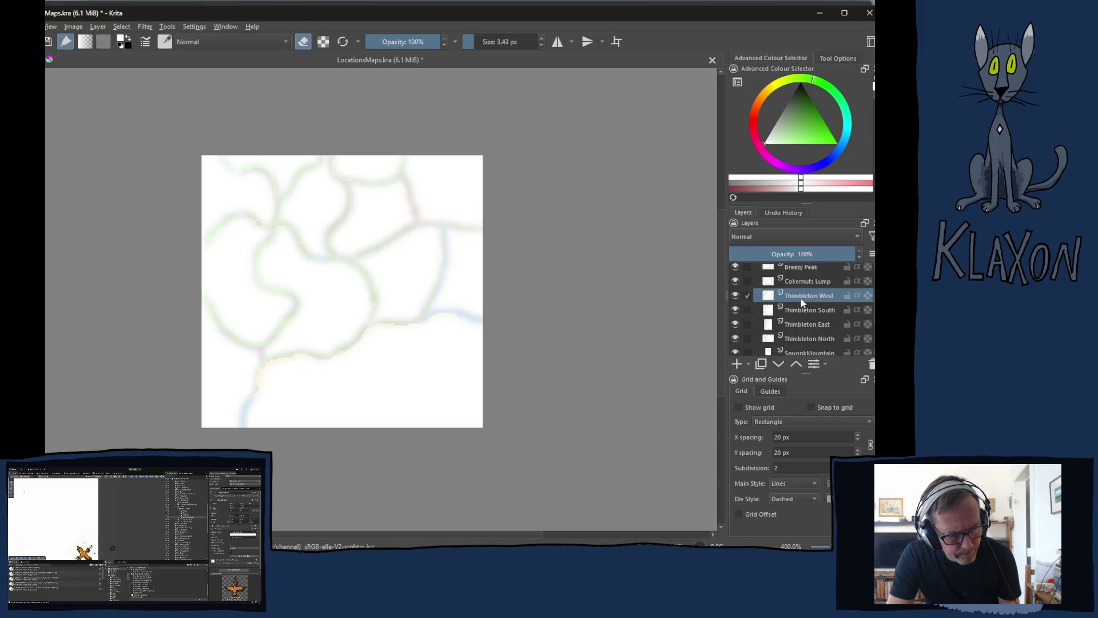
key(ctrl+shift+e)
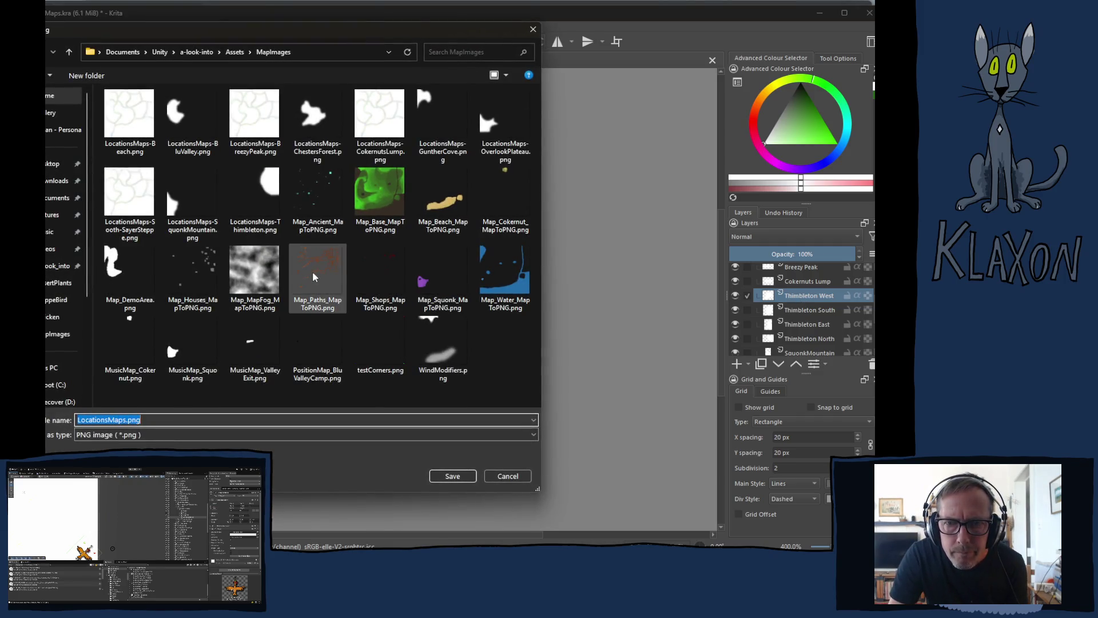
Save the Thimbleton West layer as LocationsMaps-ThimbletonWest.png, based on the Thimbleton file name
click(255, 196)
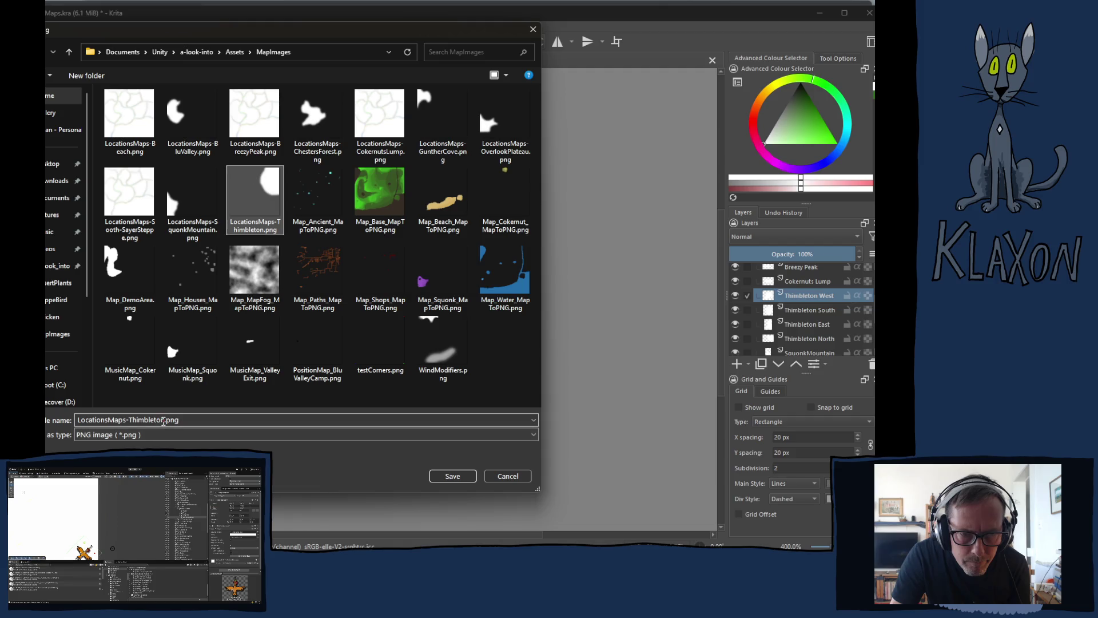
click(163, 420)
click(166, 420)
text(West)
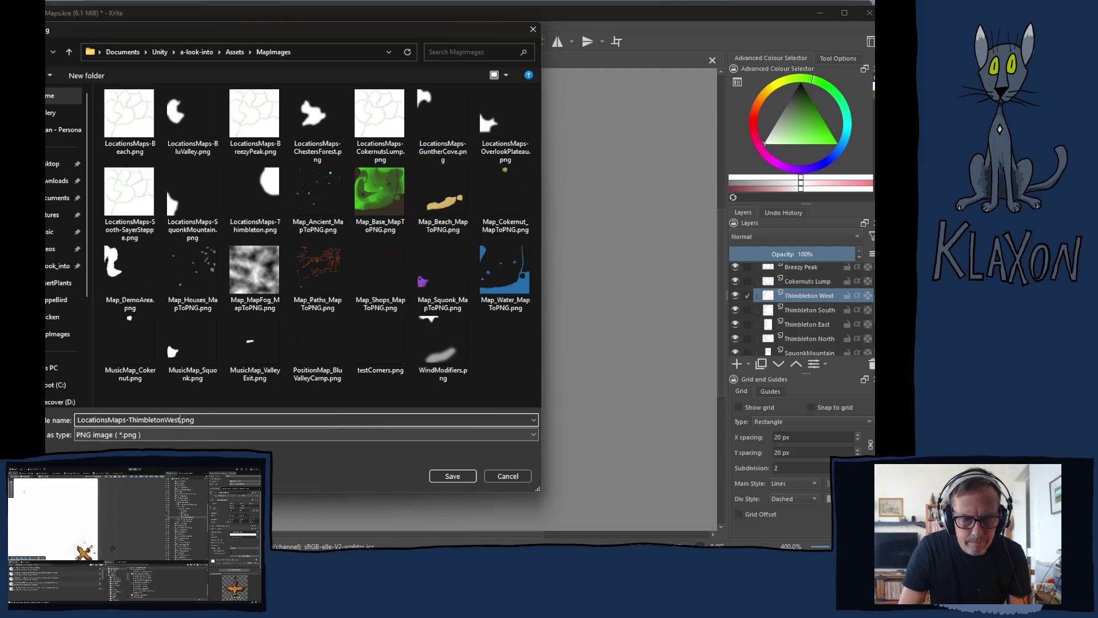
key(Return)
key(Return)
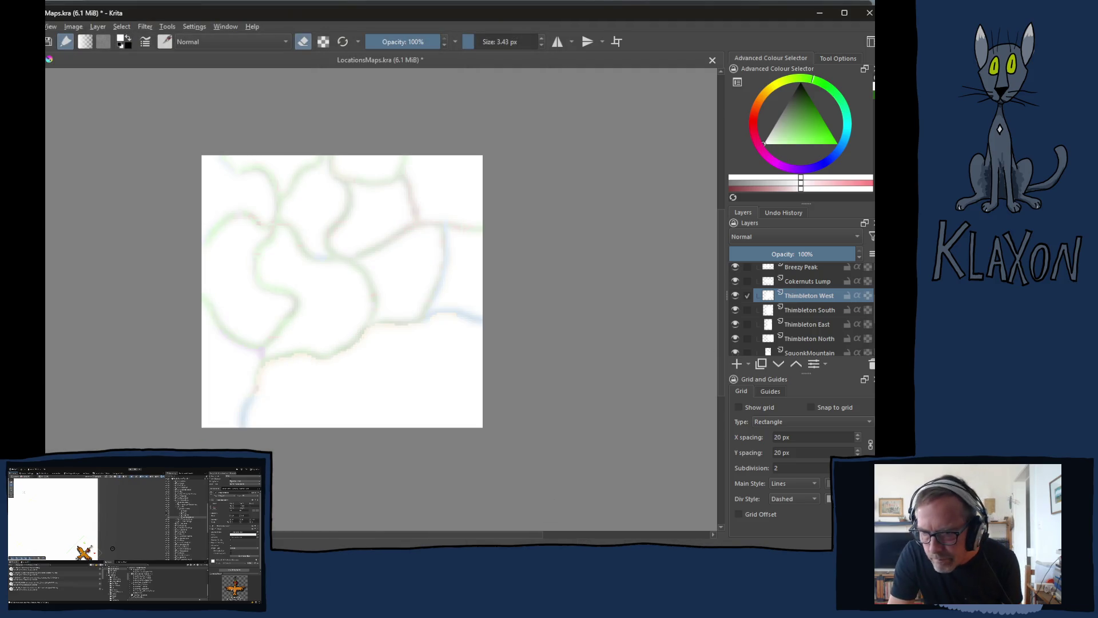
Start a Thimbleton South export, cancel it, and reselect the Cokernuts Lump layer
click(802, 311)
key(ctrl+shift+e)
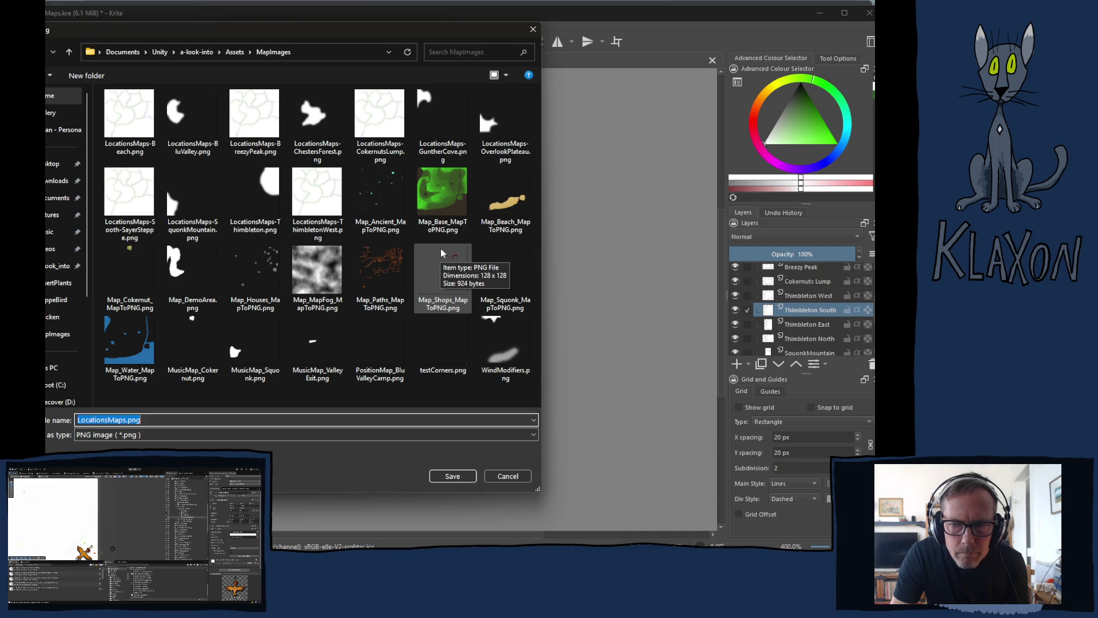
click(508, 476)
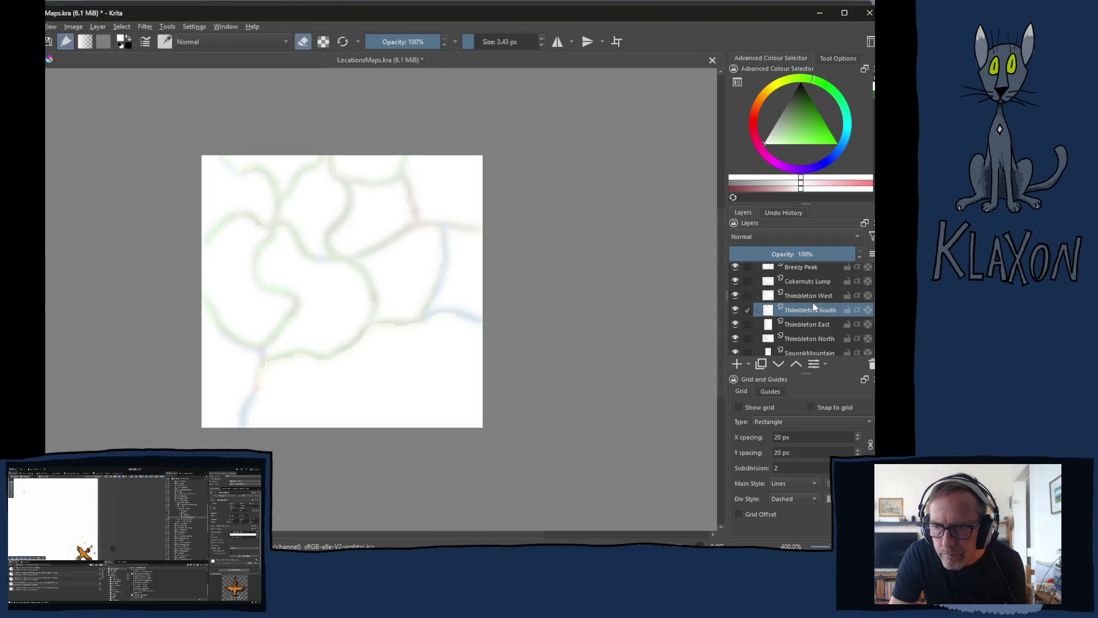
click(816, 295)
click(803, 282)
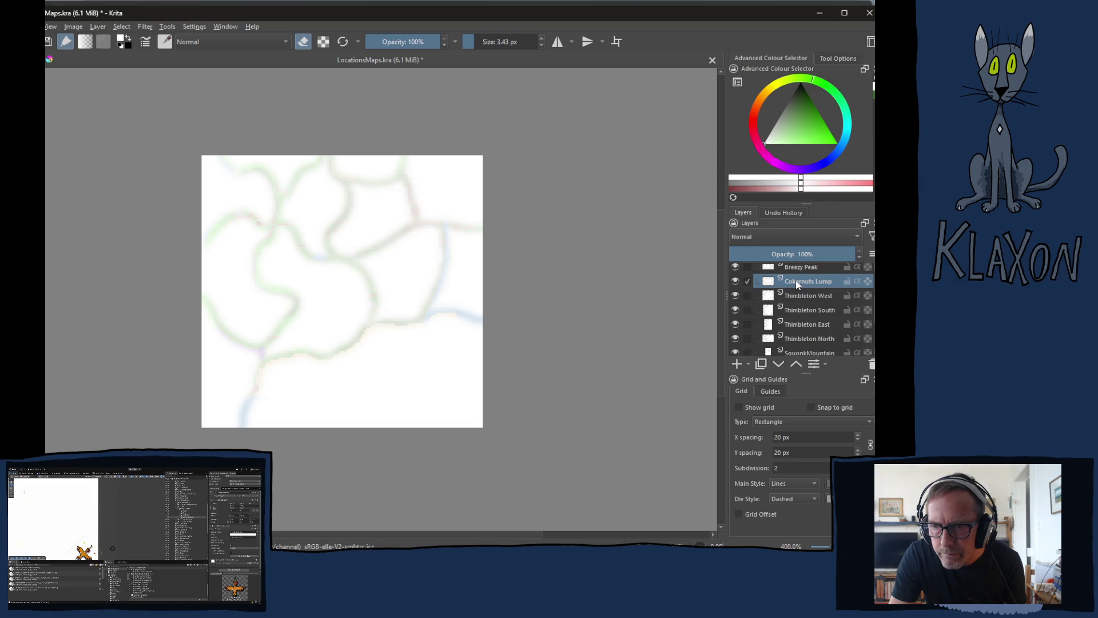
Show only the Cokernuts Lump layer and re-export it over the existing CokernutsLump PNG
right_click(796, 287)
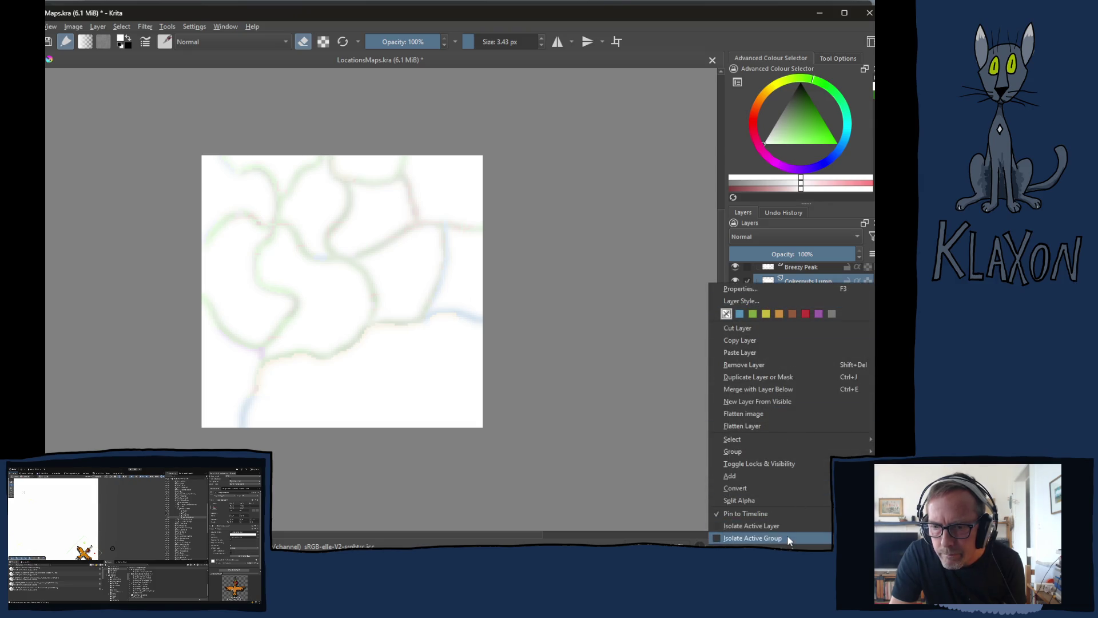
click(757, 526)
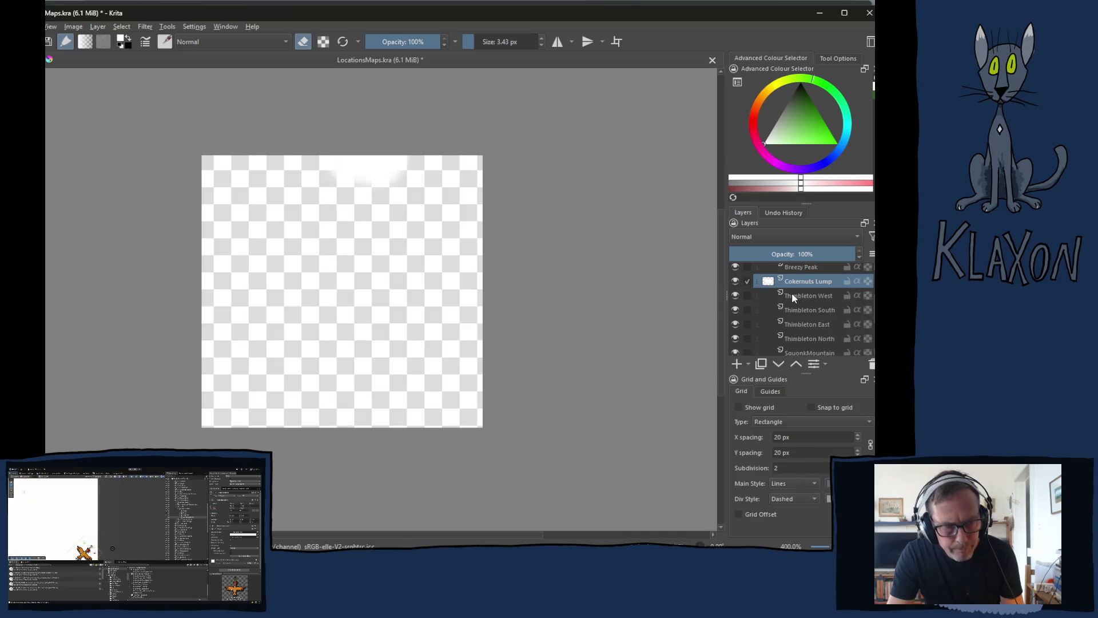
key(ctrl+shift+e)
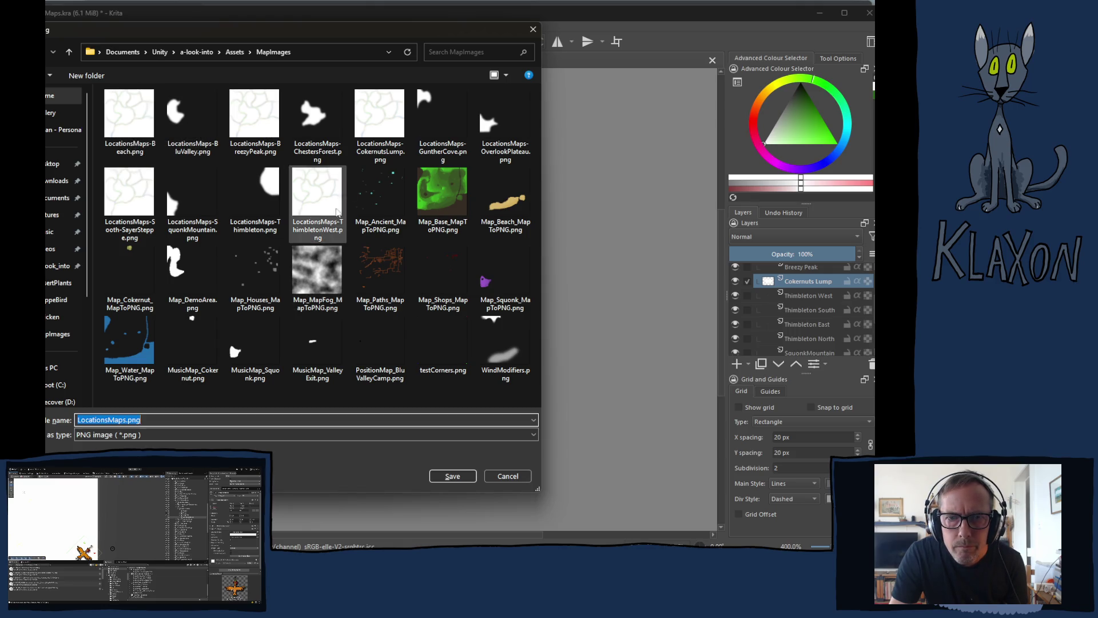
click(380, 123)
click(452, 476)
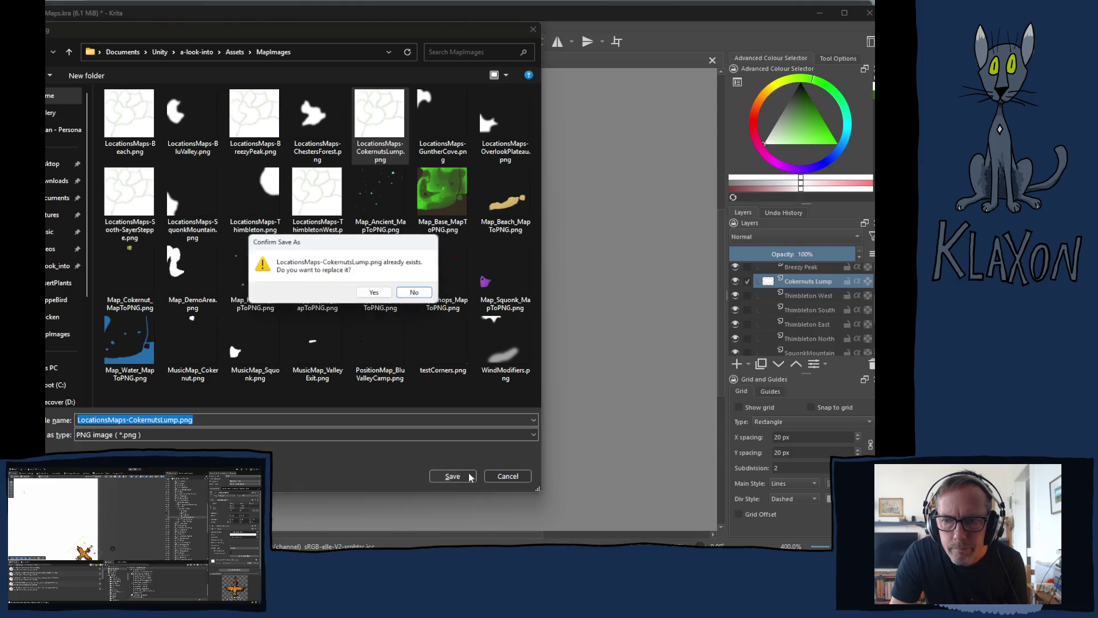
click(375, 292)
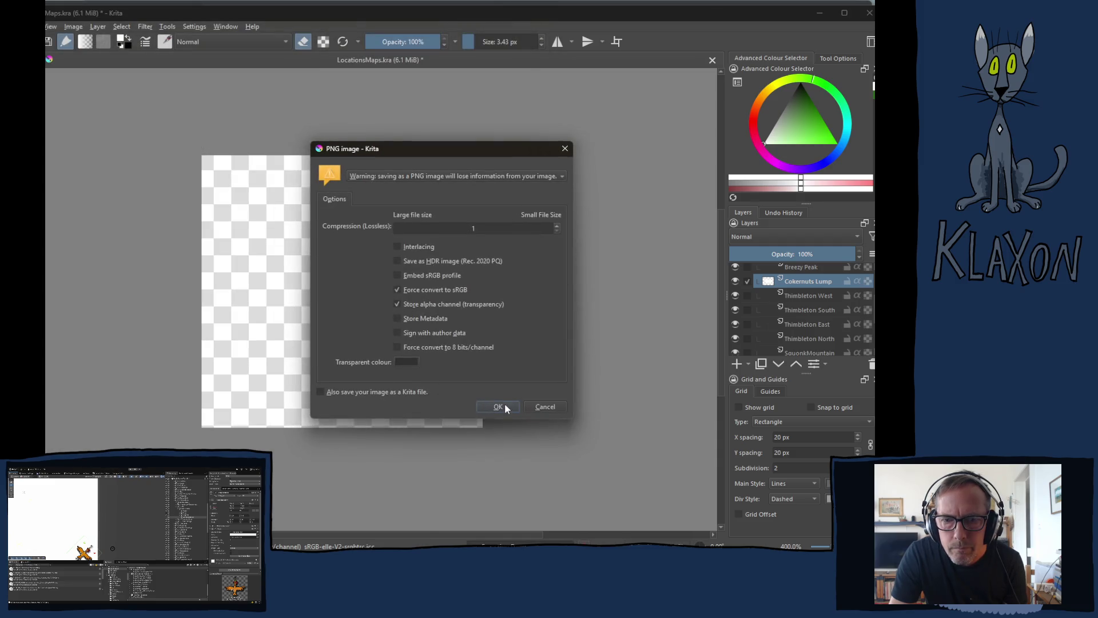
click(503, 406)
Preview the Thimbleton West and South masks, then open the Sooth-Sayer Steppe layer's export dialog
click(810, 298)
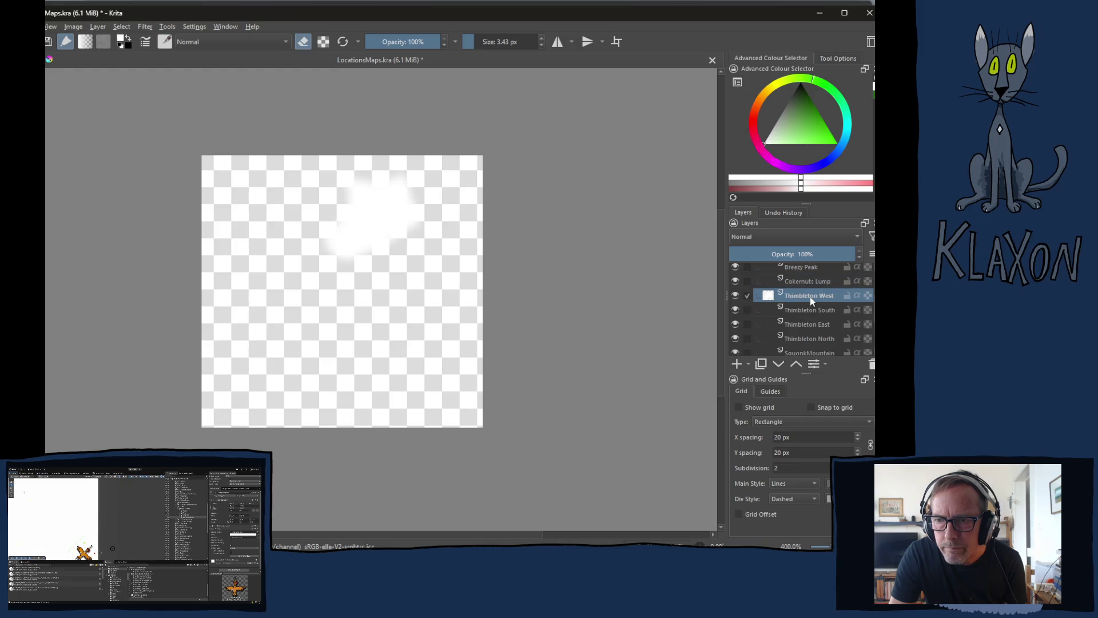
click(797, 309)
click(799, 295)
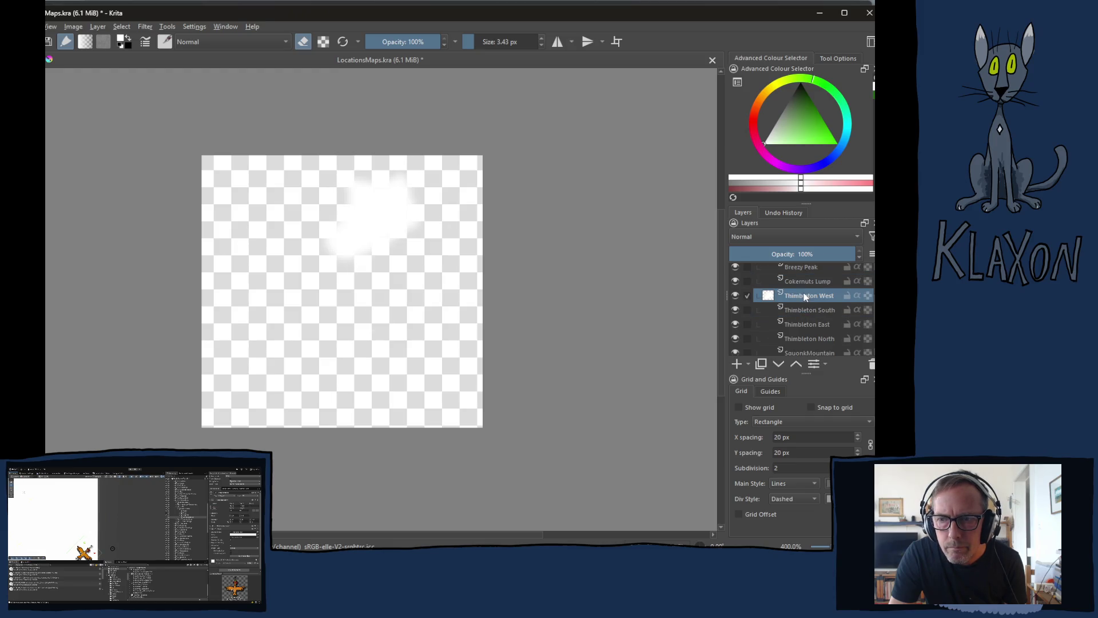
click(801, 281)
key(Up)
scroll(801, 292, up, 1)
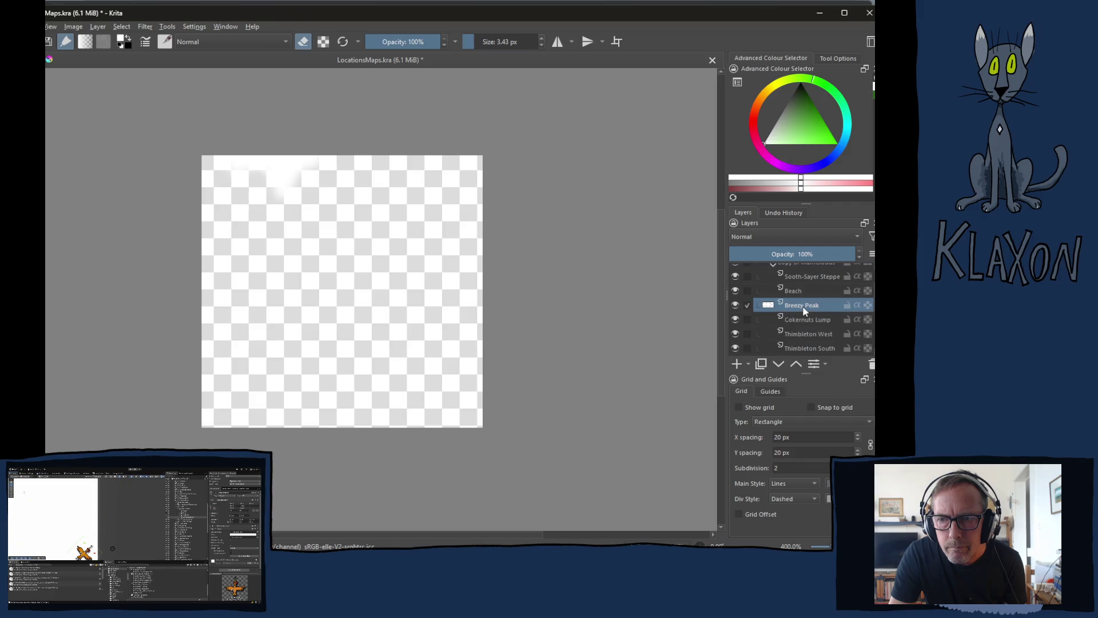
scroll(804, 283, up, 2)
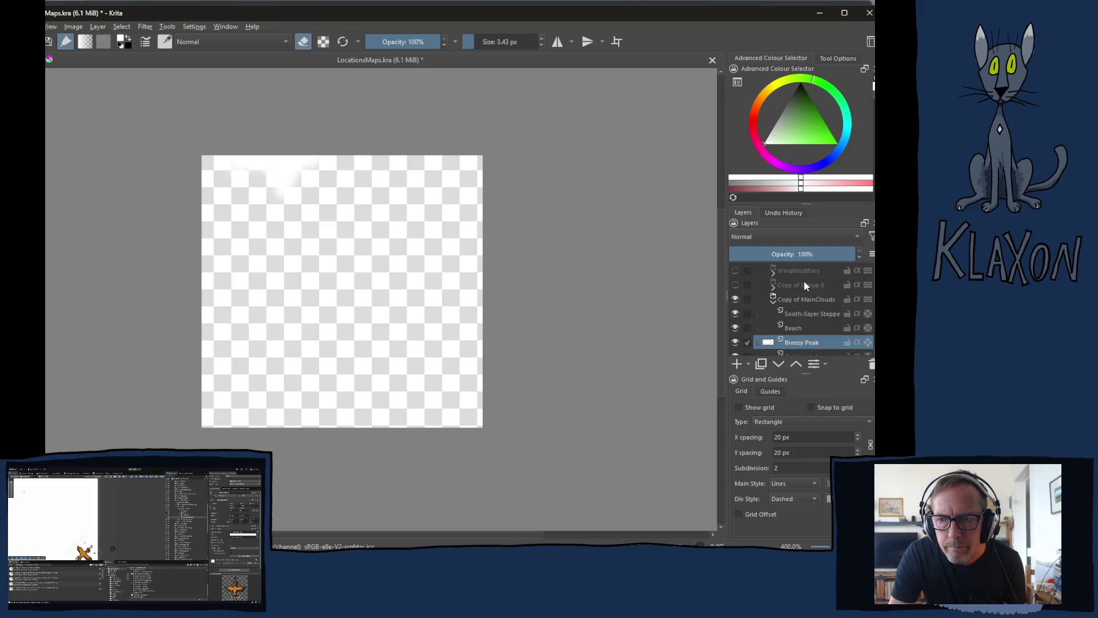
click(801, 314)
key(ctrl+shift+e)
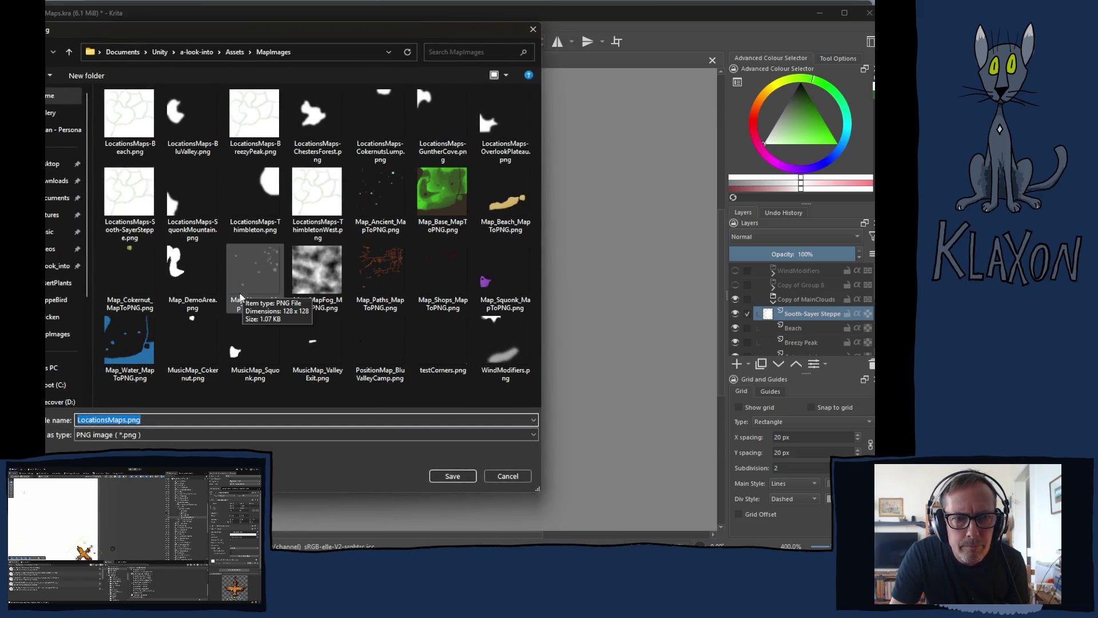
Export Sooth-Sayer Steppe over its existing PNG file
click(127, 197)
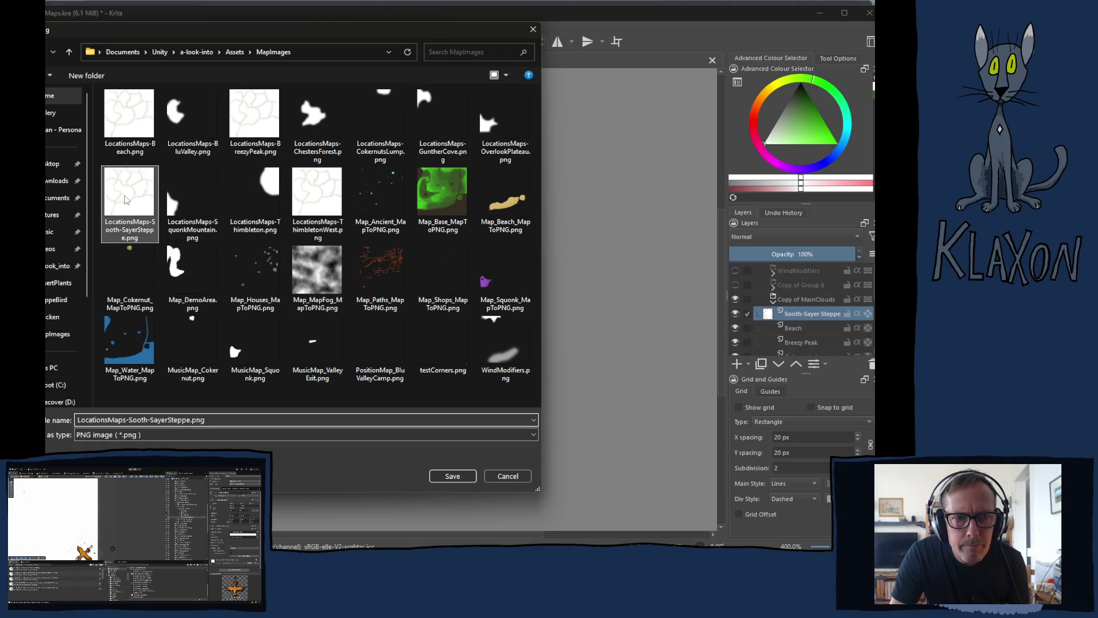
click(461, 476)
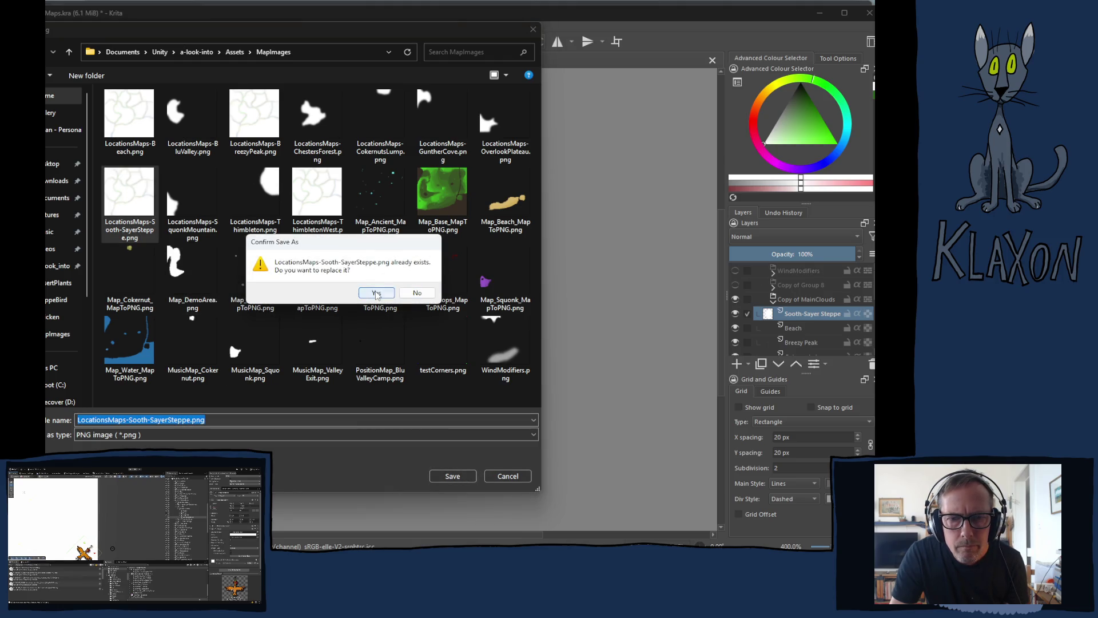
click(375, 292)
click(497, 407)
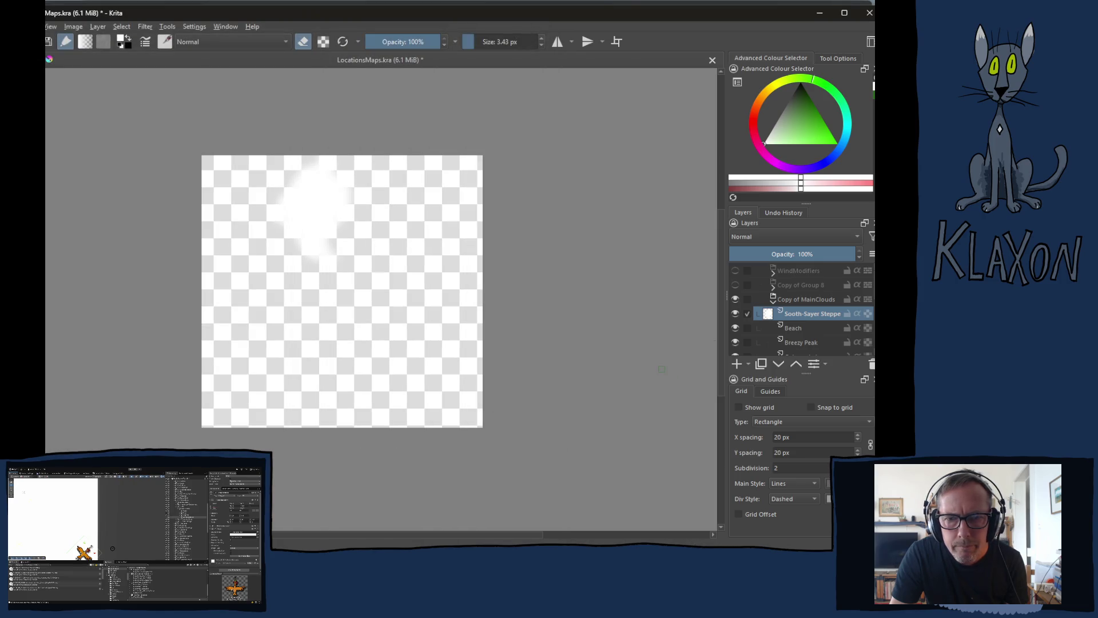
Export the Beach layer, replacing the old Beach PNG
click(792, 332)
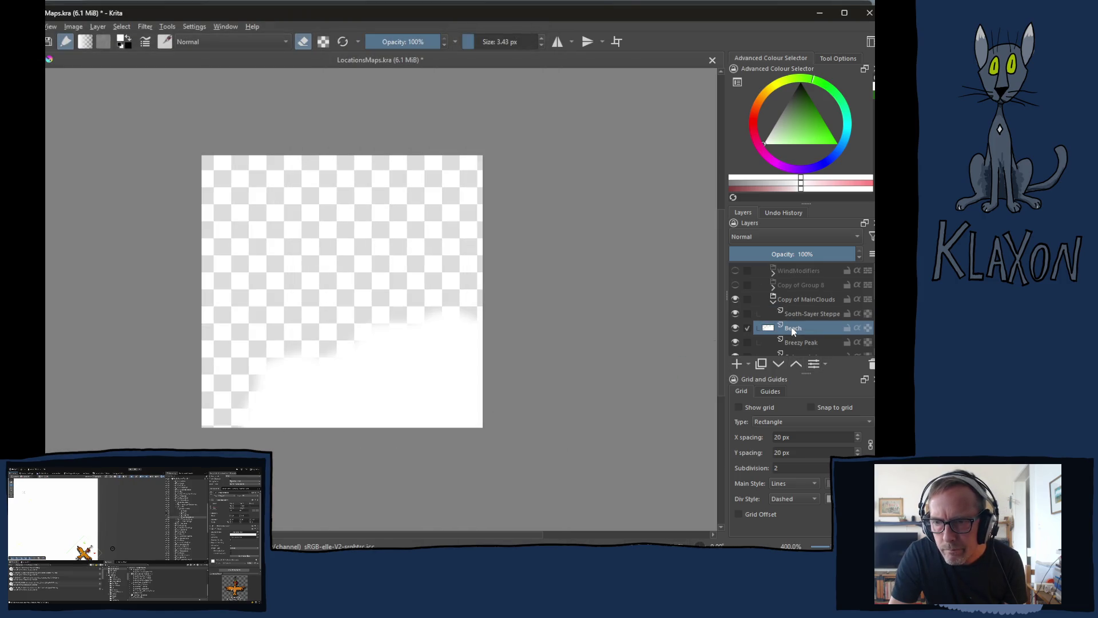
key(ctrl+shift+e)
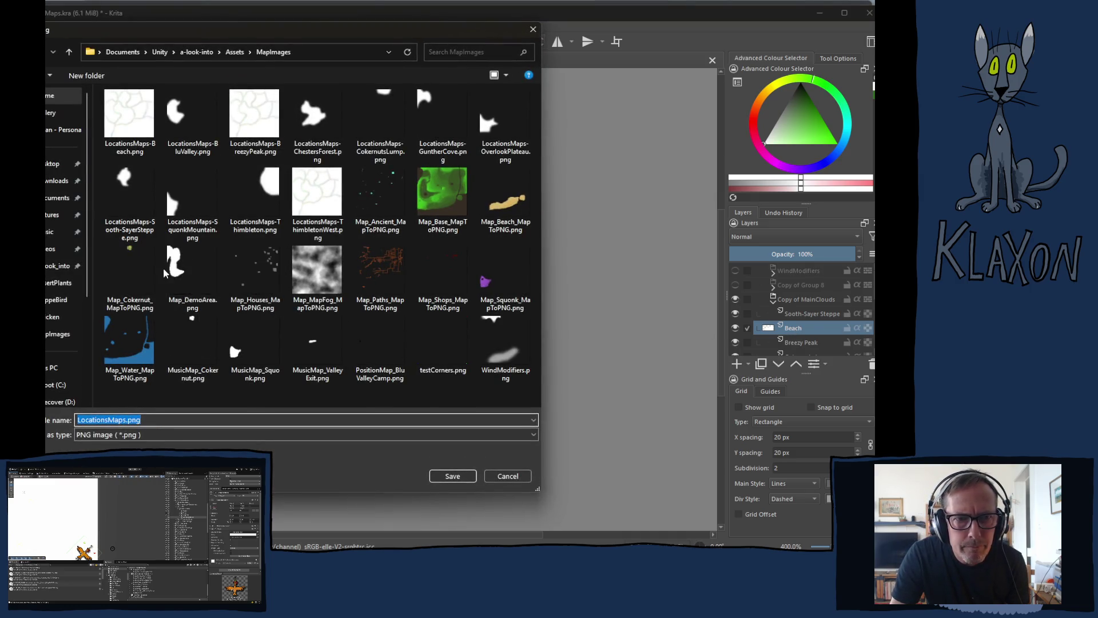
click(130, 123)
click(452, 475)
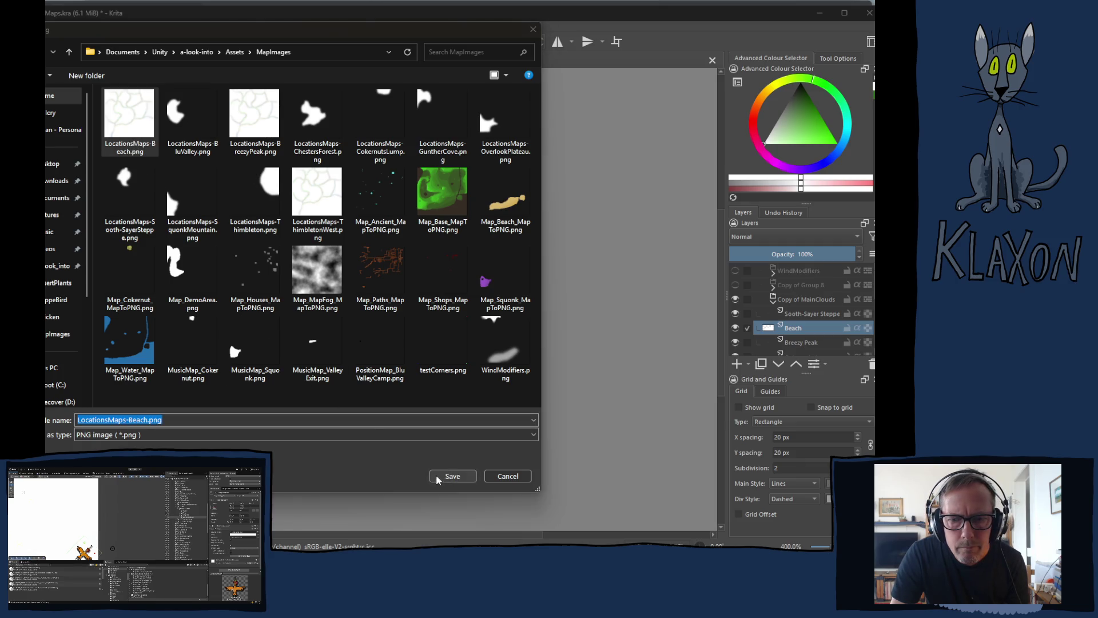
click(375, 298)
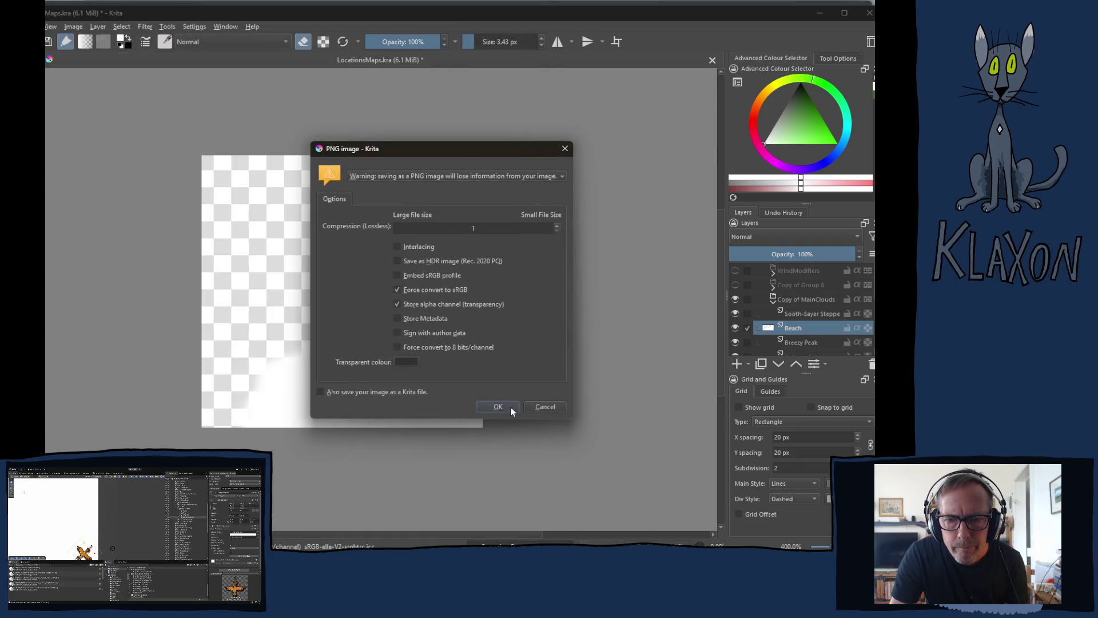
click(498, 407)
Export the Breezy Peak layer, replacing the old Breezy Peak PNG
click(801, 342)
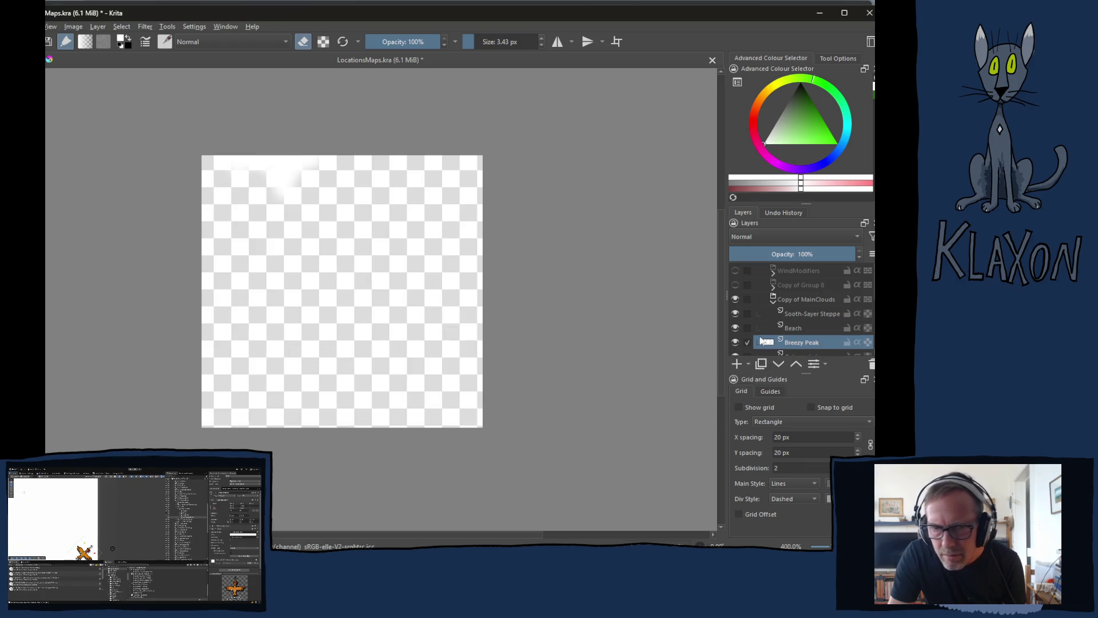
key(ctrl+shift+e)
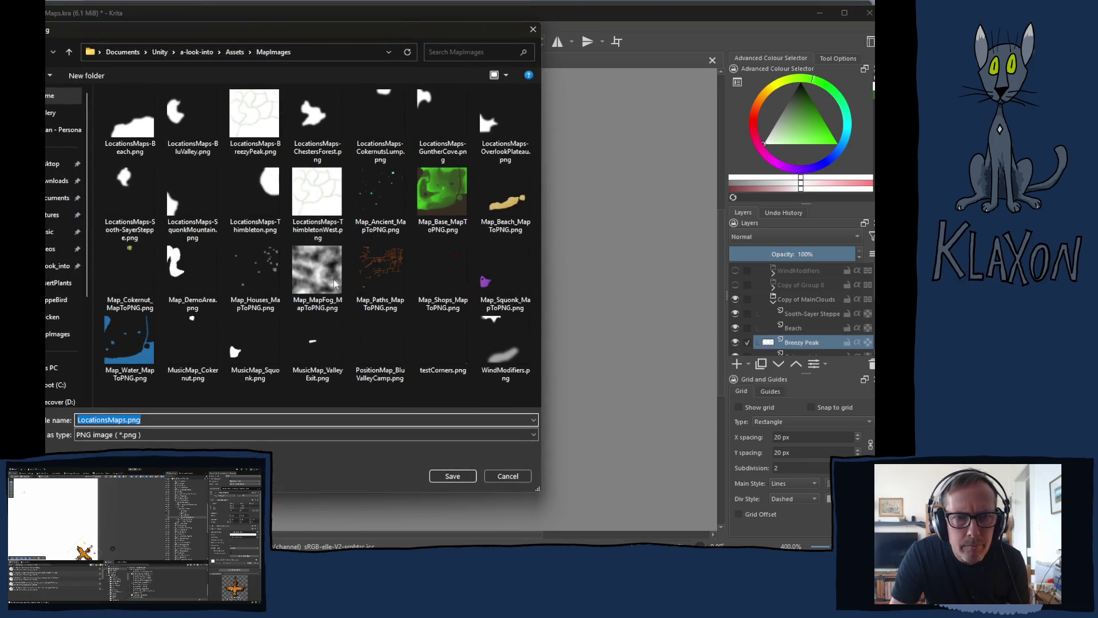
click(255, 128)
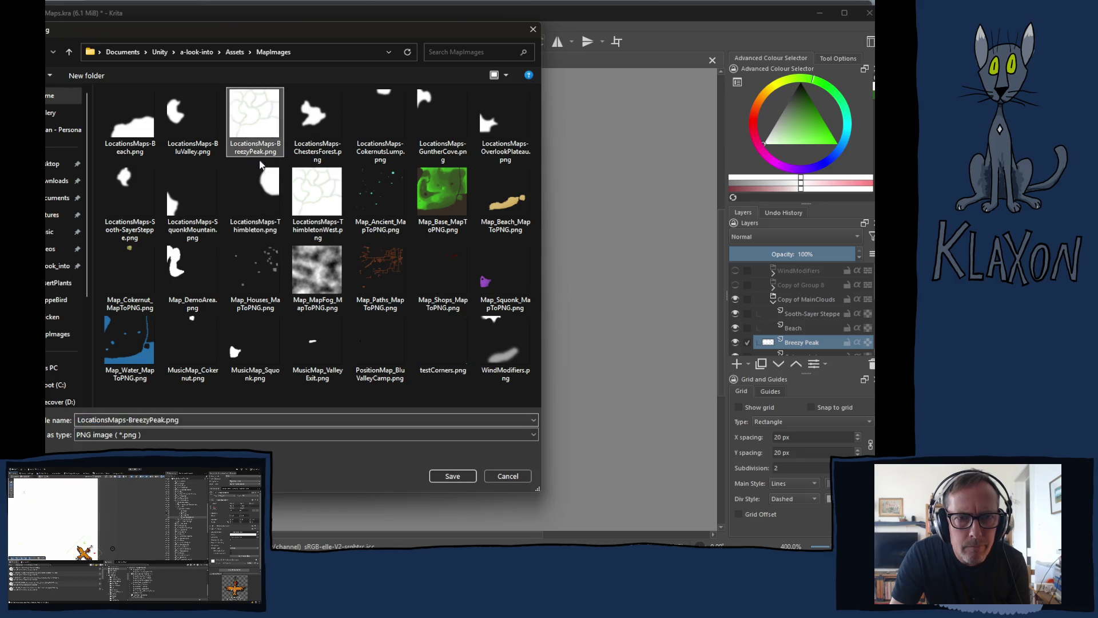
click(457, 476)
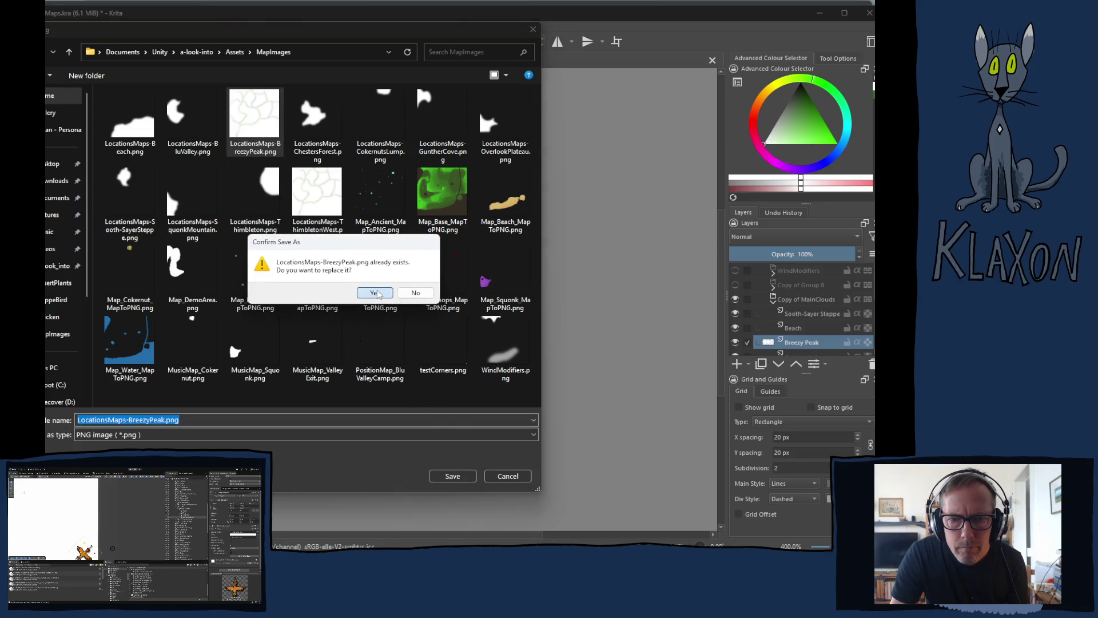
click(377, 294)
click(499, 407)
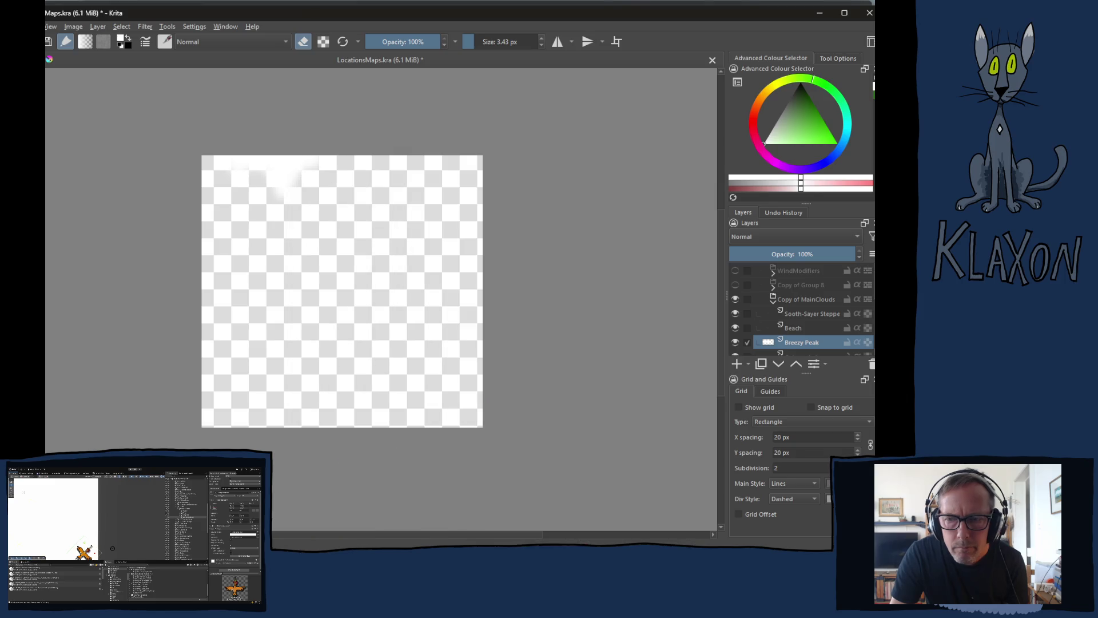
Select Cokernuts Lump and open its export dialog, then cancel without saving
scroll(790, 328, down, 1)
click(801, 324)
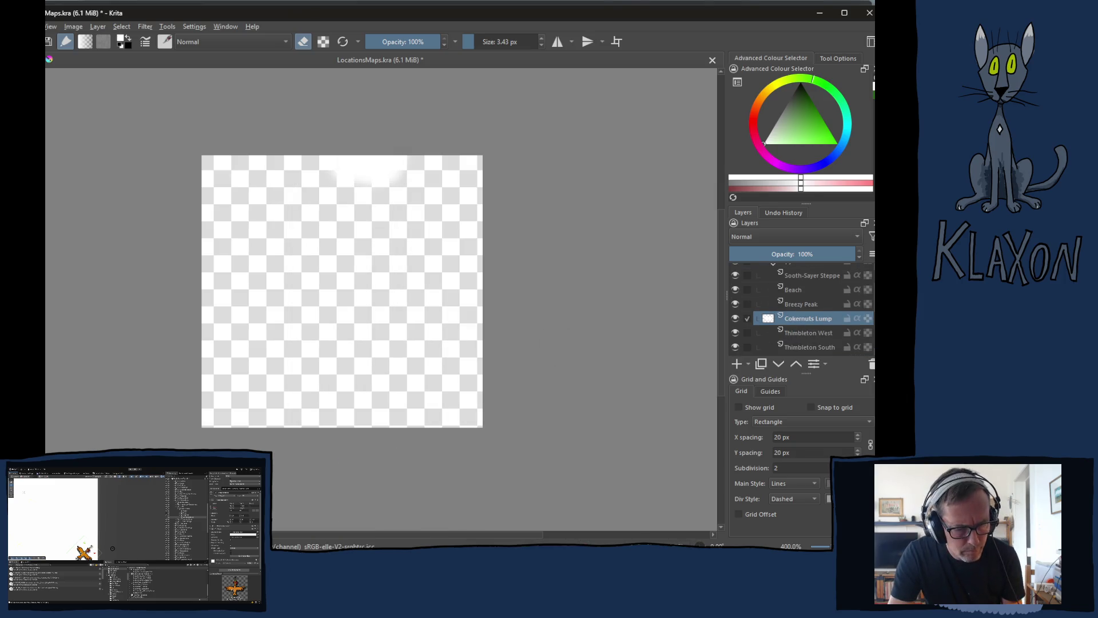
key(ctrl+shift+e)
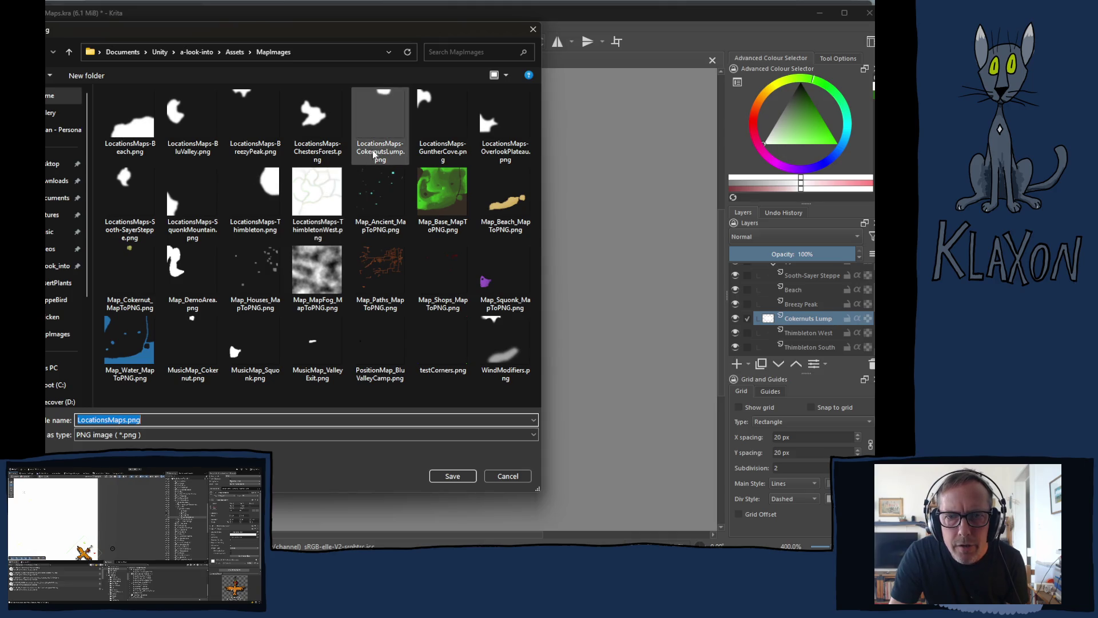
click(525, 472)
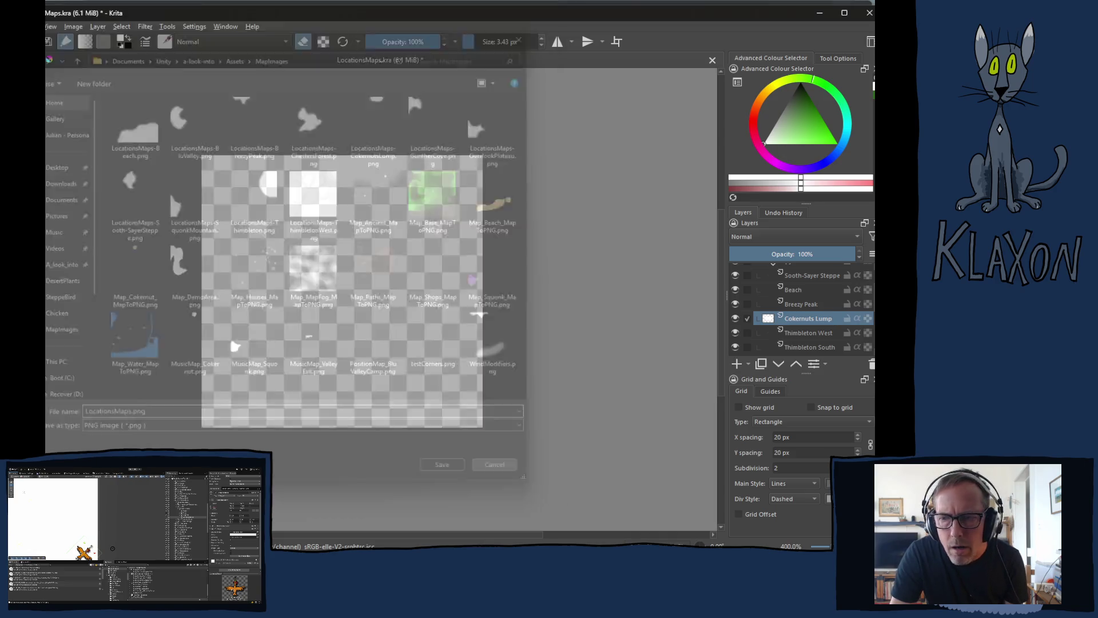
Export the Thimbleton West layer, replacing the old Thimbleton West PNG
click(808, 332)
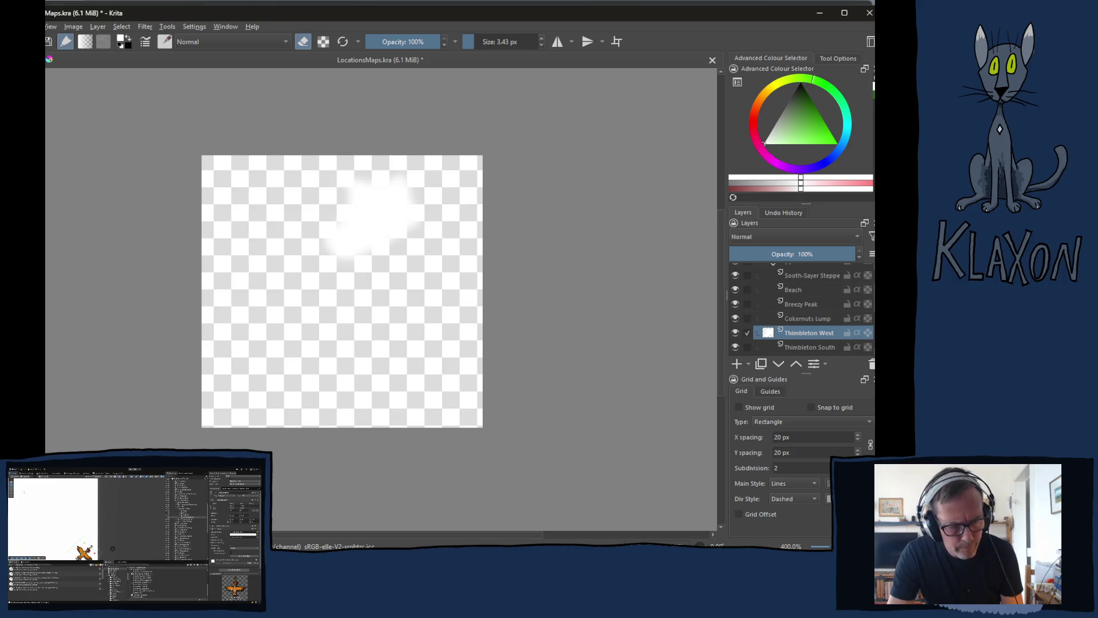
key(ctrl+shift+e)
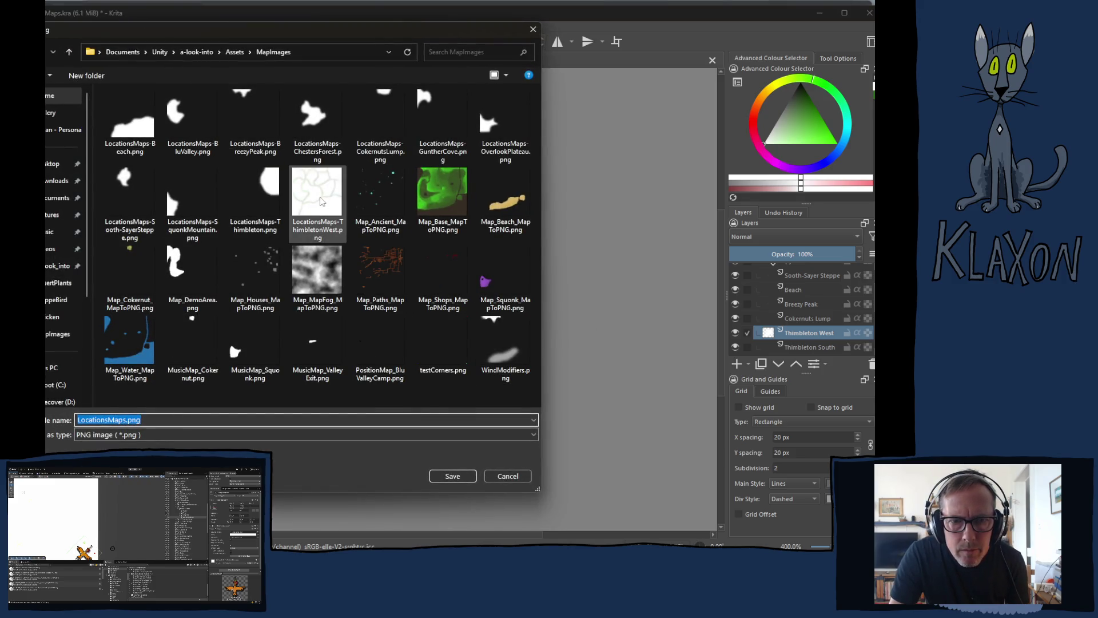
click(321, 200)
click(451, 475)
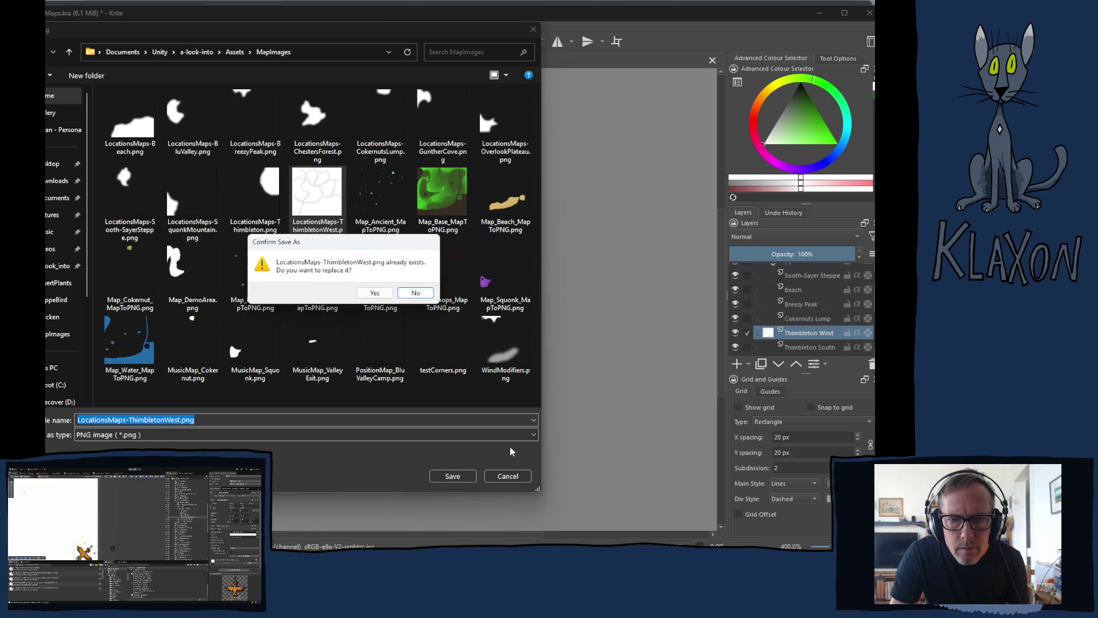
click(376, 292)
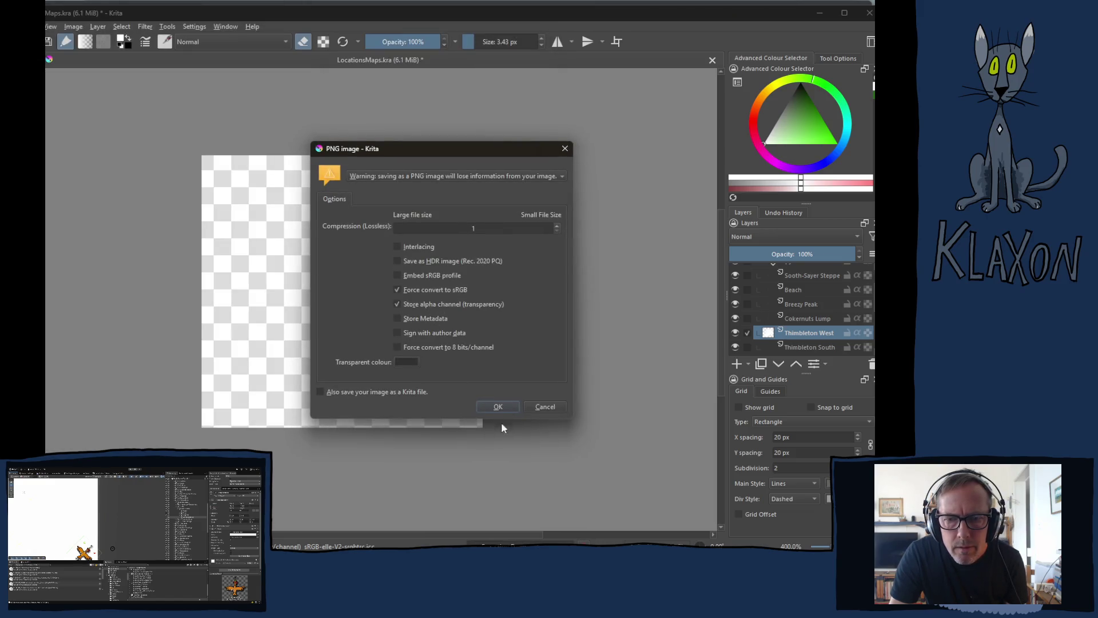
click(497, 406)
Export Thimbleton South as LocationsMaps-ThimbletonSouth.png, swapping West for South in the name
click(808, 347)
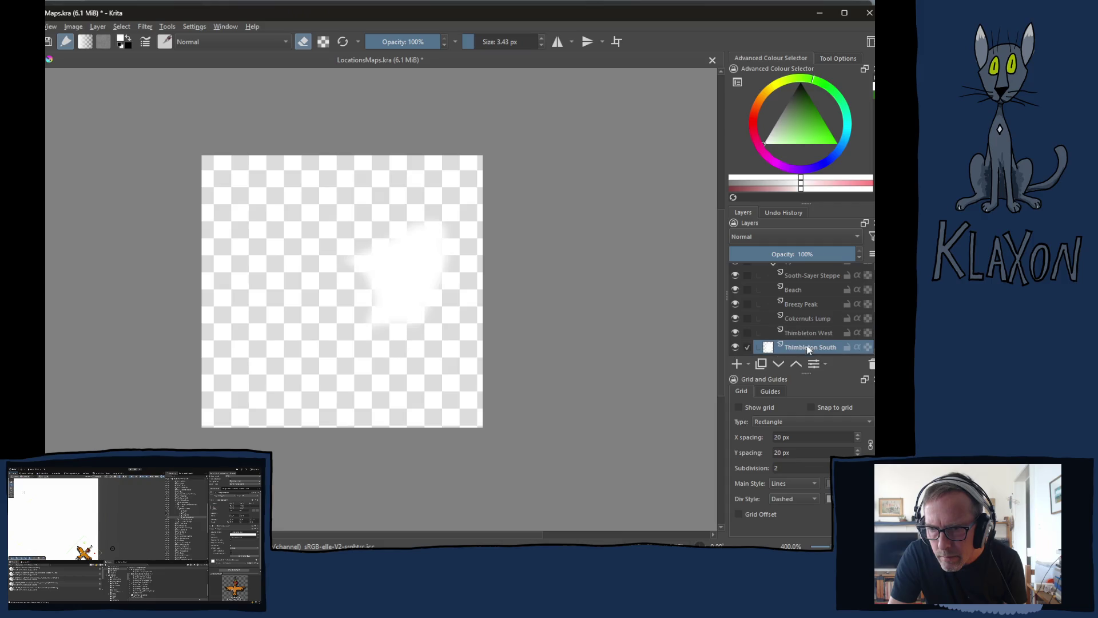
key(ctrl+shift+e)
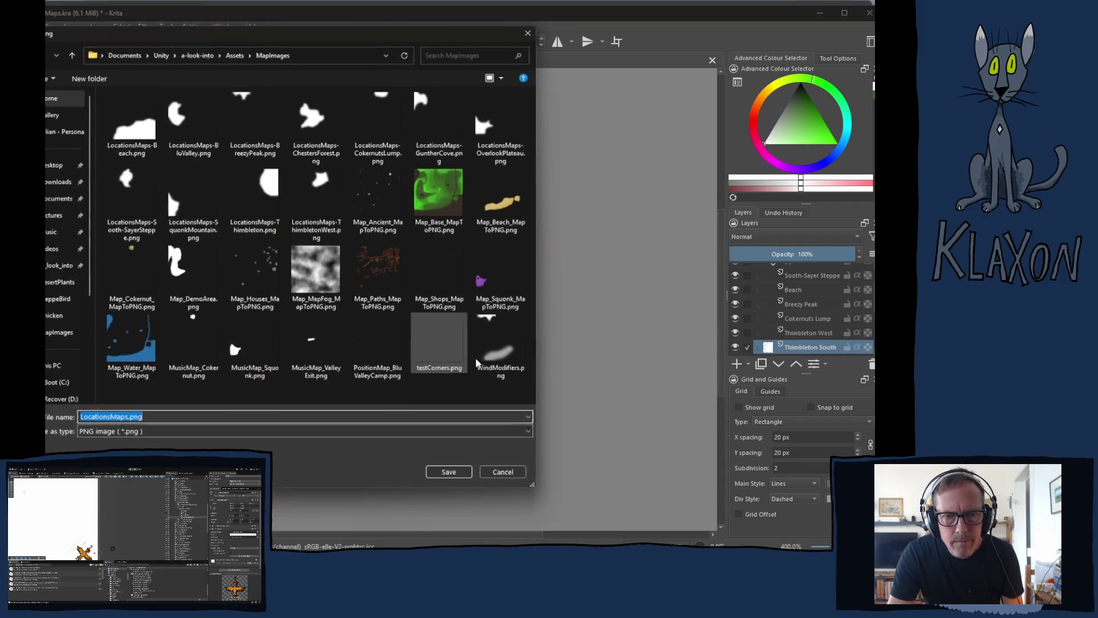
click(323, 206)
double_click(169, 420)
drag(164, 420, 178, 421)
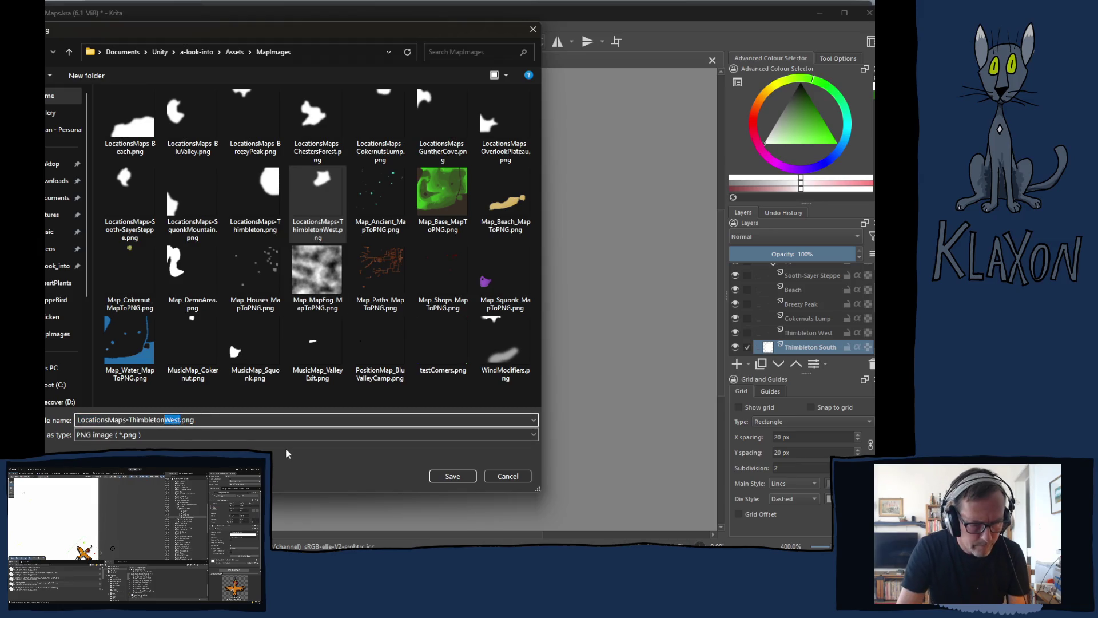
text(South)
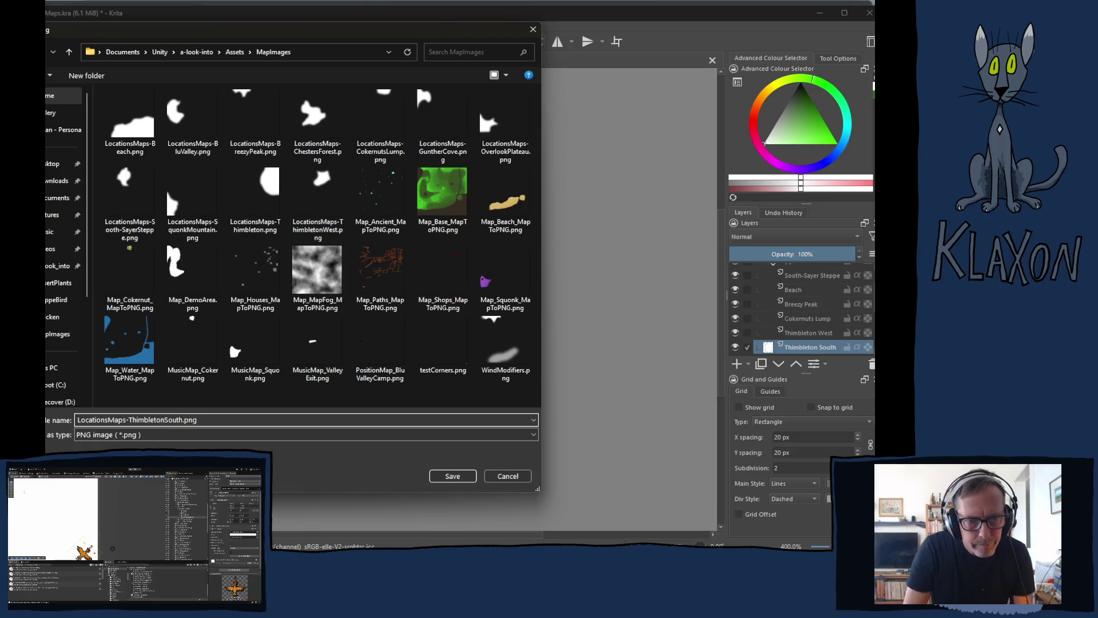
key(Return)
key(Return)
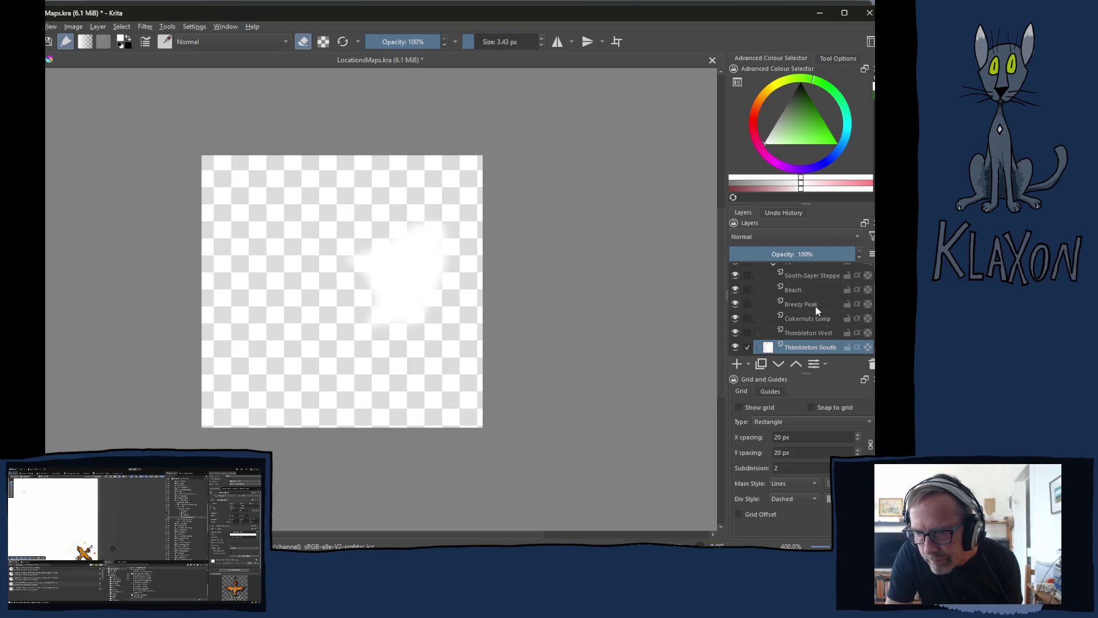
scroll(816, 303, down, 2)
Export the Thimbleton East layer as LocationsMaps-ThimbletonEast.png with default PNG options
click(801, 286)
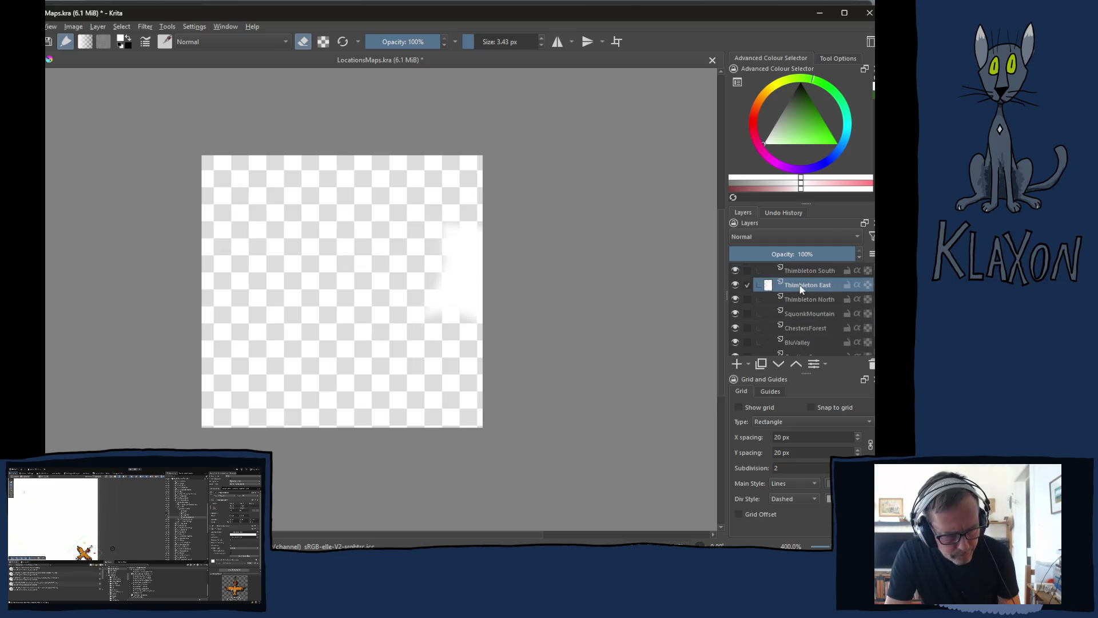
key(ctrl+shift+e)
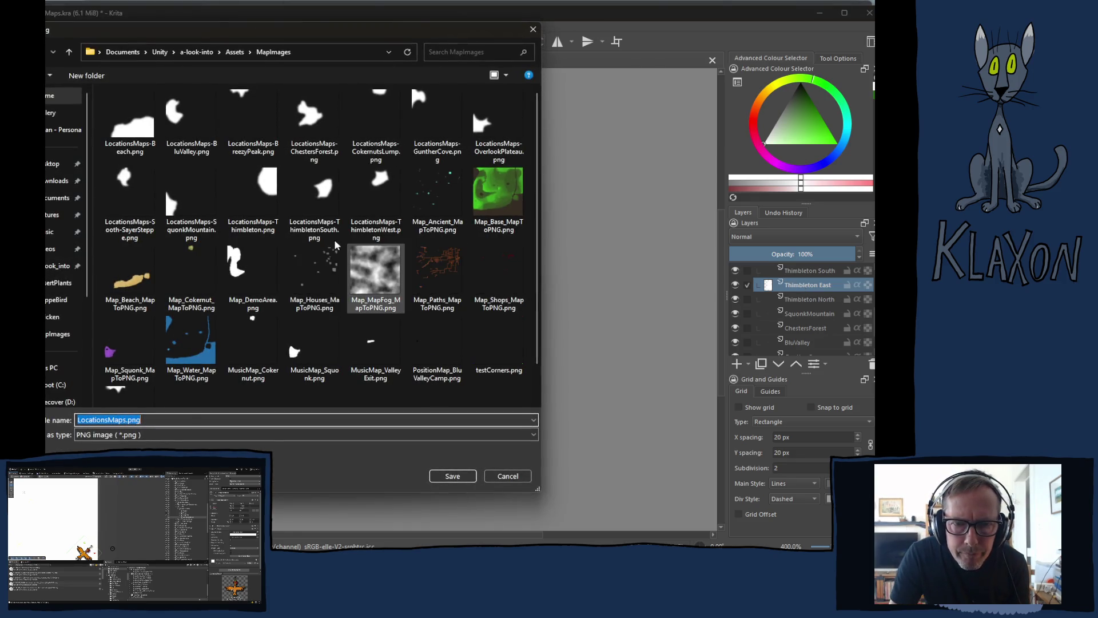
click(320, 215)
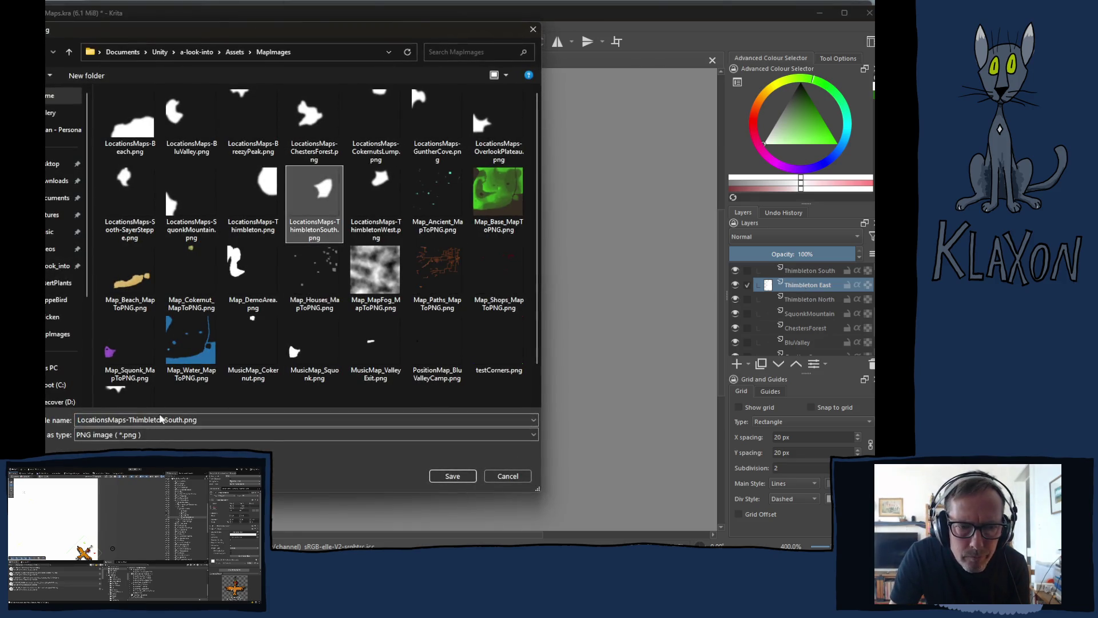
click(171, 420)
drag(165, 420, 183, 421)
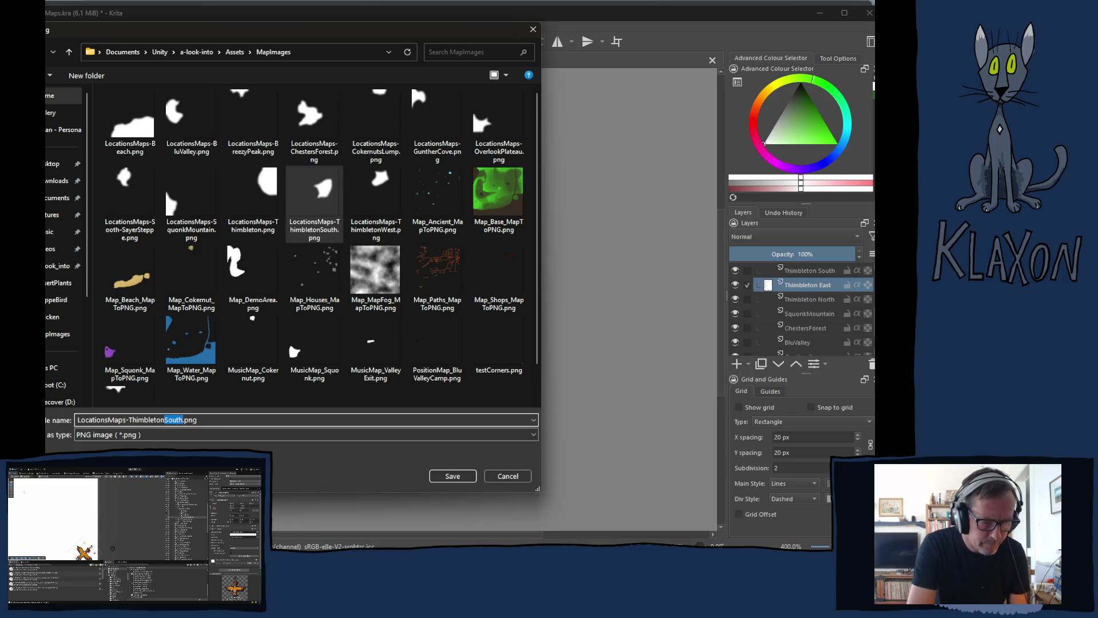
text(East)
key(Return)
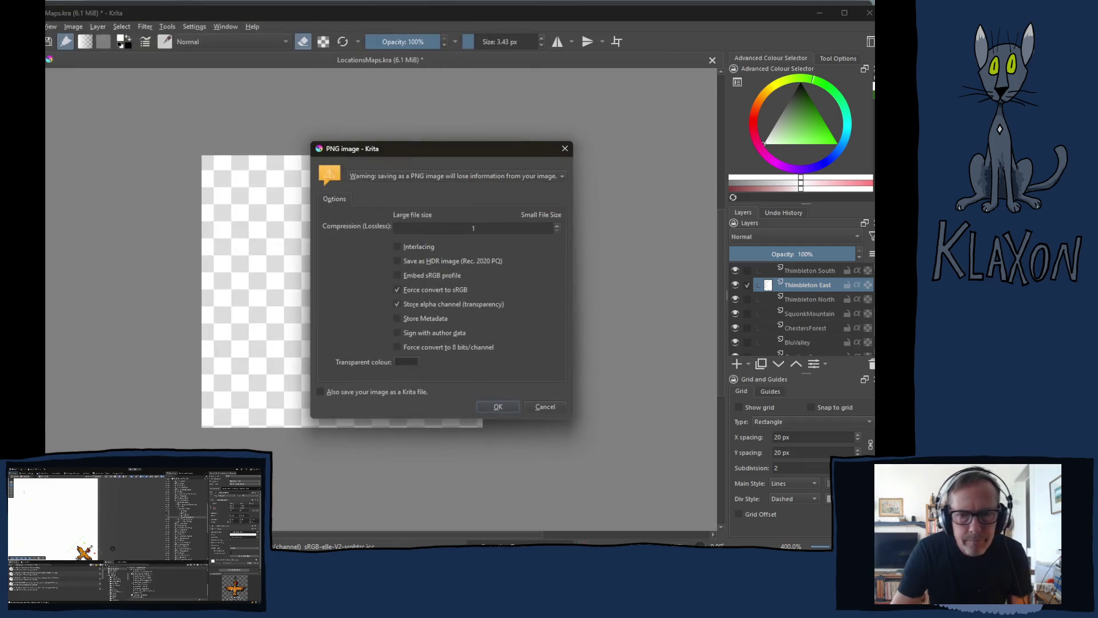
key(Return)
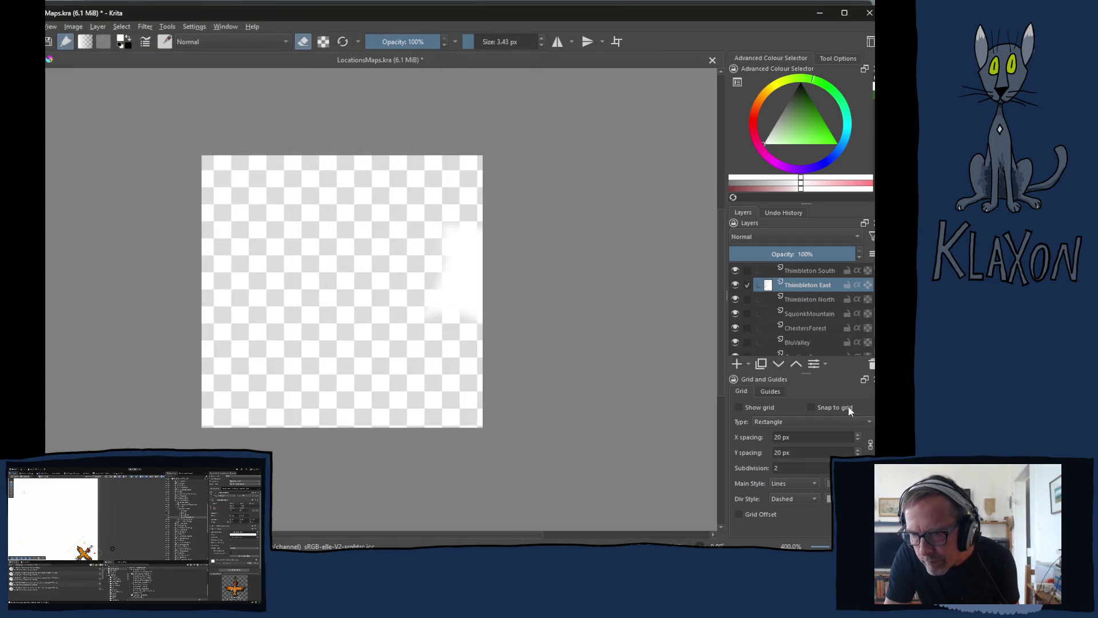
Select Thimbleton North and name its export LocationsMaps-ThimbletonNorth.png
click(800, 300)
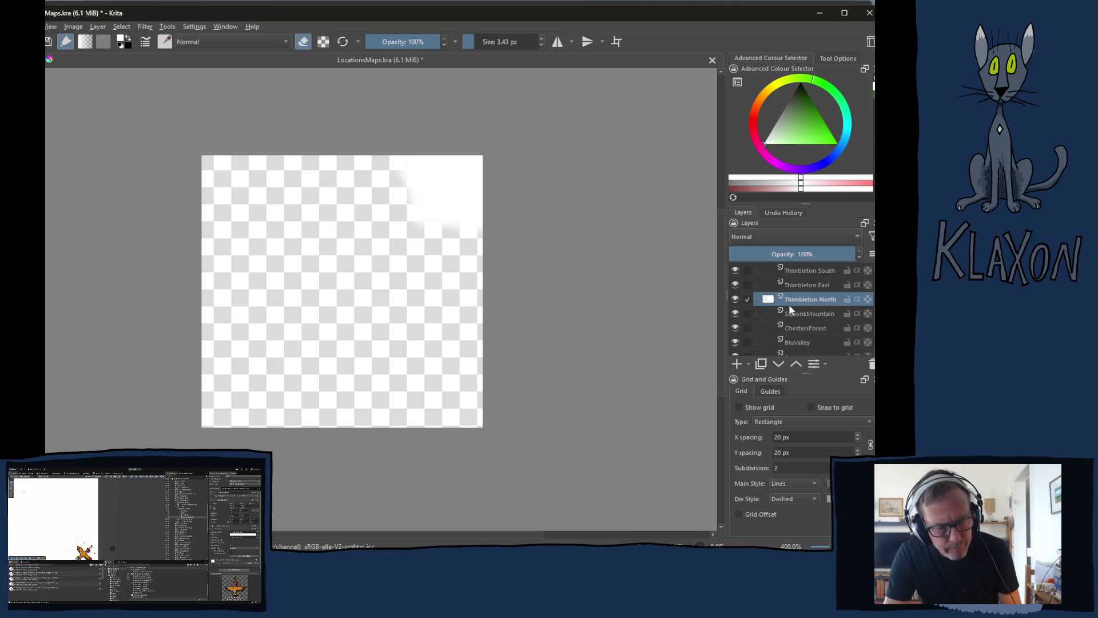
key(ctrl+shift+e)
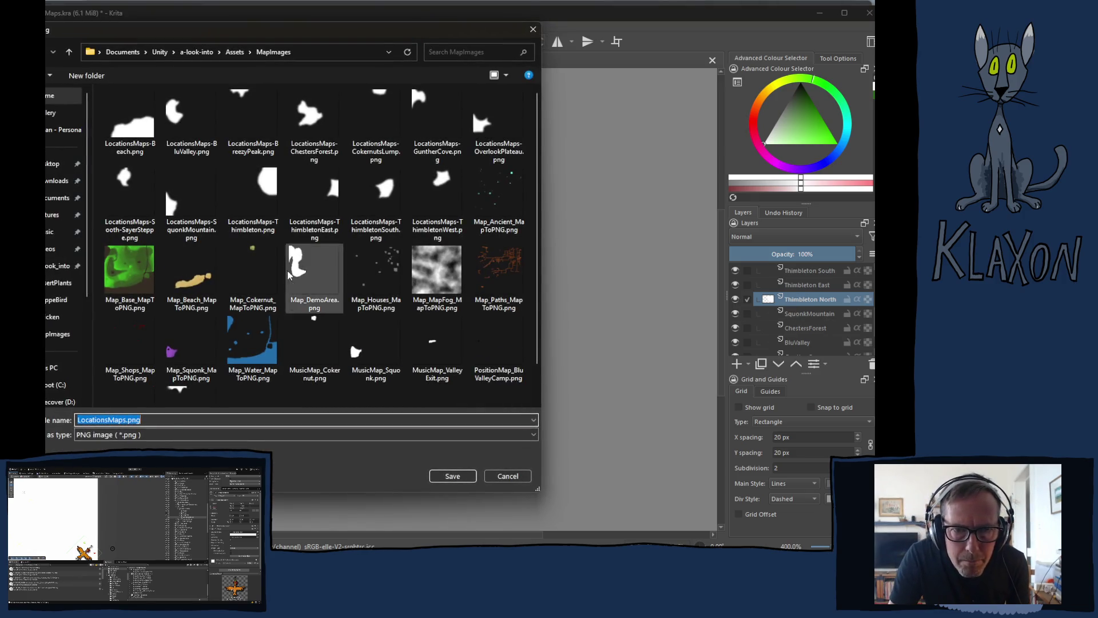
click(380, 205)
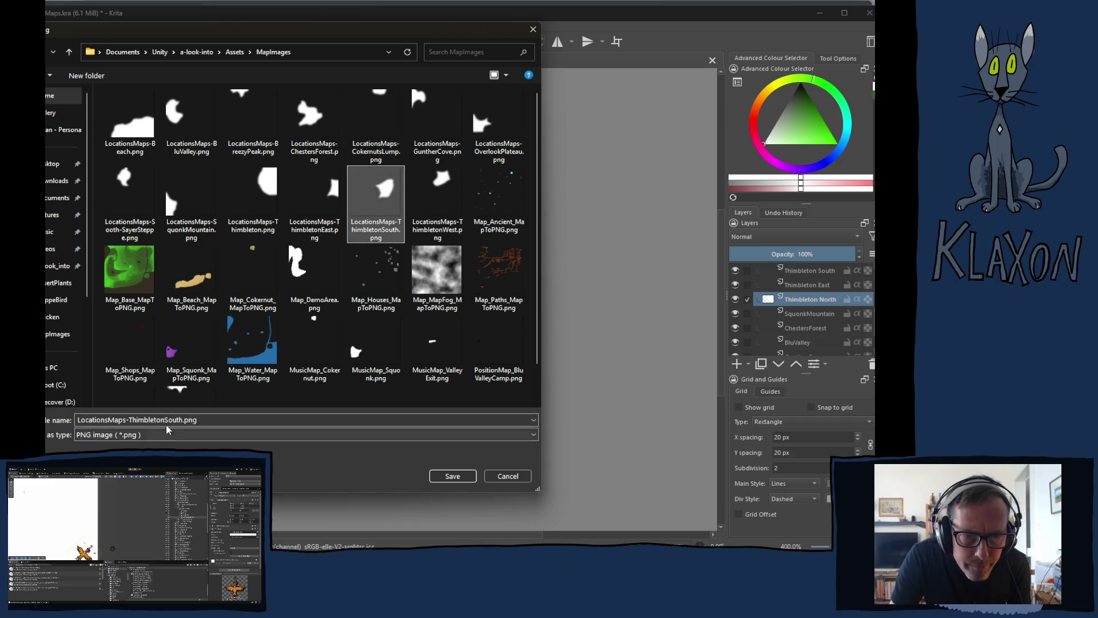
drag(164, 421, 182, 421)
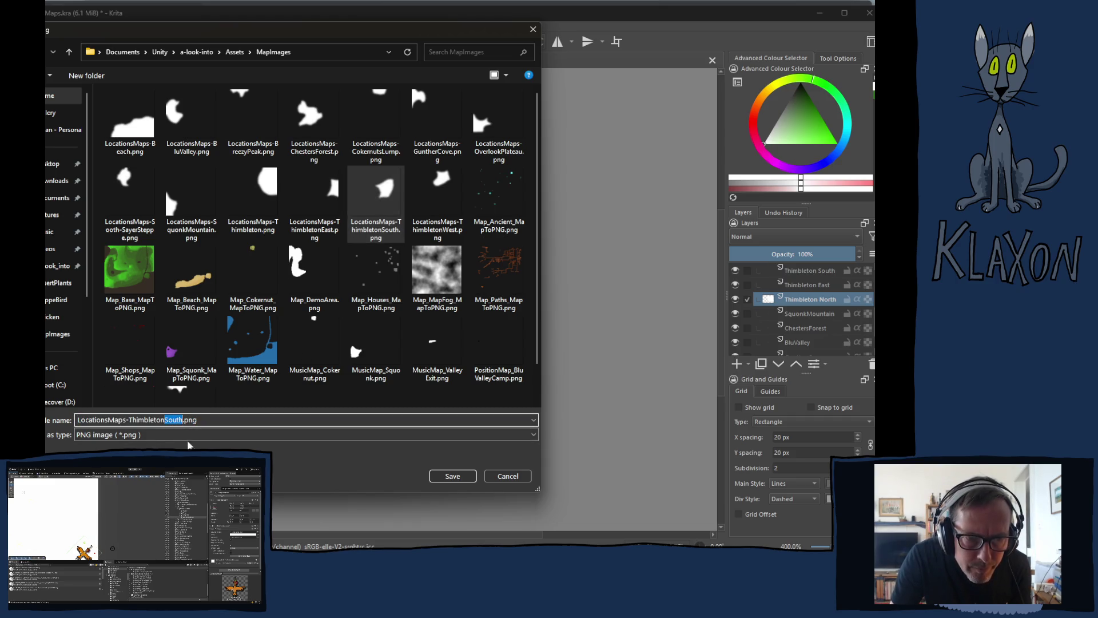
text(North)
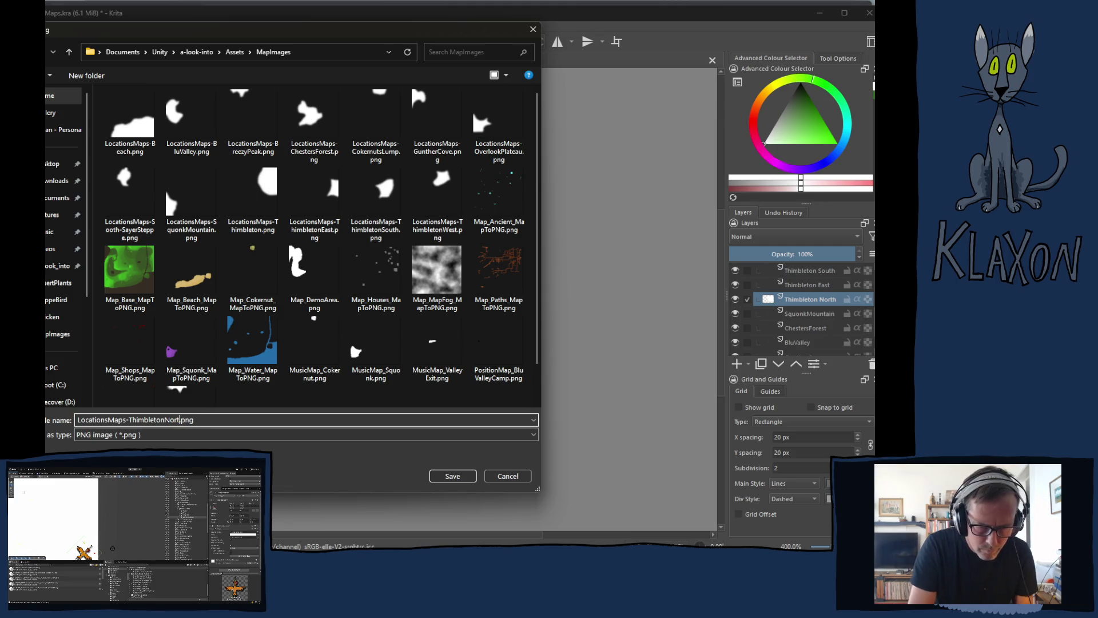
key(Return)
key(Return)
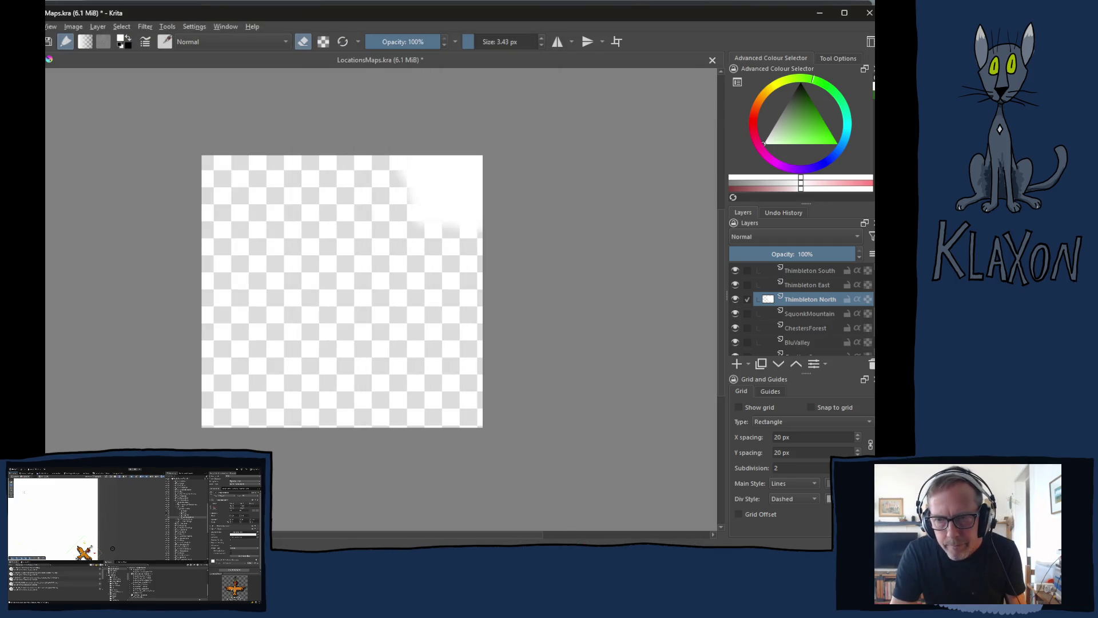
Re-export the SquonkMountain layer, overwriting its existing SquonkMountain PNG file
click(802, 315)
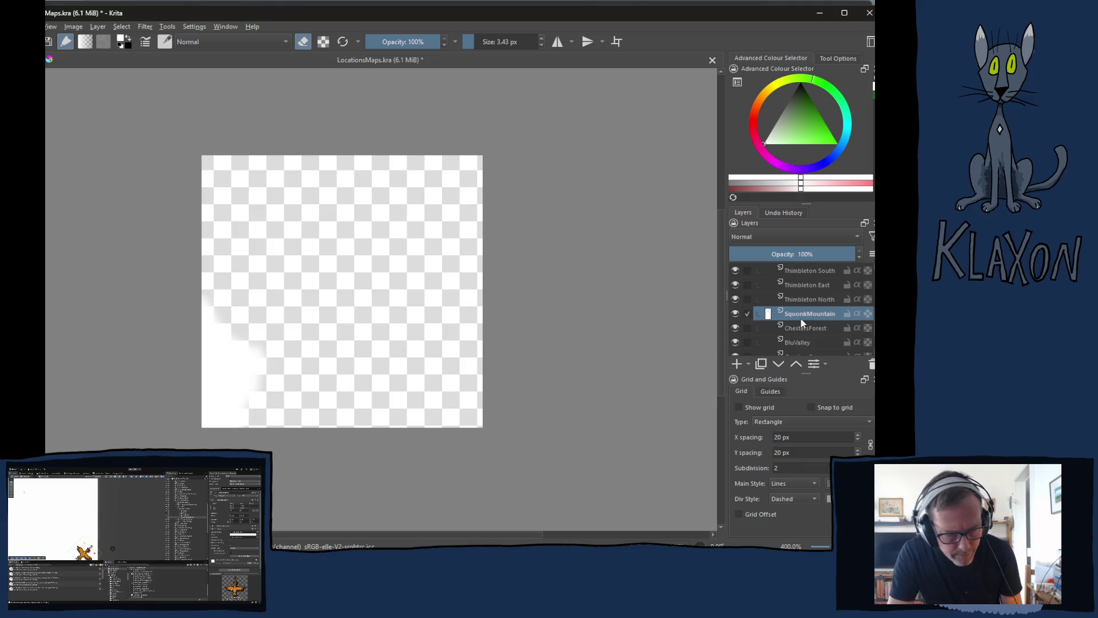
key(ctrl+shift+e)
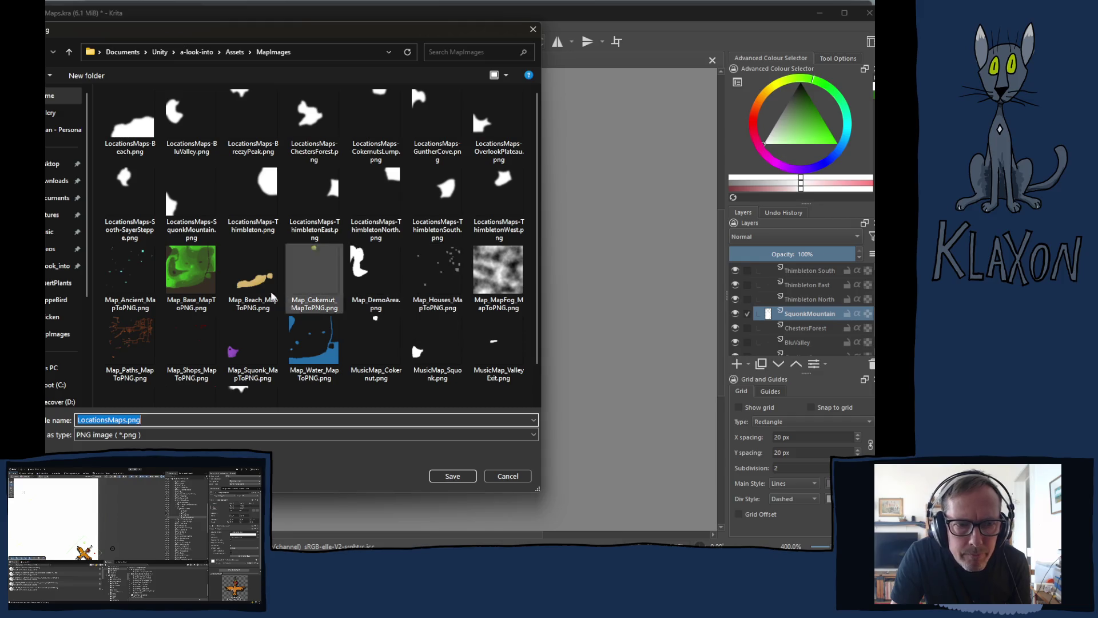
click(190, 209)
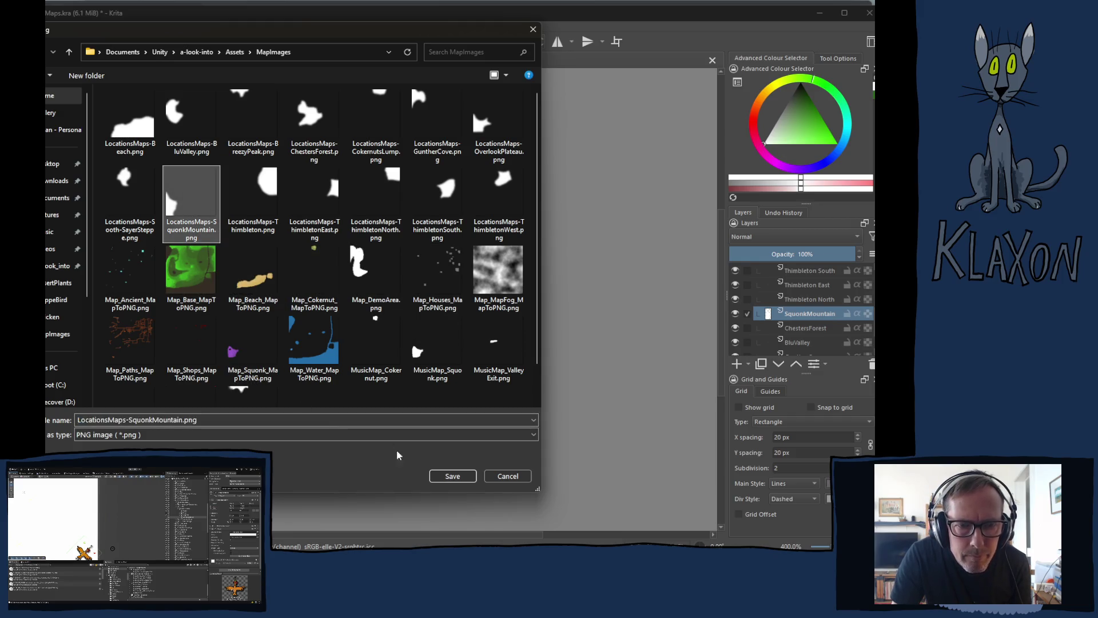
click(453, 475)
click(371, 293)
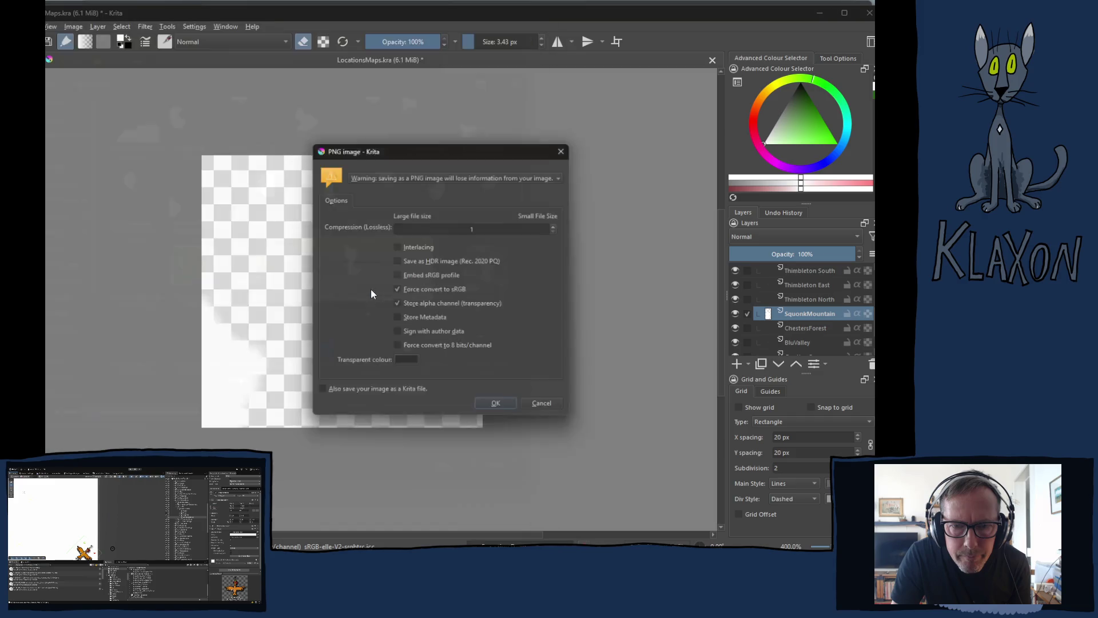
click(496, 407)
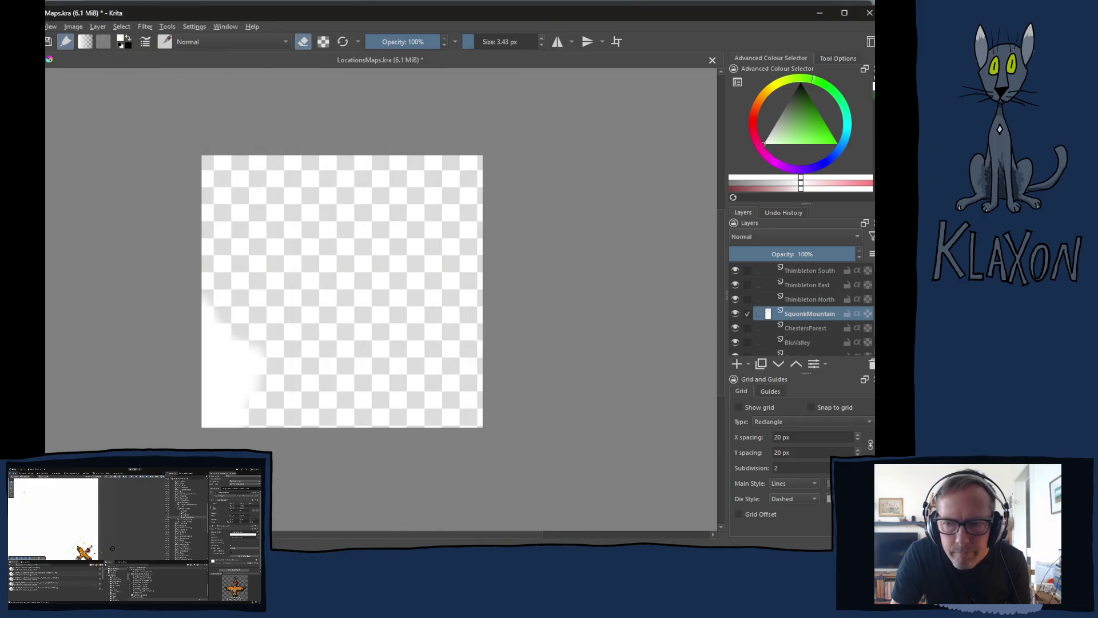
Re-export the ChestersForest layer, replacing its existing ChestersForest PNG
click(806, 329)
key(ctrl+shift+e)
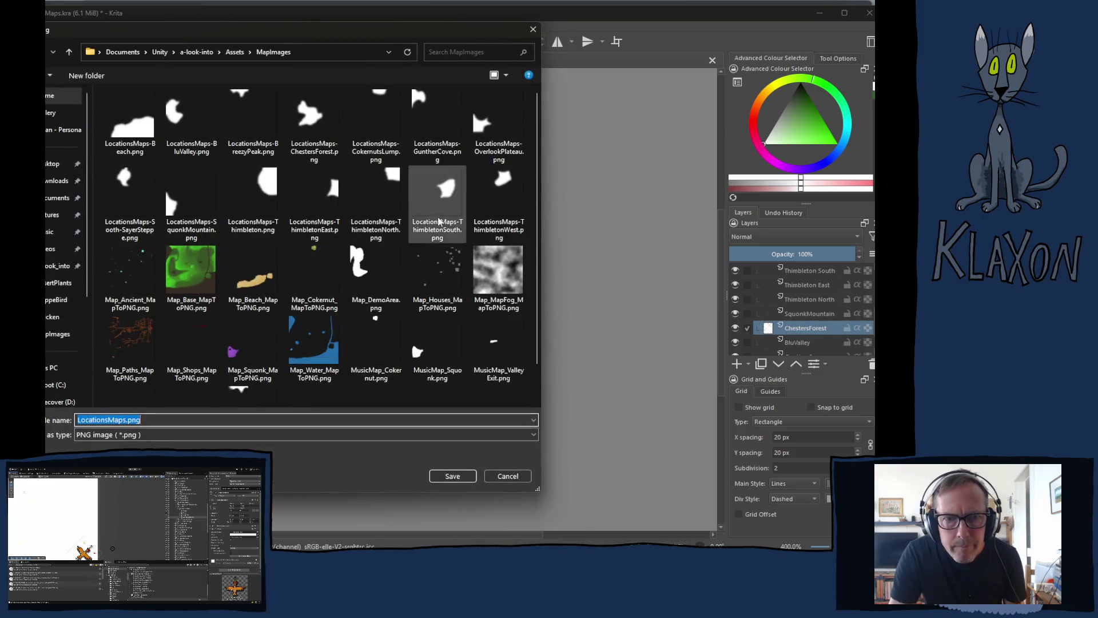
click(320, 117)
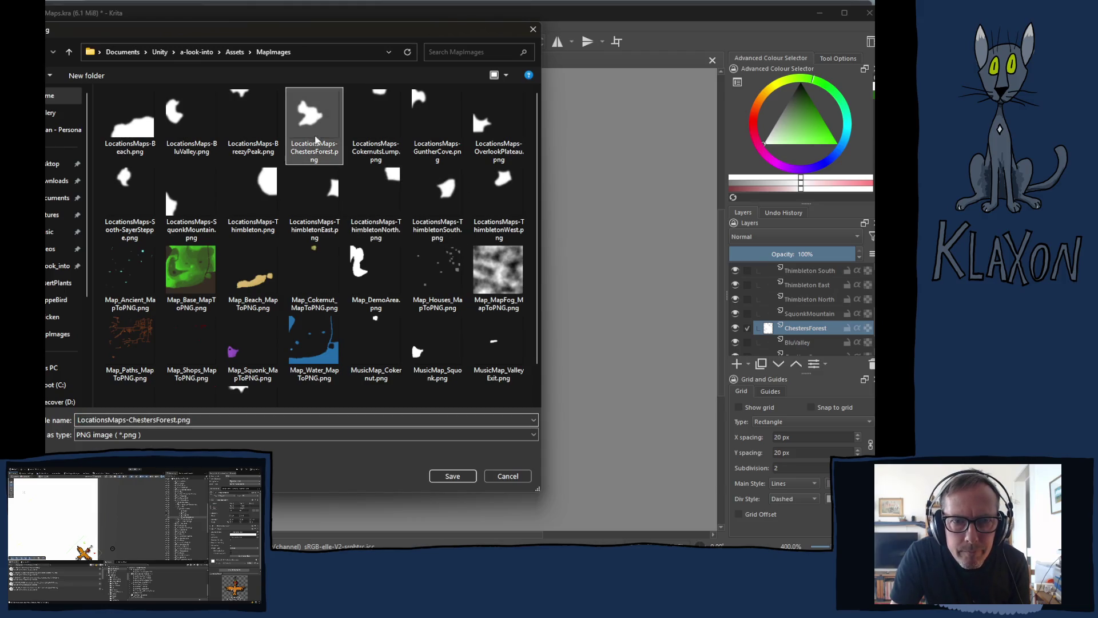
click(452, 477)
click(374, 293)
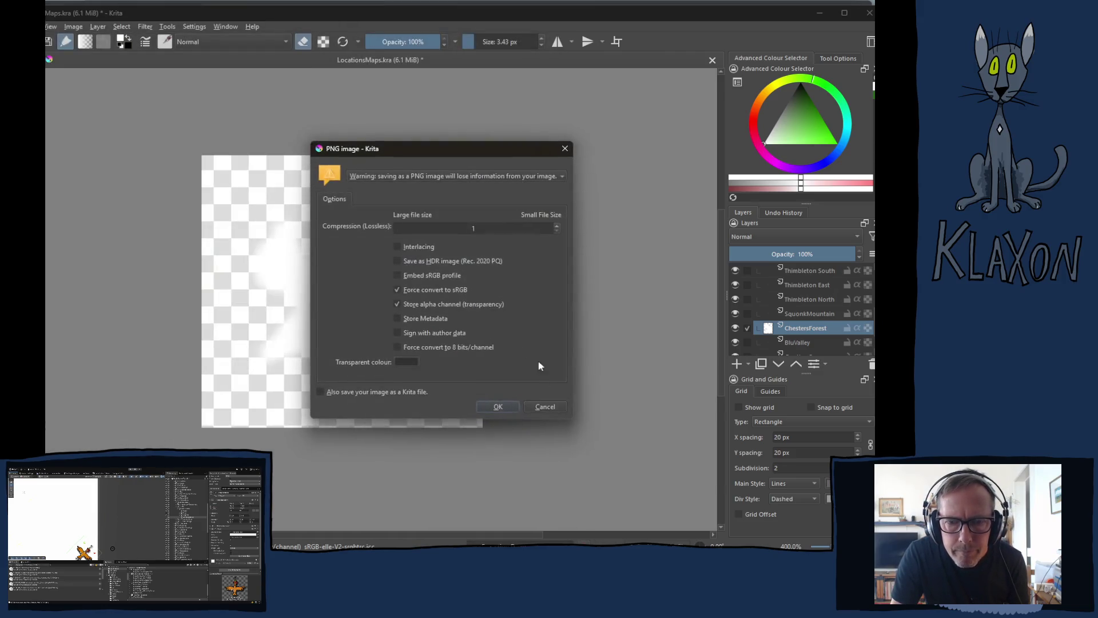
click(499, 407)
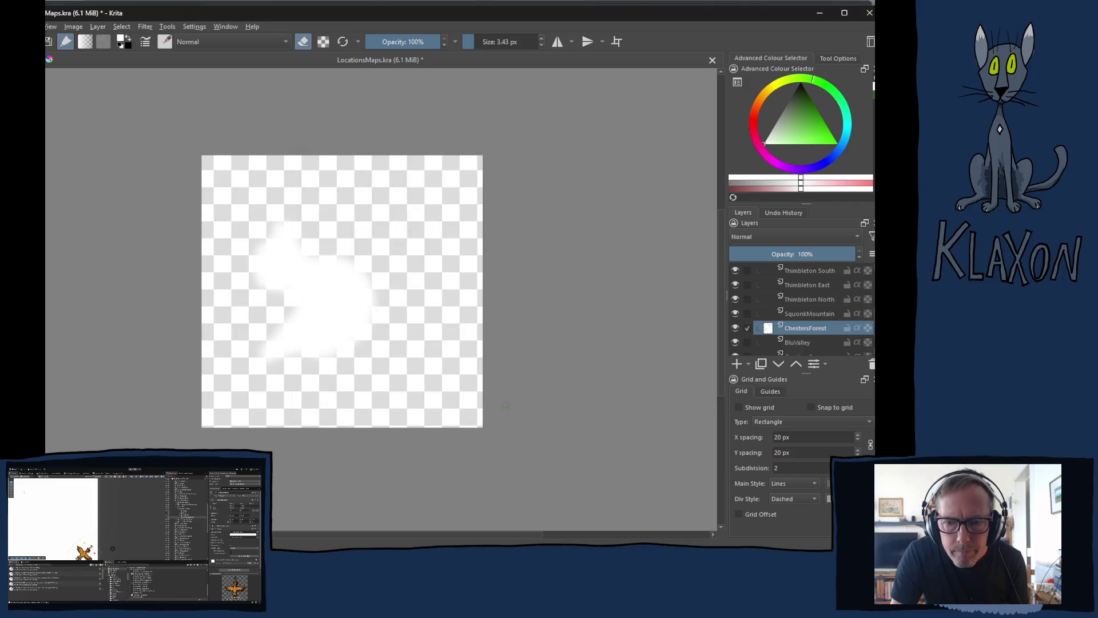
Re-export the BluValley layer, replacing its existing BluValley PNG
click(807, 341)
key(ctrl+shift+e)
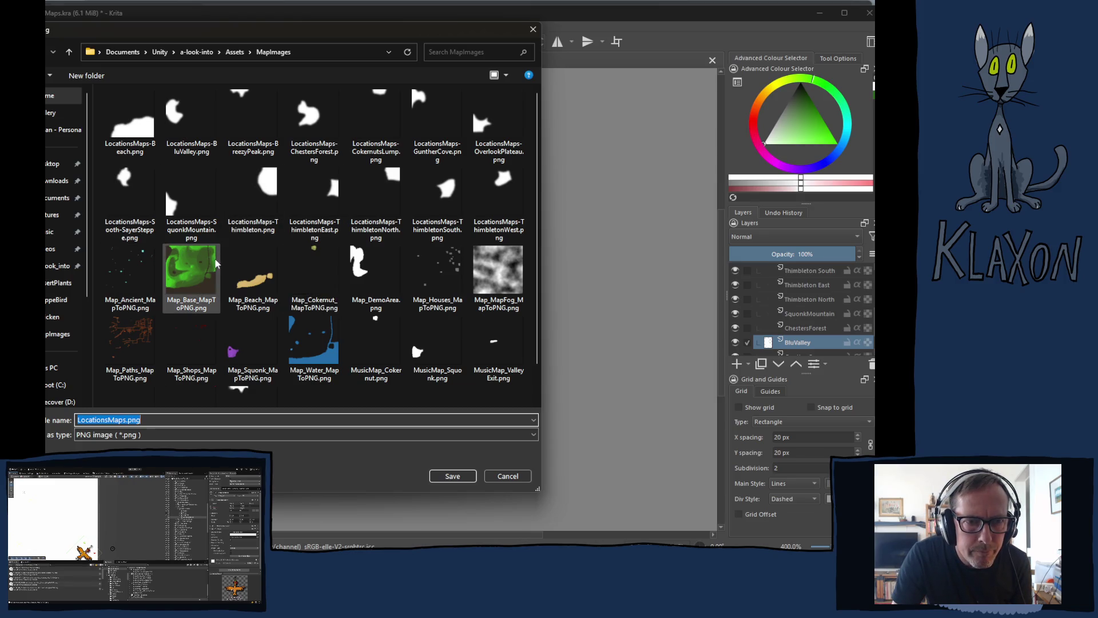
click(189, 123)
click(451, 476)
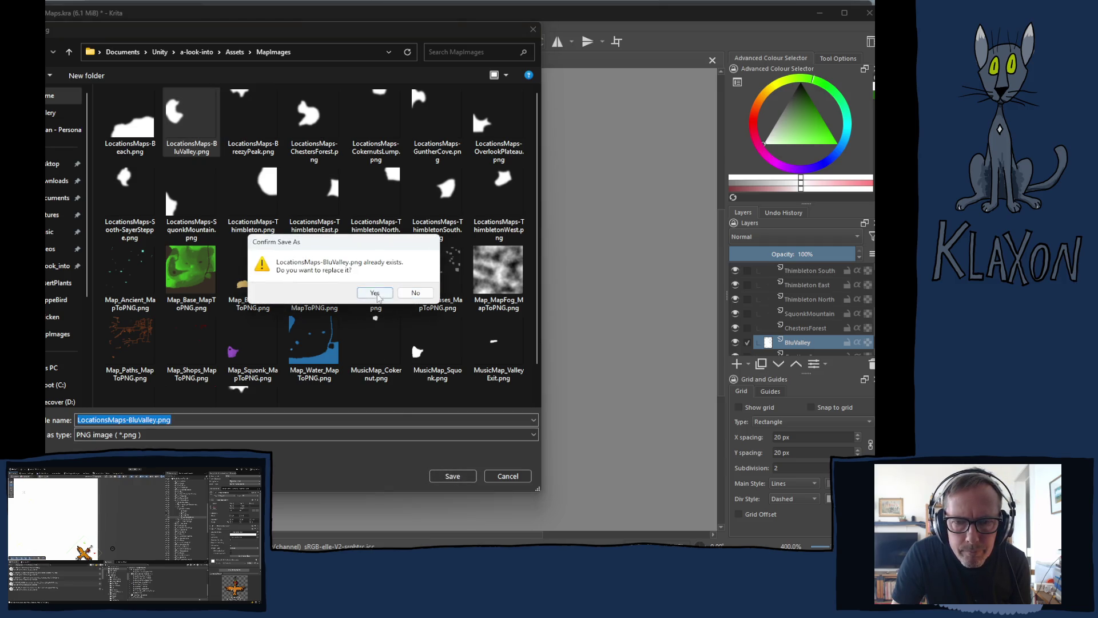
click(374, 292)
click(494, 407)
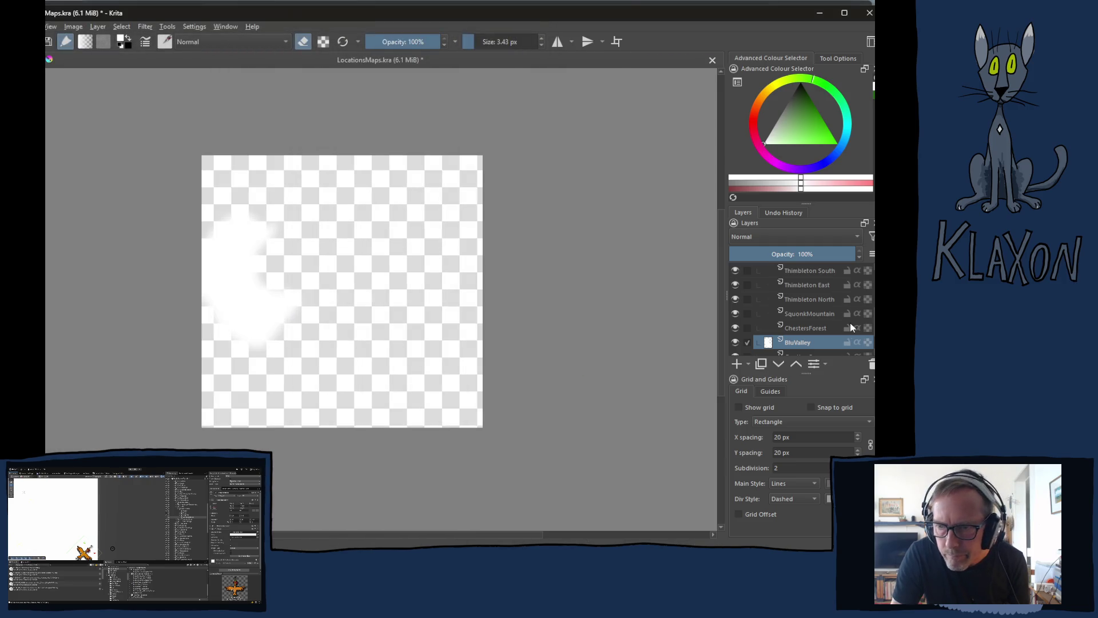
Re-export the GuntherCove layer over its existing PNG, then bring Unity to the front
scroll(829, 323, down, 2)
click(797, 321)
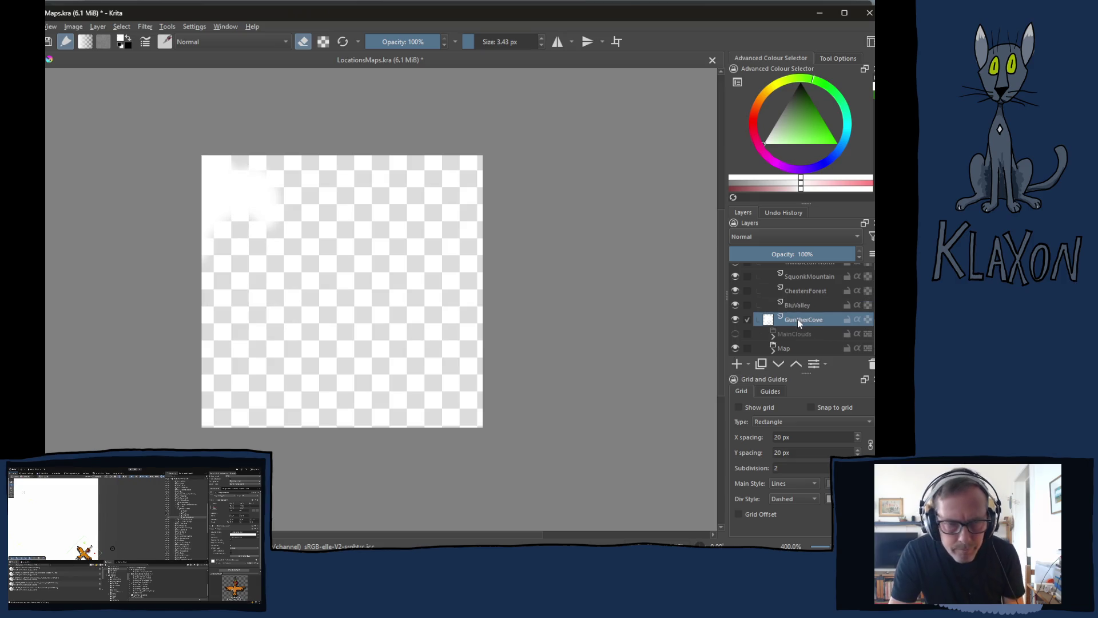
key(ctrl+shift+e)
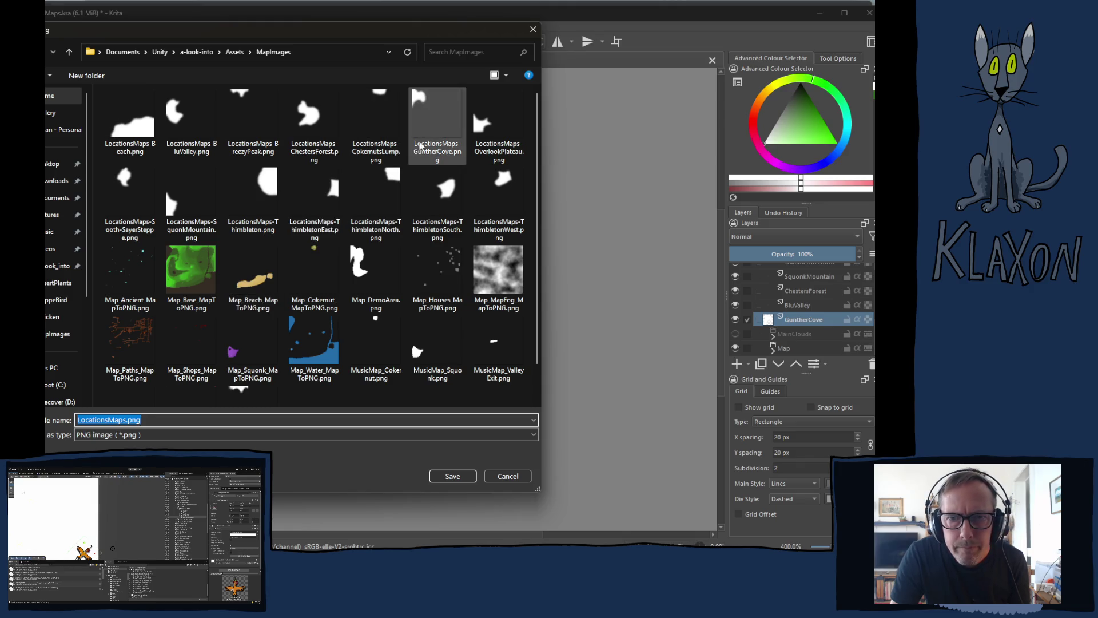
click(429, 125)
click(454, 477)
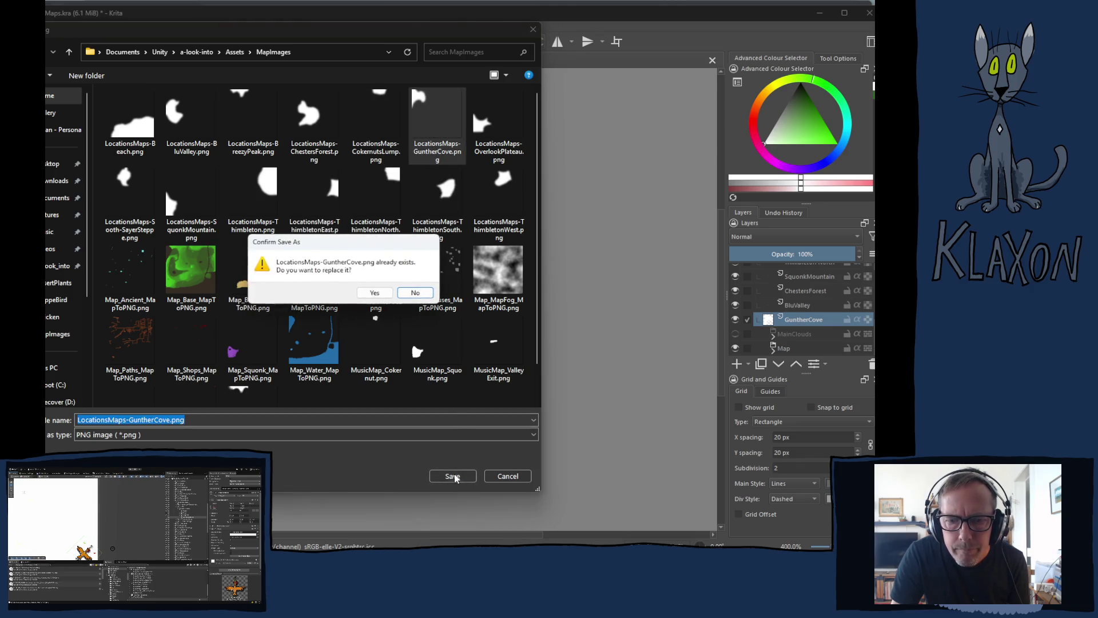
click(375, 292)
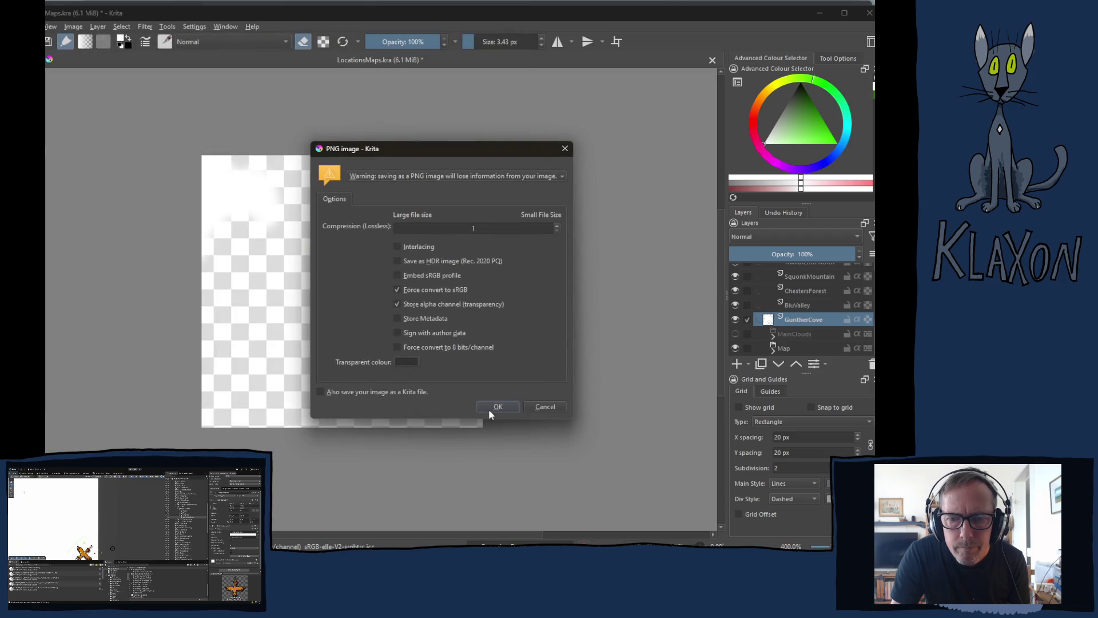
click(497, 407)
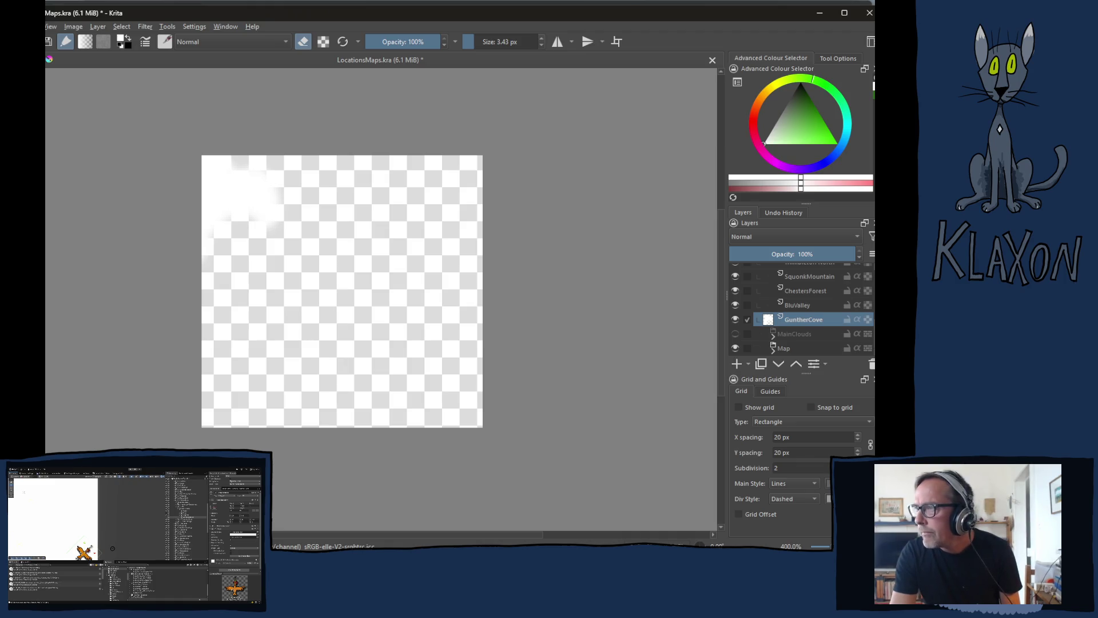
click(377, 336)
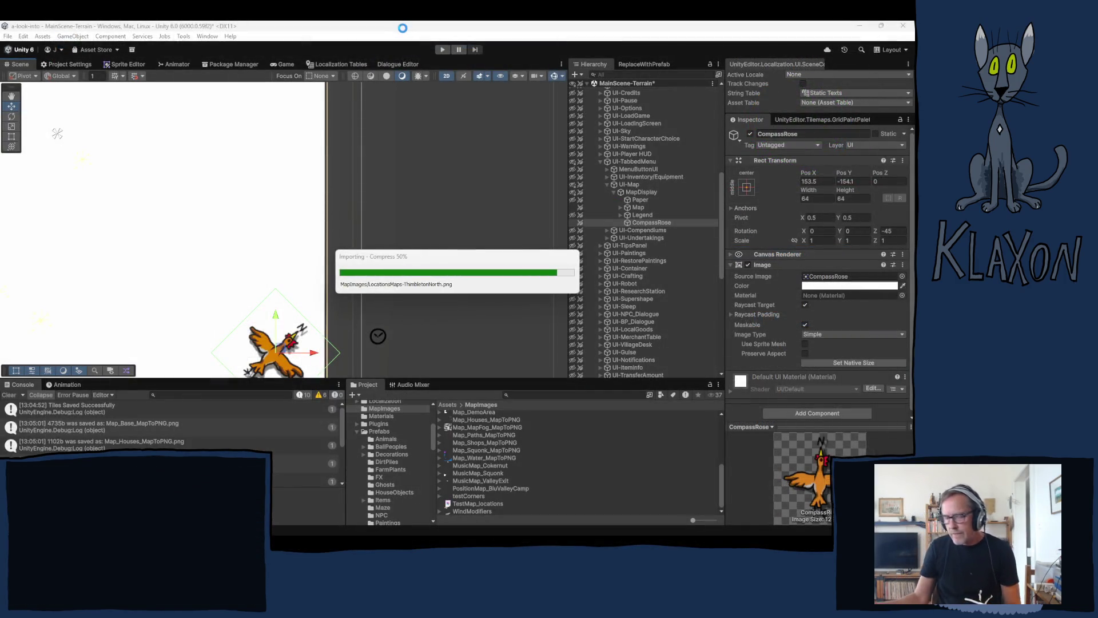
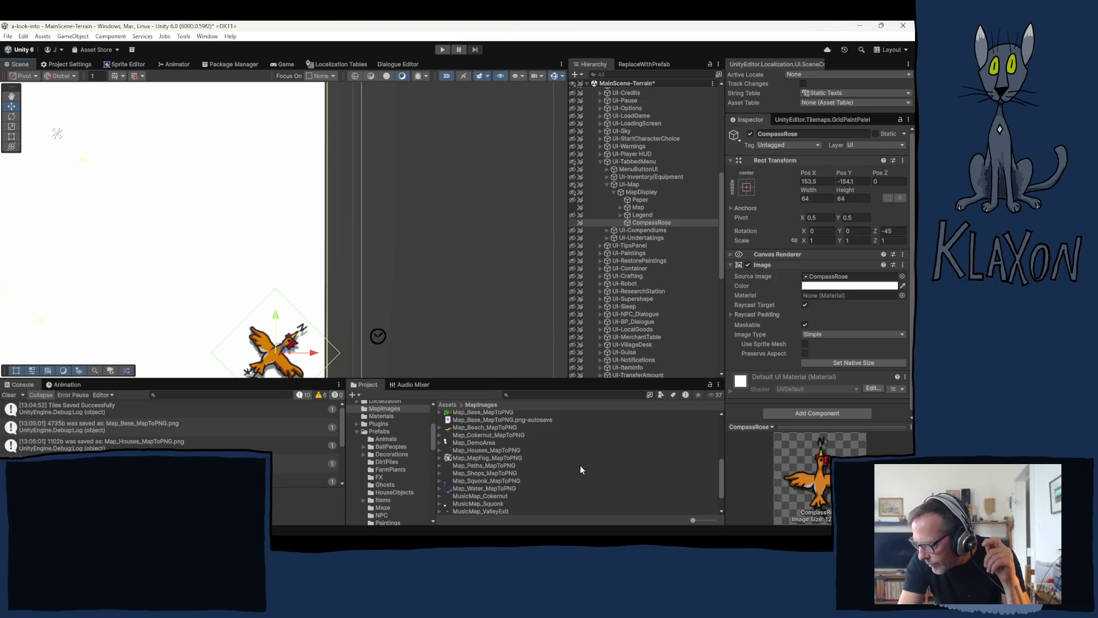
Select LocationsMaps-Thimbleton in MapImages and review its Sprite (2D and UI) 128x128 import settings
scroll(581, 466, down, 2)
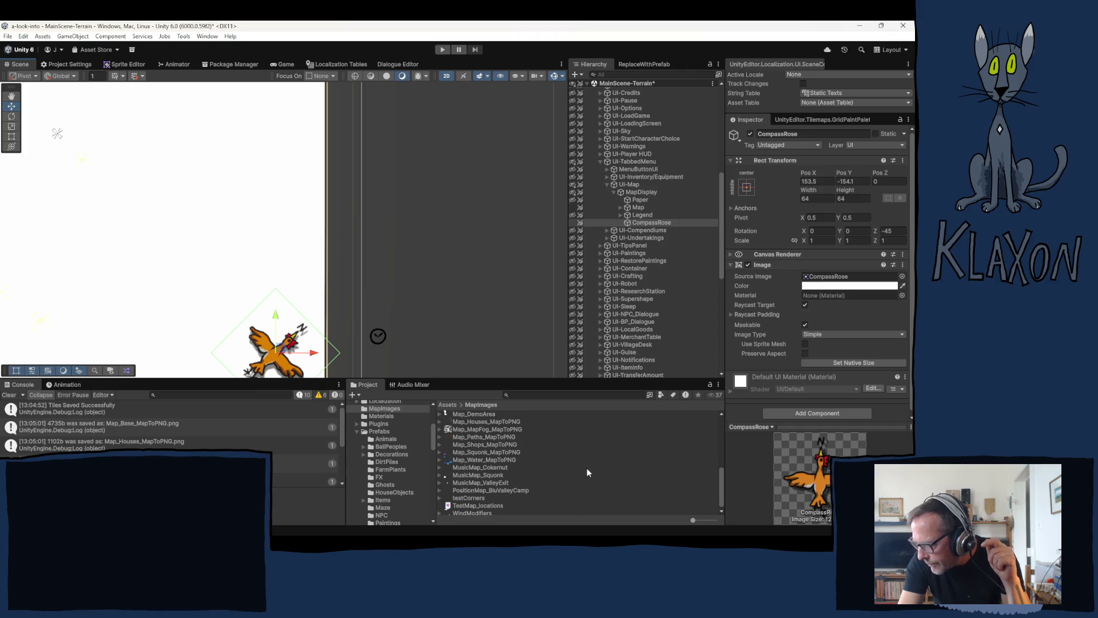
scroll(576, 468, up, 6)
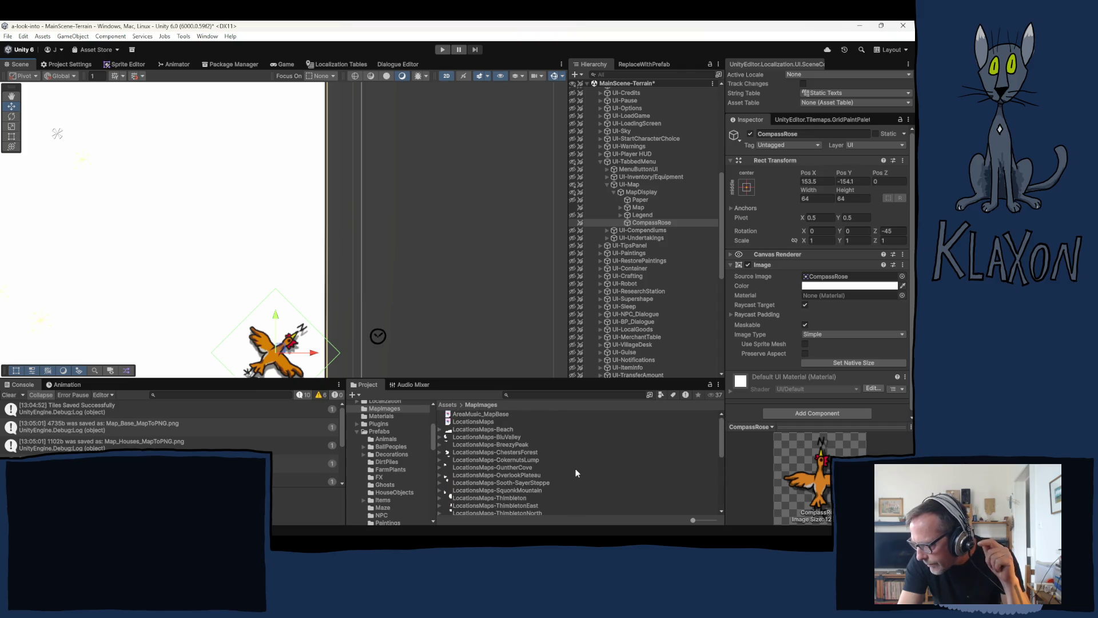
scroll(578, 464, down, 4)
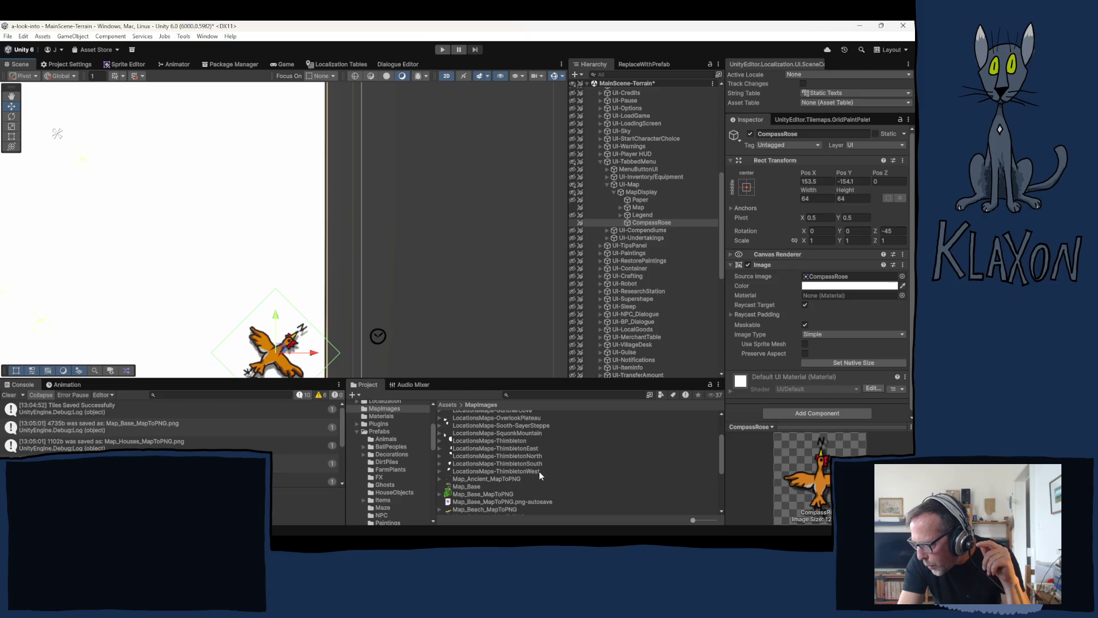
click(514, 441)
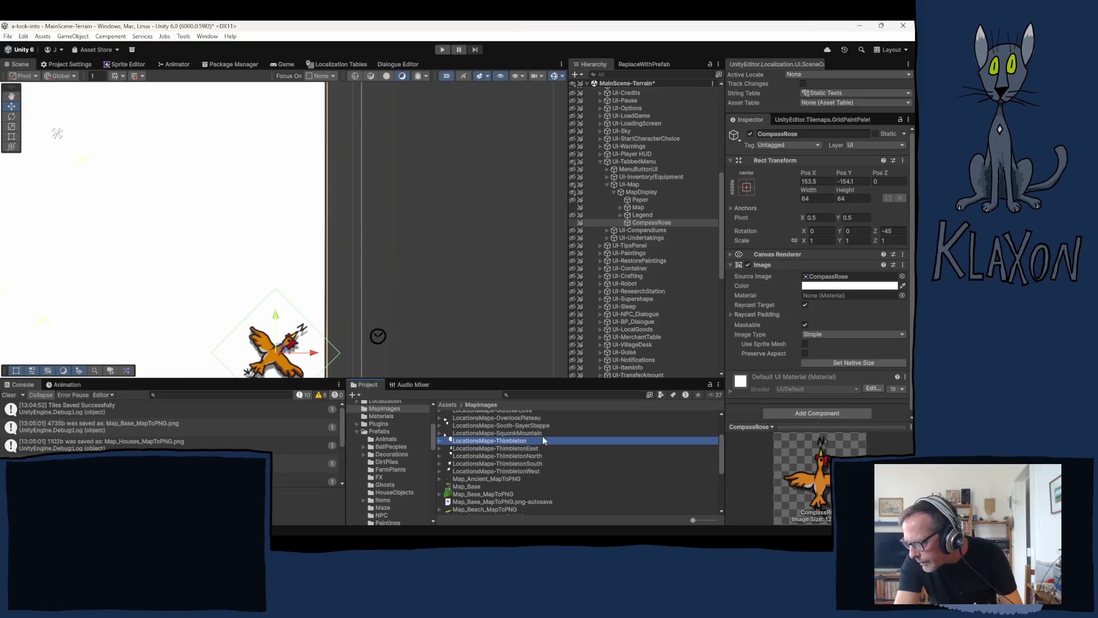
click(832, 202)
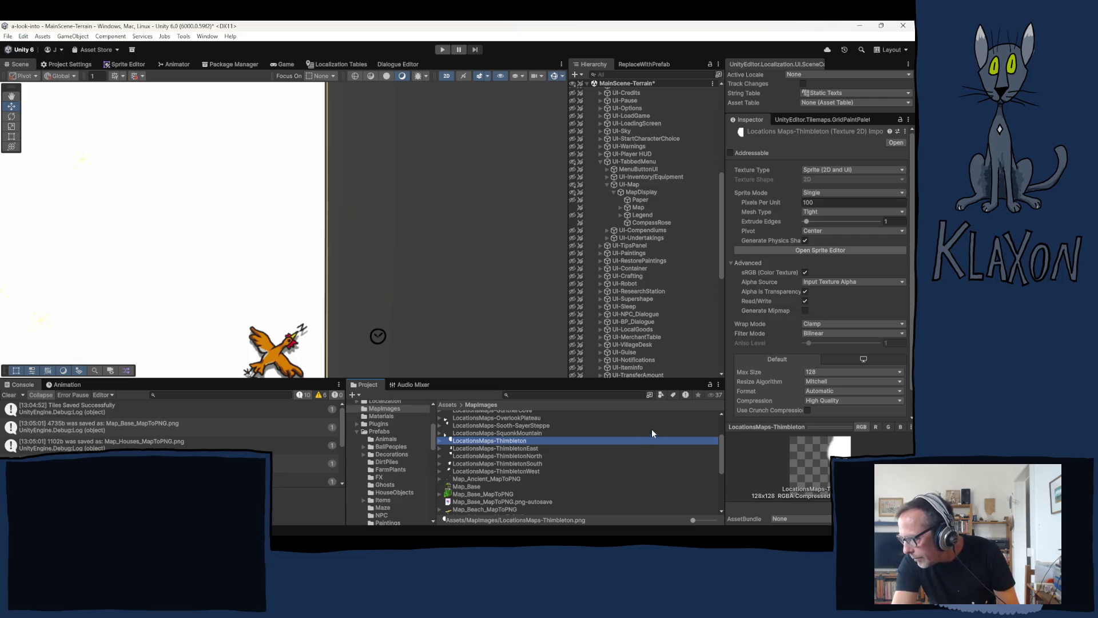
click(506, 468)
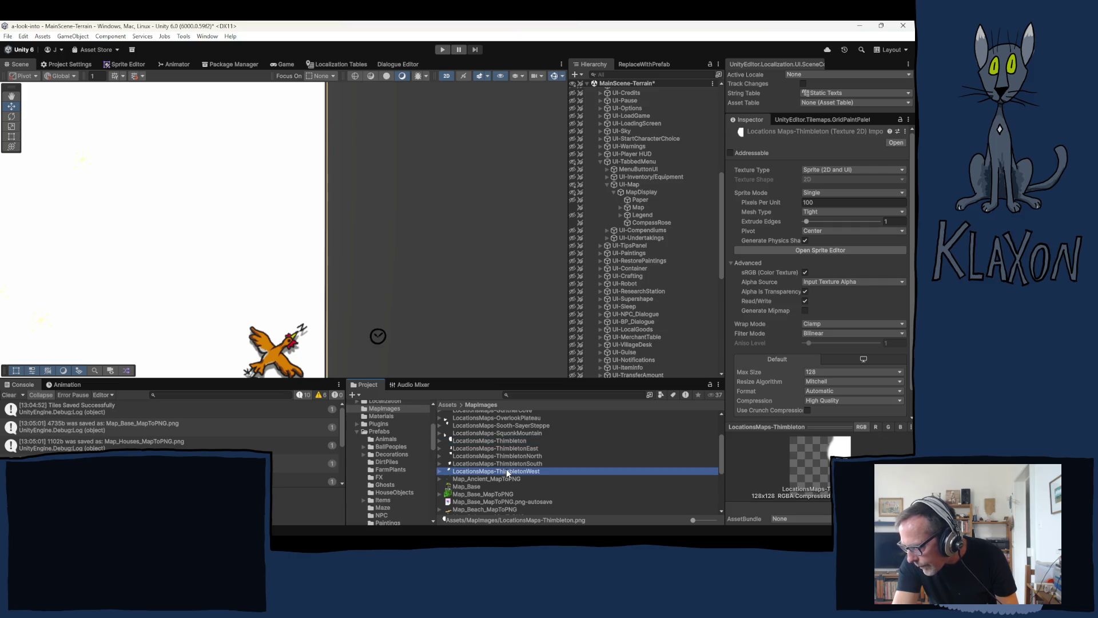
Select the four Thimbleton direction textures and set their Sprite Mode to Single
shift+click(506, 447)
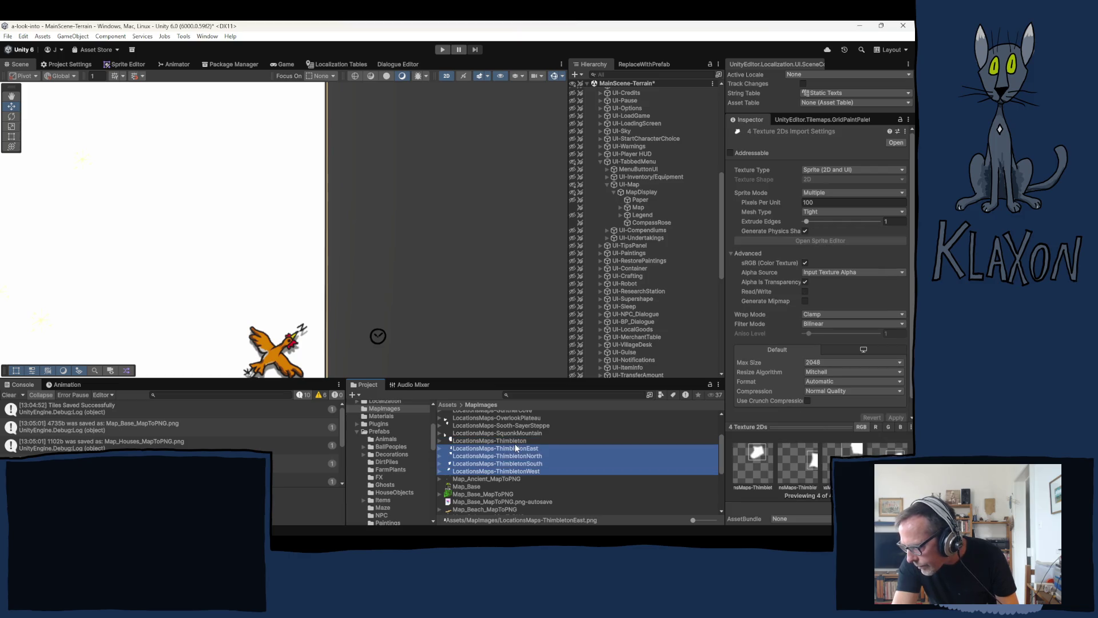
scroll(533, 442, up, 2)
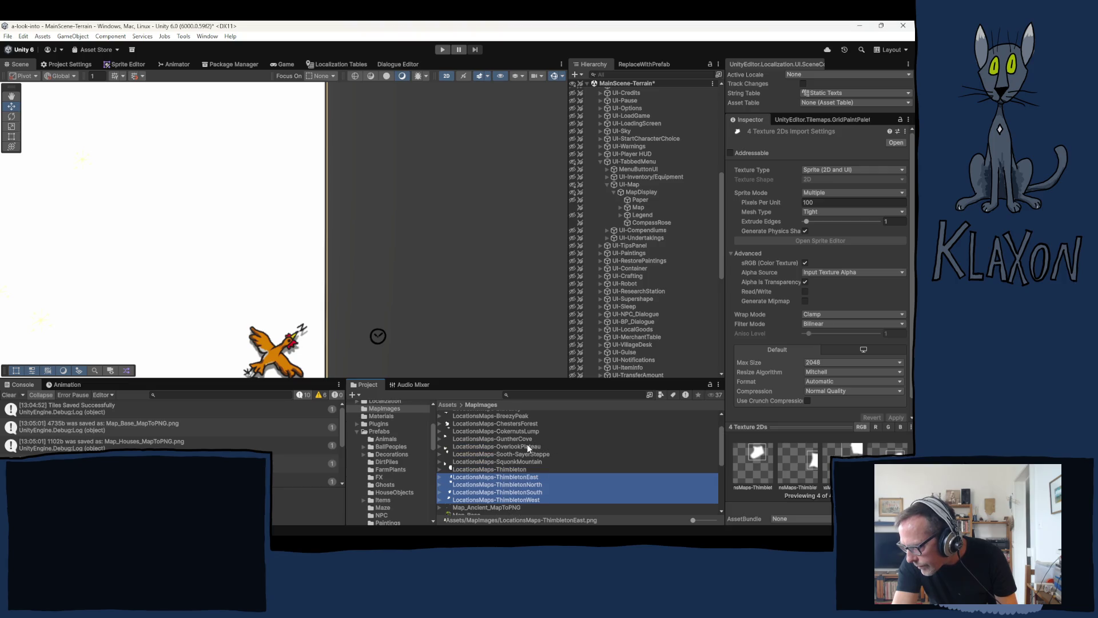
scroll(526, 444, up, 2)
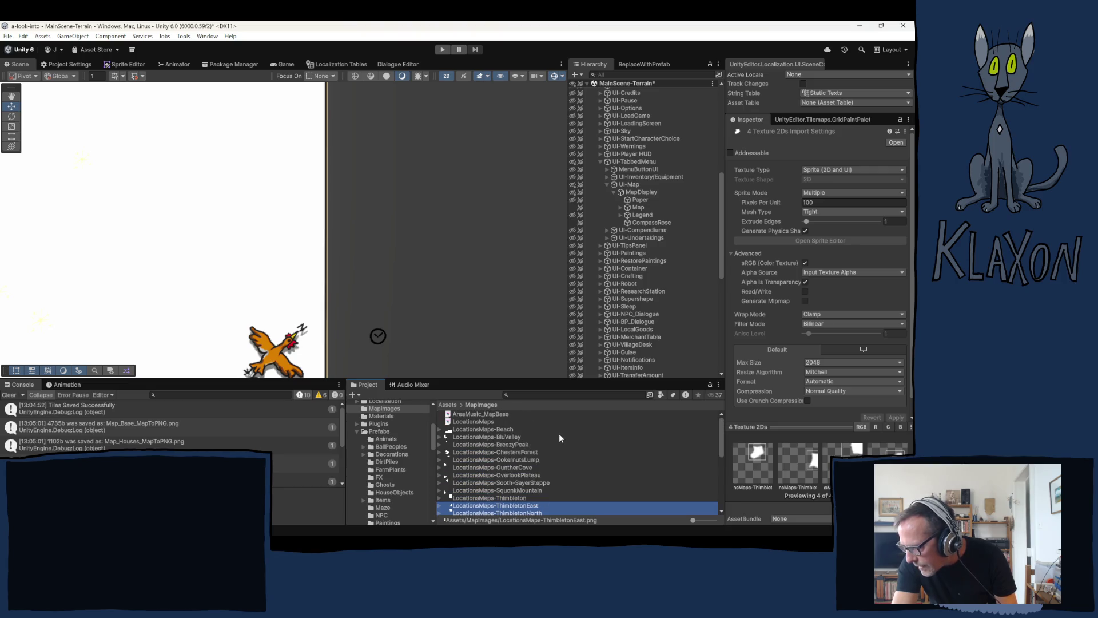
scroll(556, 445, down, 2)
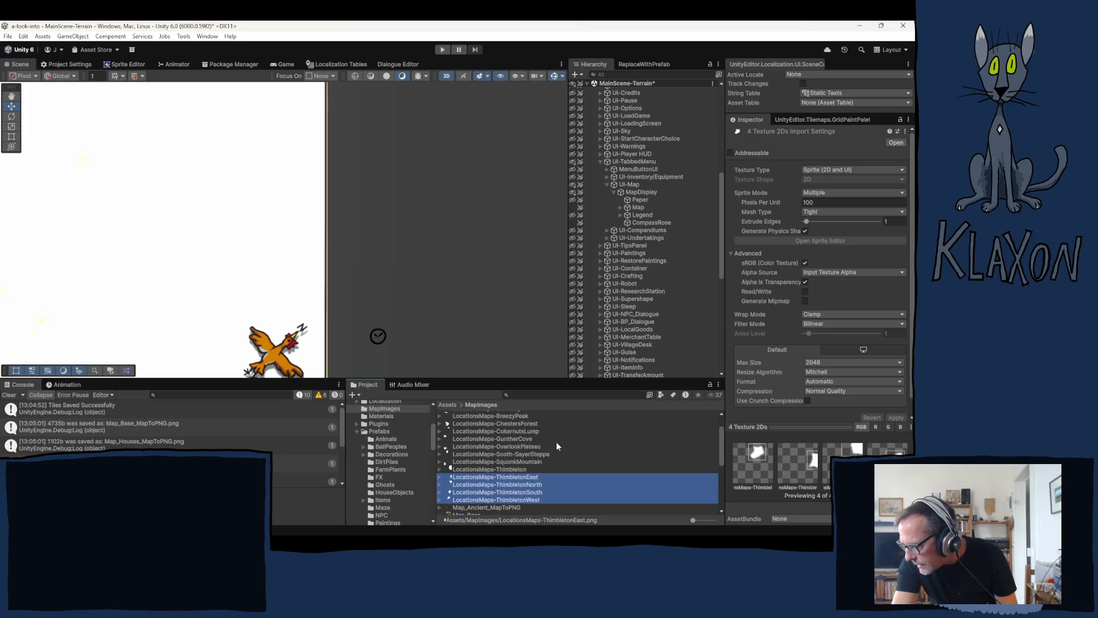
click(822, 194)
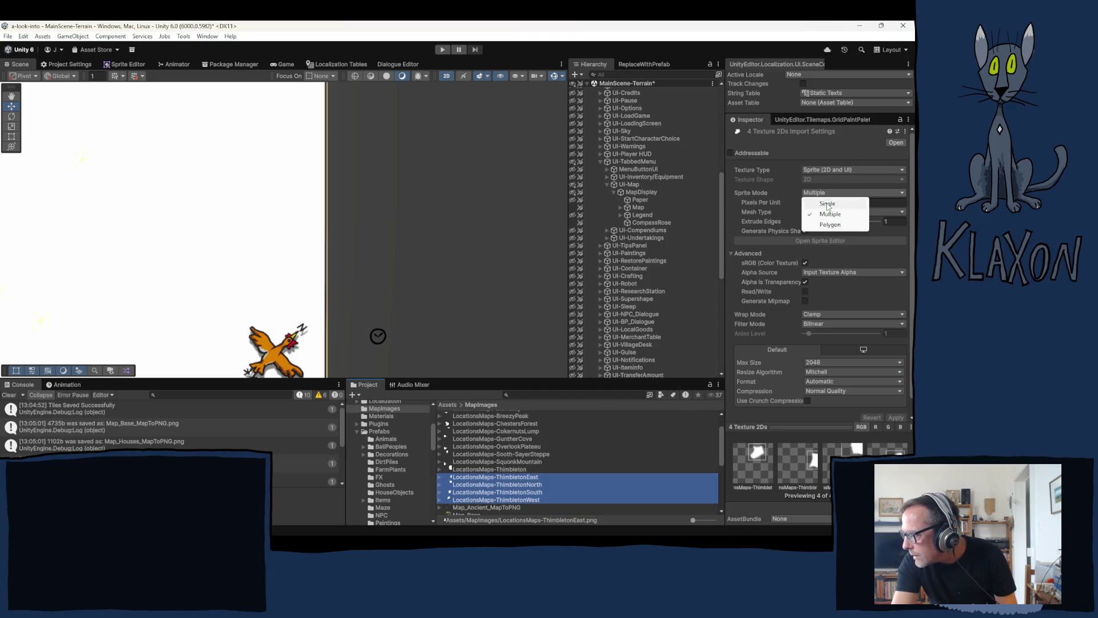
click(827, 204)
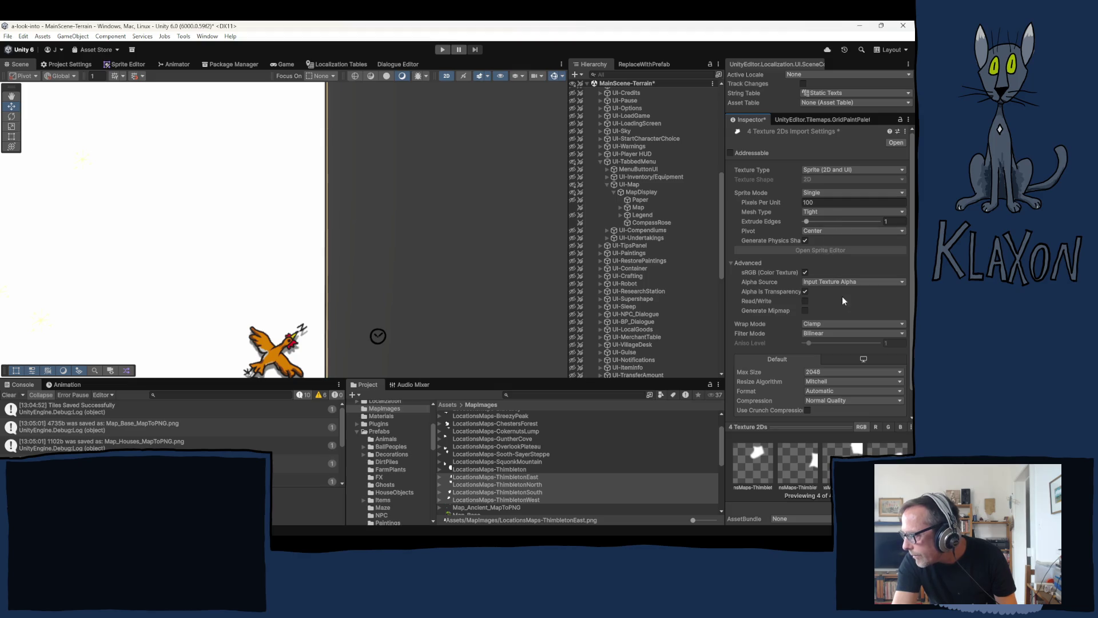
Give them Max Size 128, High Quality compression and Read/Write enabled, and apply
click(834, 373)
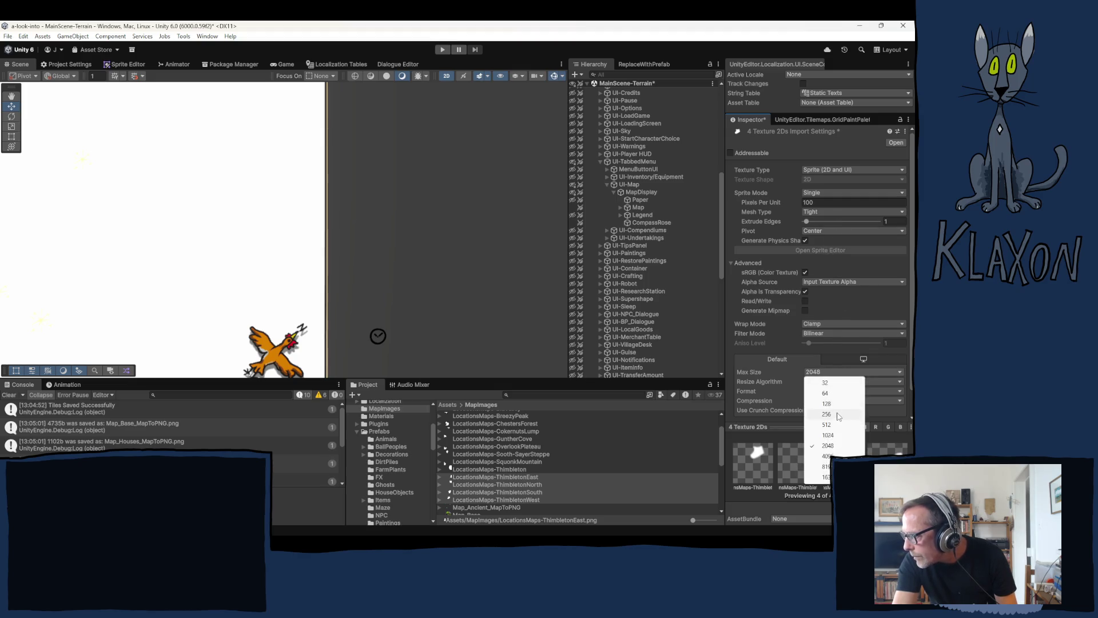
click(827, 403)
click(834, 400)
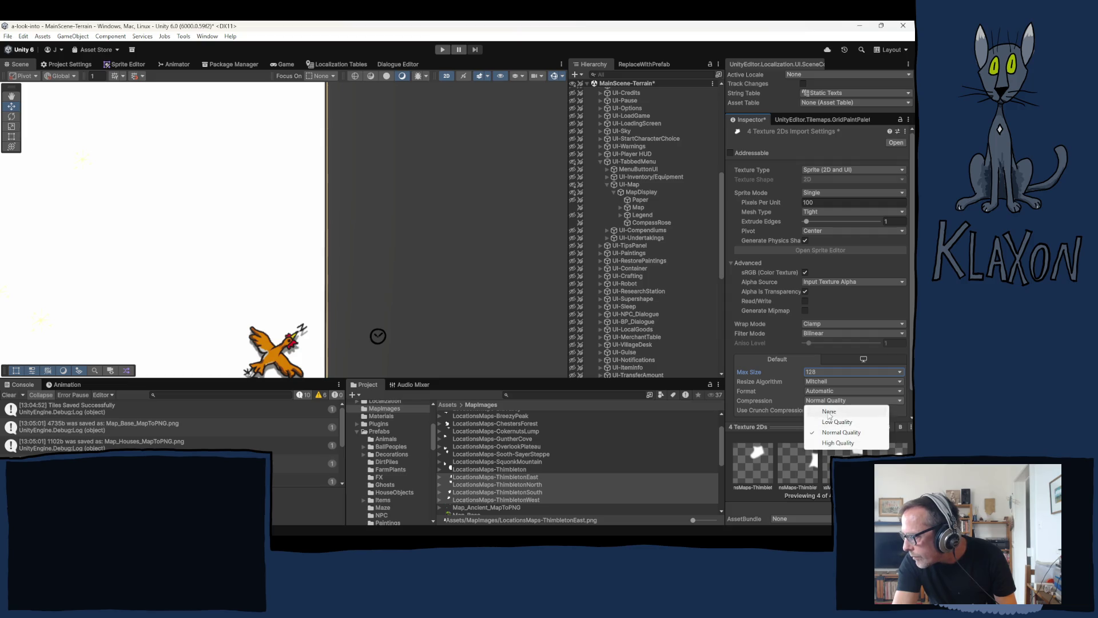
click(837, 443)
scroll(794, 379, down, 2)
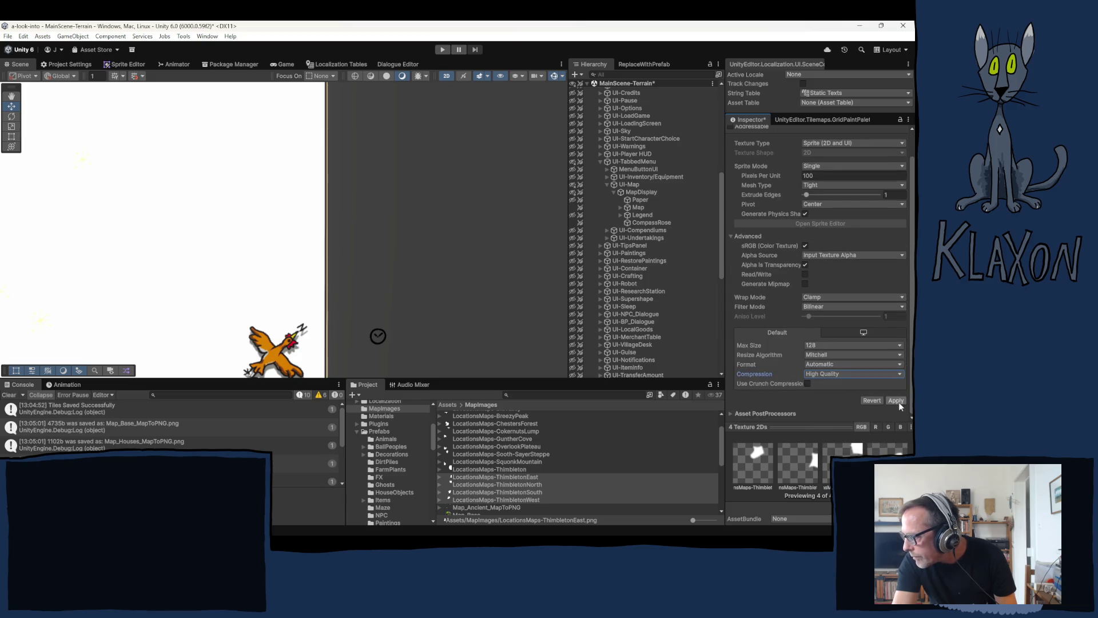
click(804, 274)
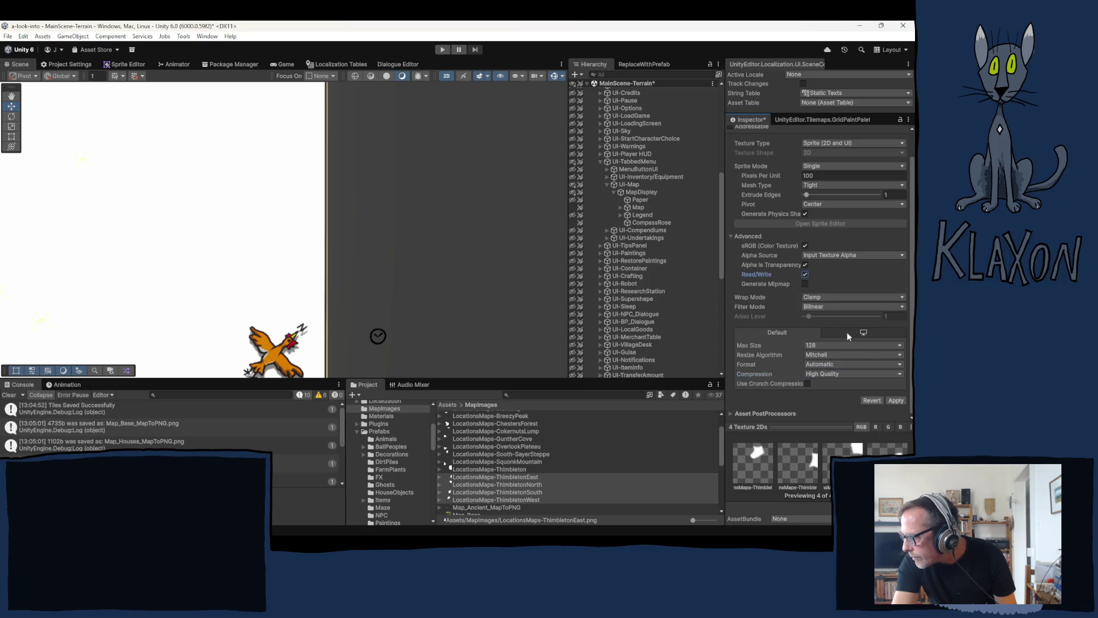
click(895, 400)
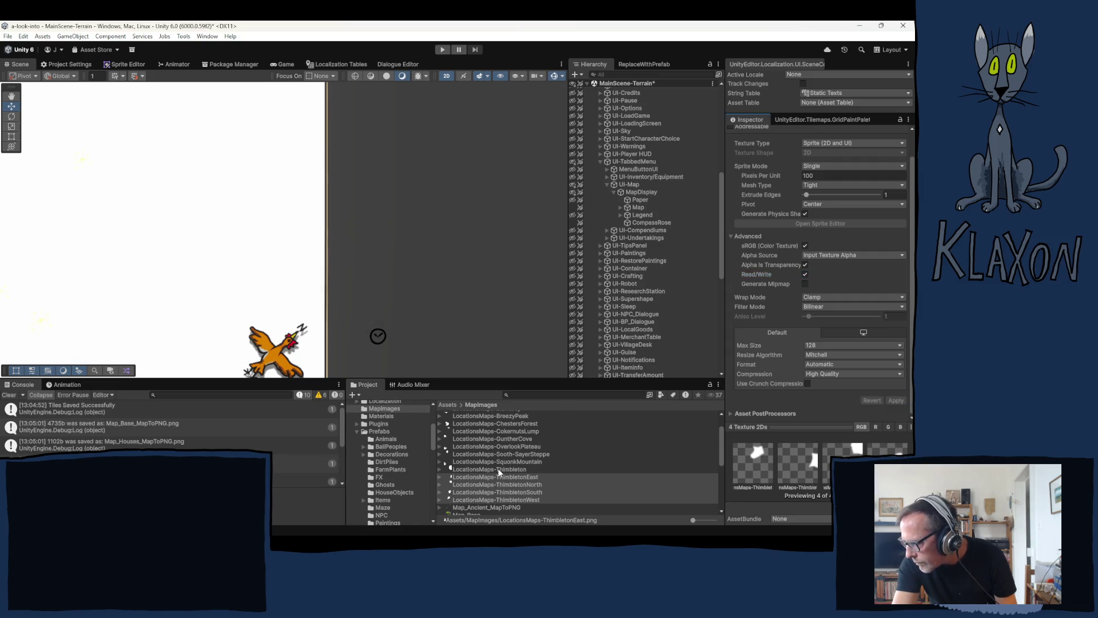
click(513, 461)
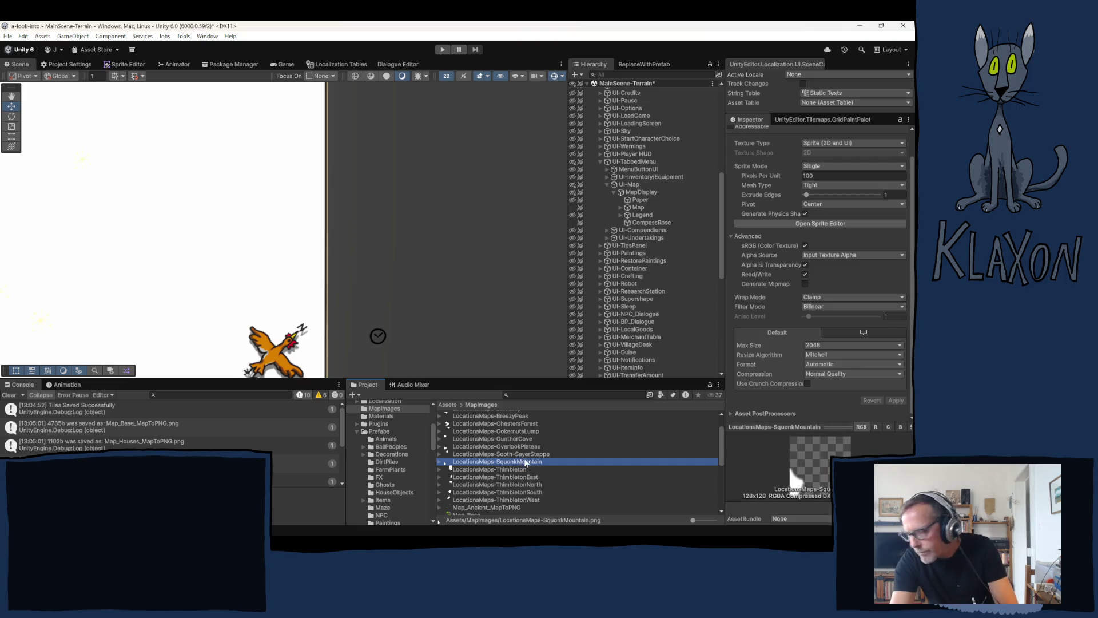
Step through the map textures from Sooth-SayerSteppe up to ChestersForest, then return to CokernutsLump
key(Up)
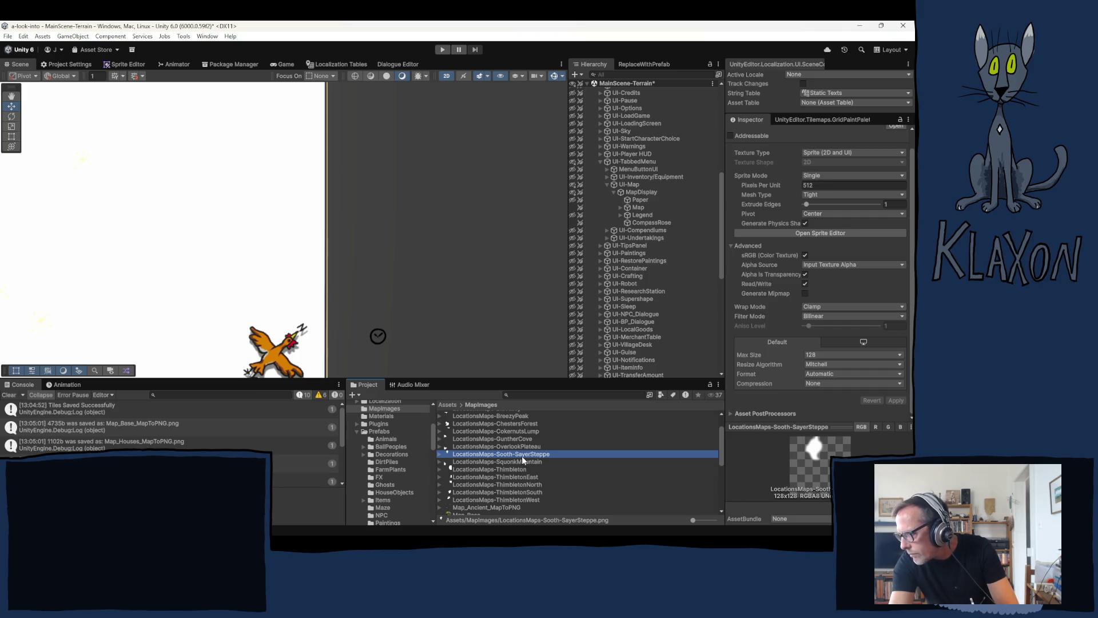
key(Up)
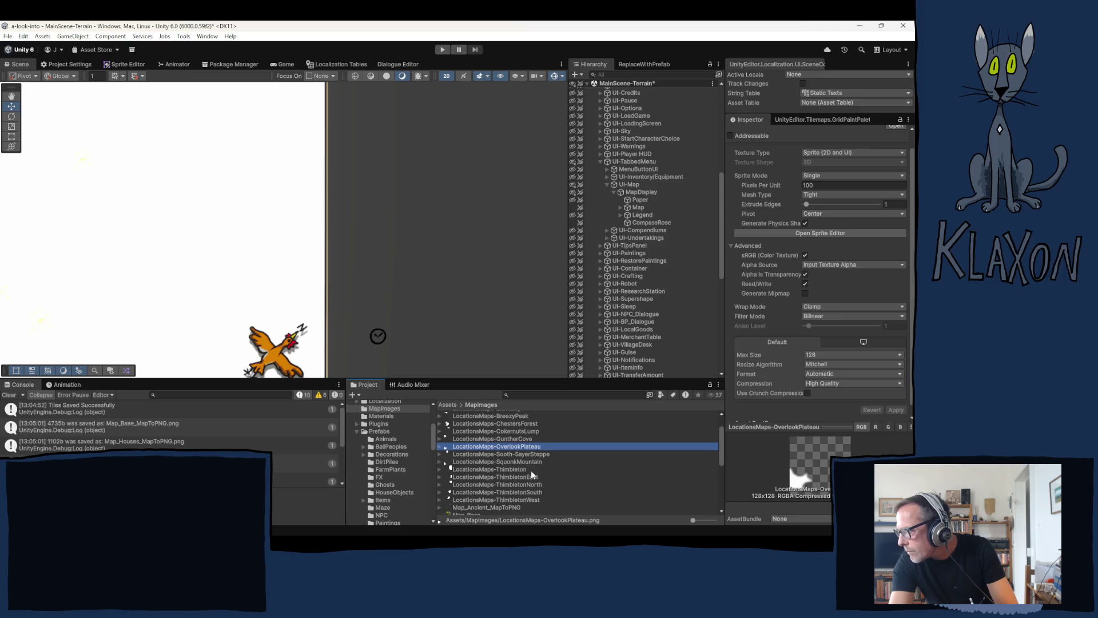
key(Up)
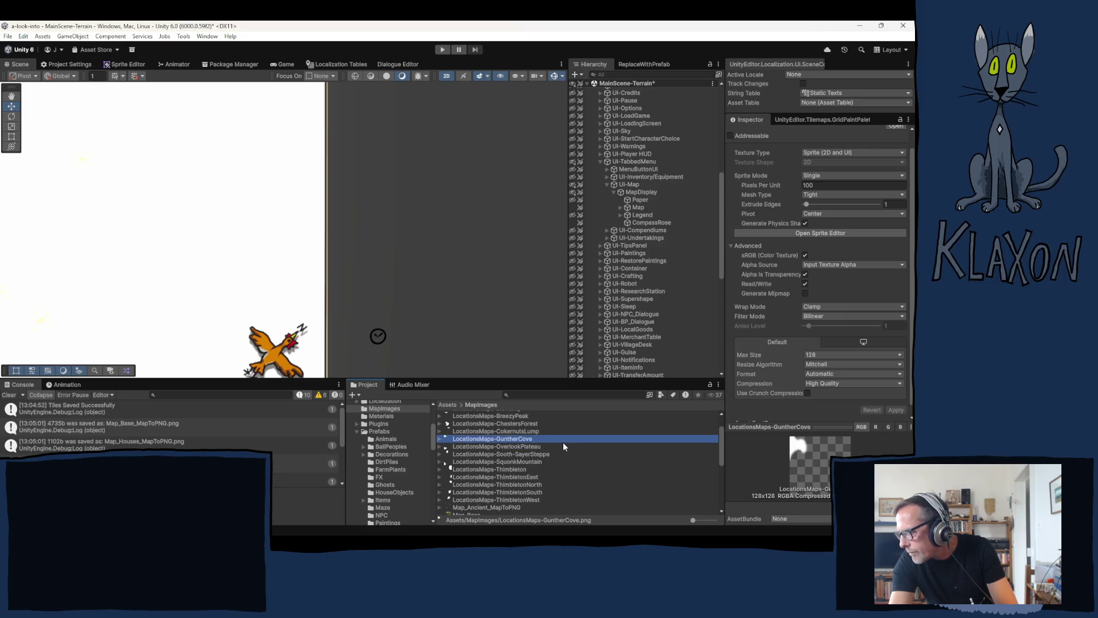
key(Up)
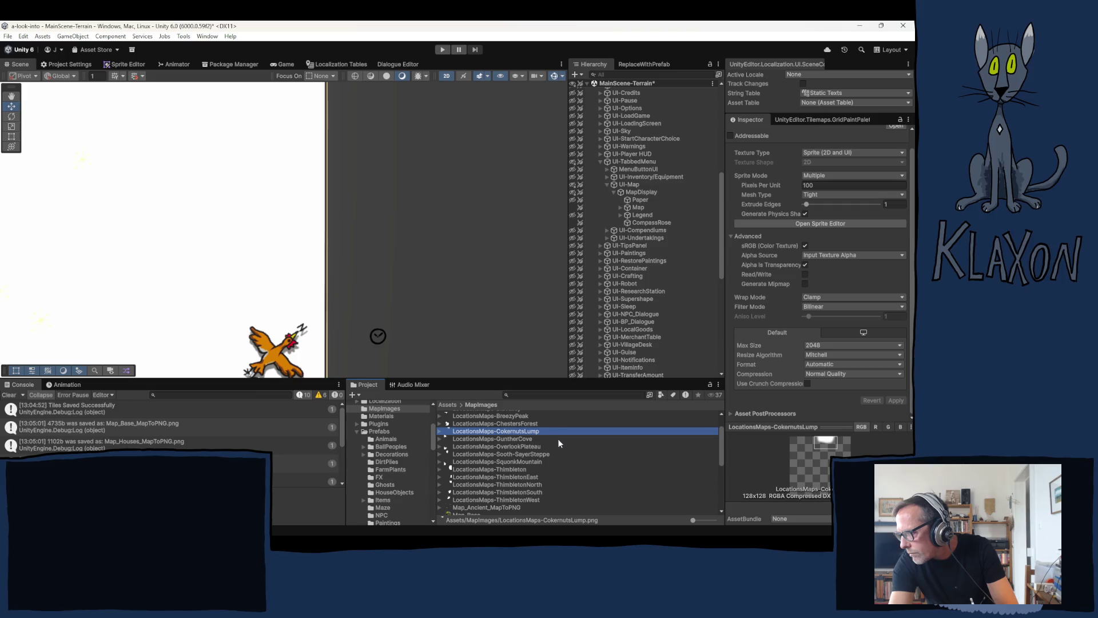
scroll(535, 454, up, 2)
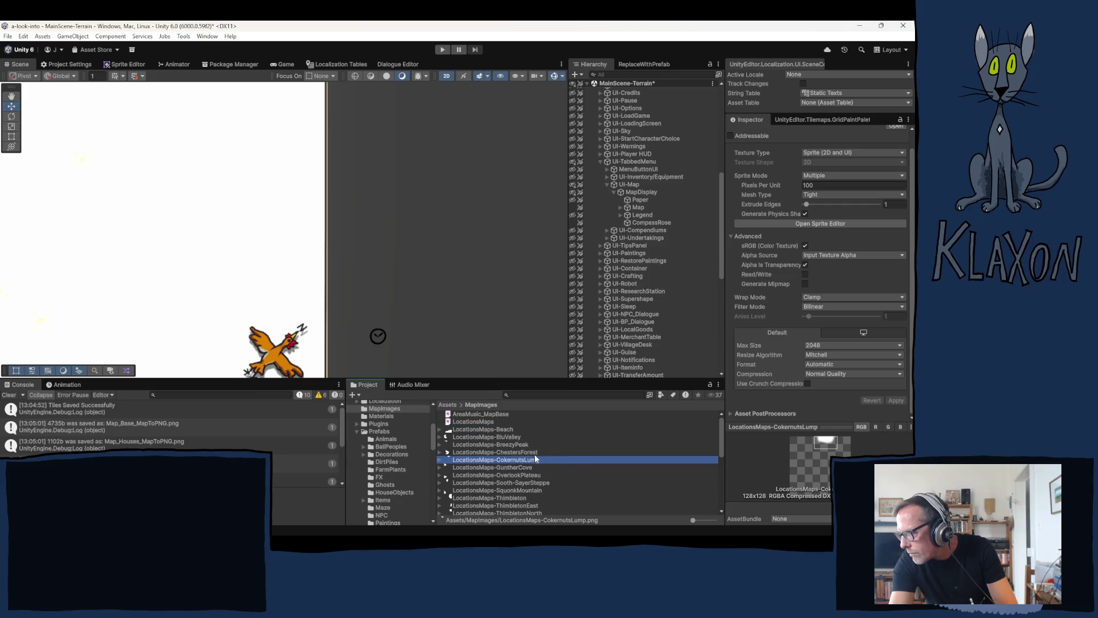
key(Up)
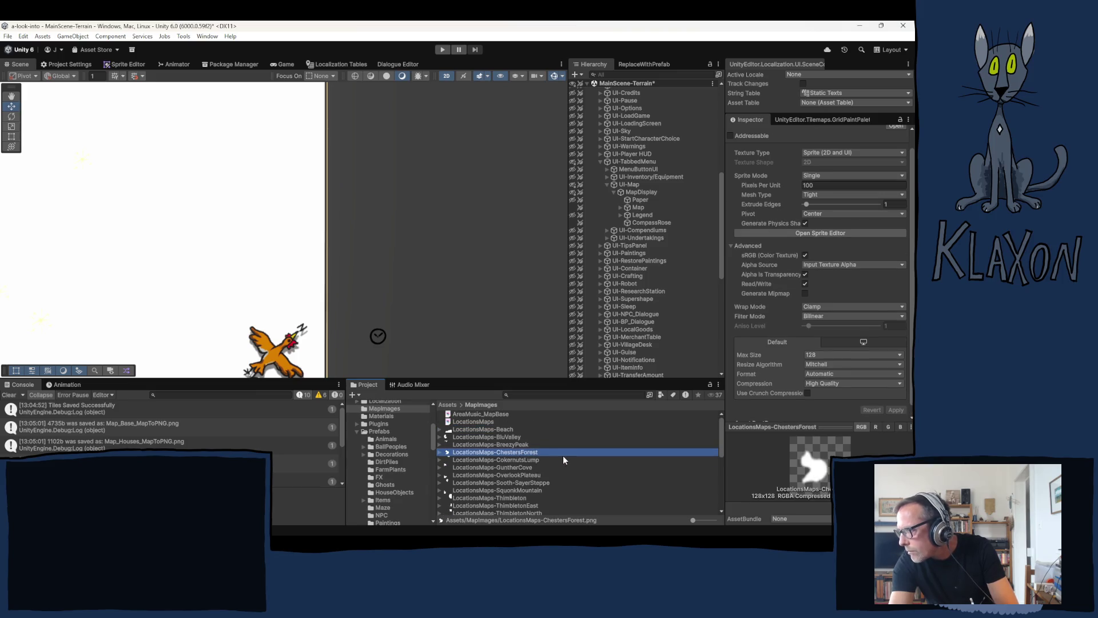
key(Down)
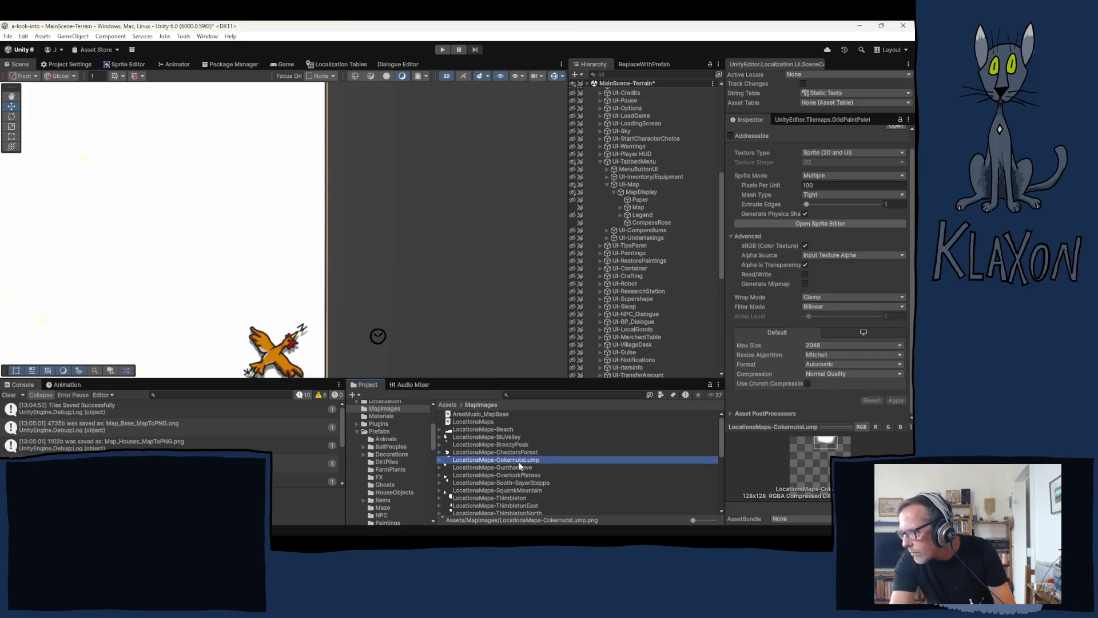
click(829, 175)
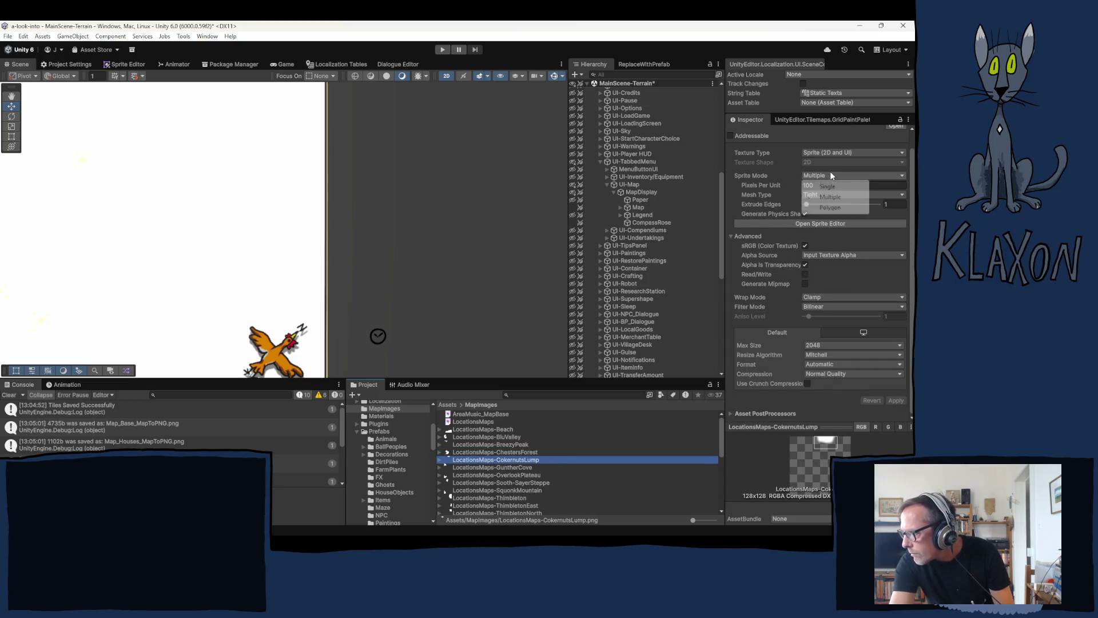
Make CokernutsLump a Single sprite with Read/Write enabled and apply the change
click(830, 187)
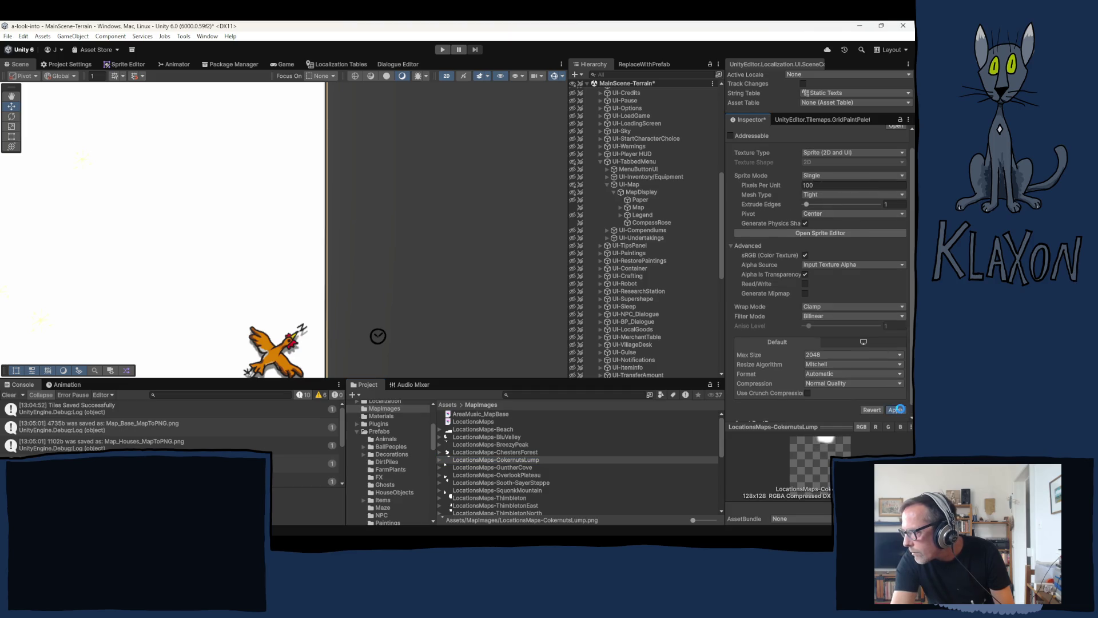
click(806, 283)
click(805, 284)
click(895, 410)
click(510, 453)
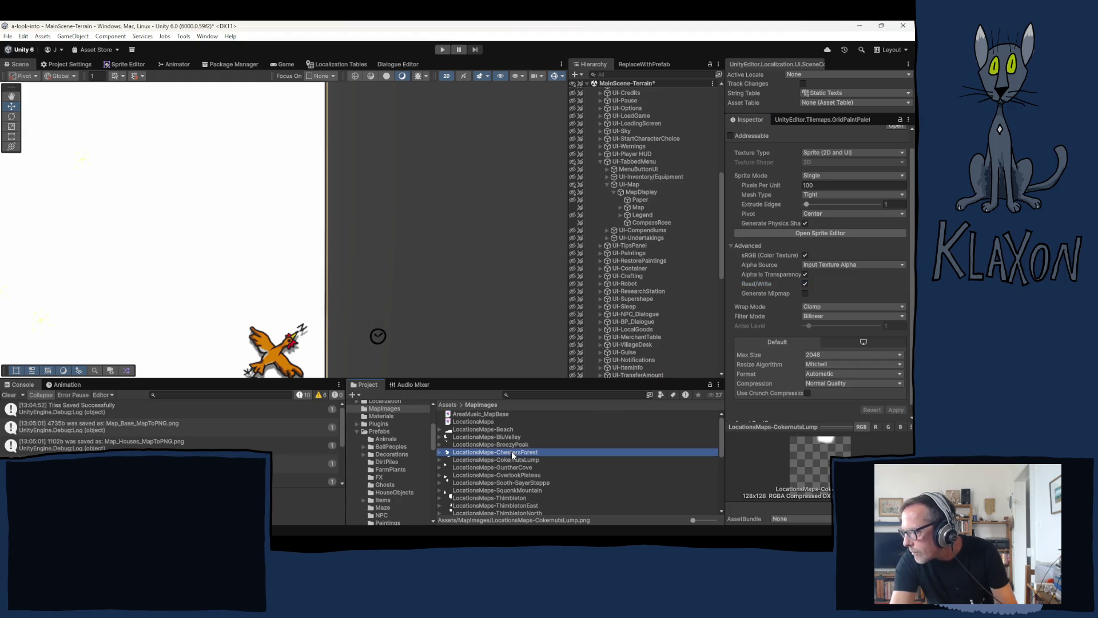
Review the BreezyPeak, BluValley and Beach textures' import settings
click(686, 446)
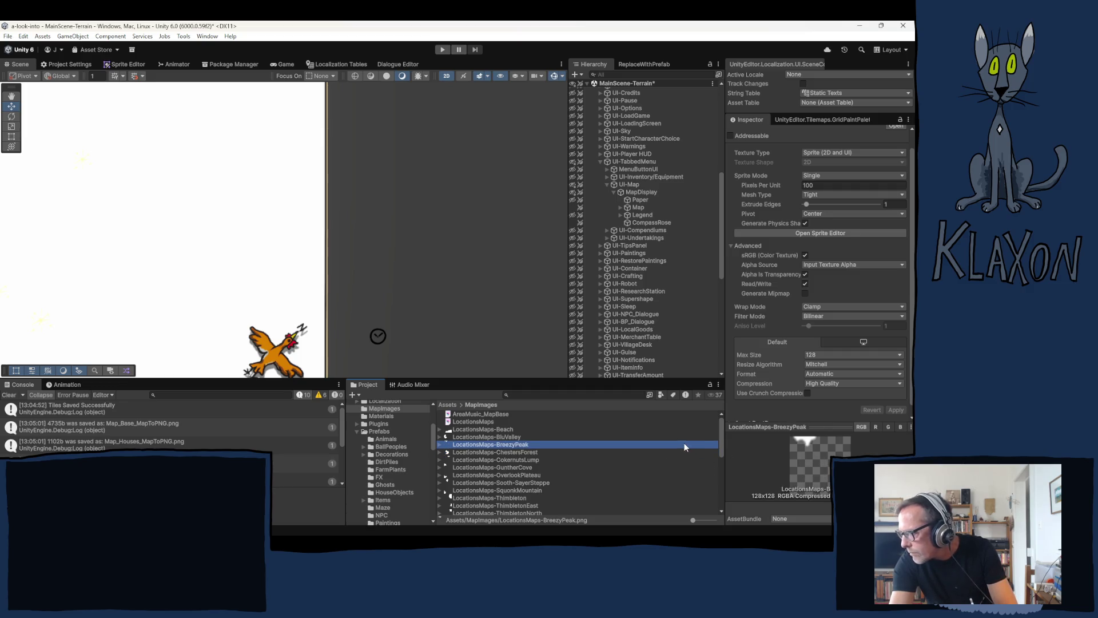
click(674, 436)
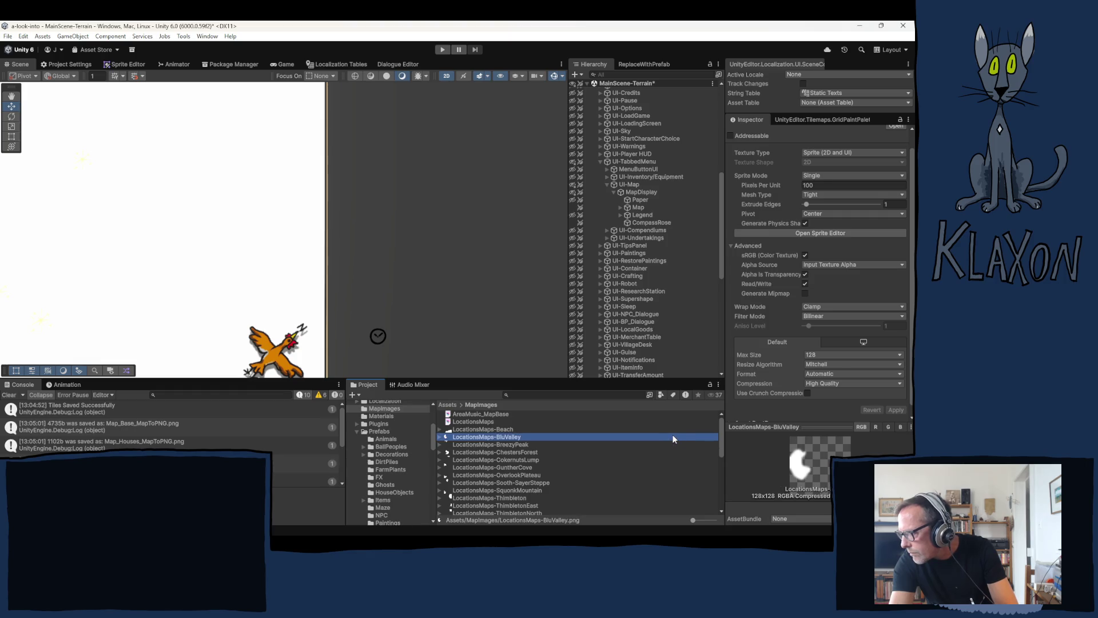
key(Up)
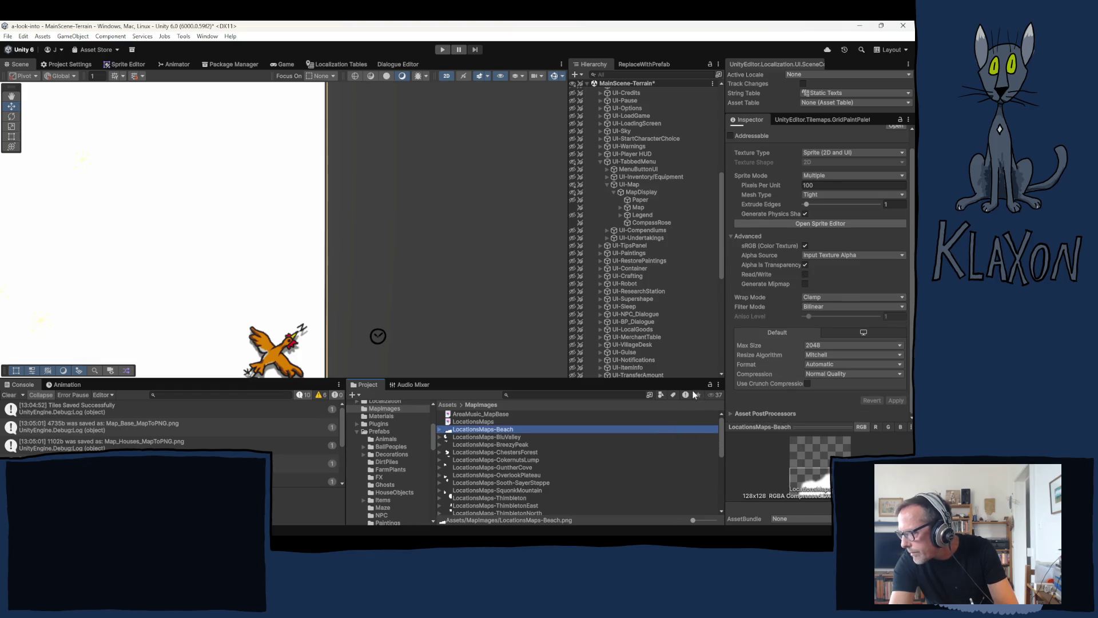
Set LocationsMaps-Beach to Single sprite, Max Size 128 and High Quality compression, and apply
click(829, 175)
click(823, 186)
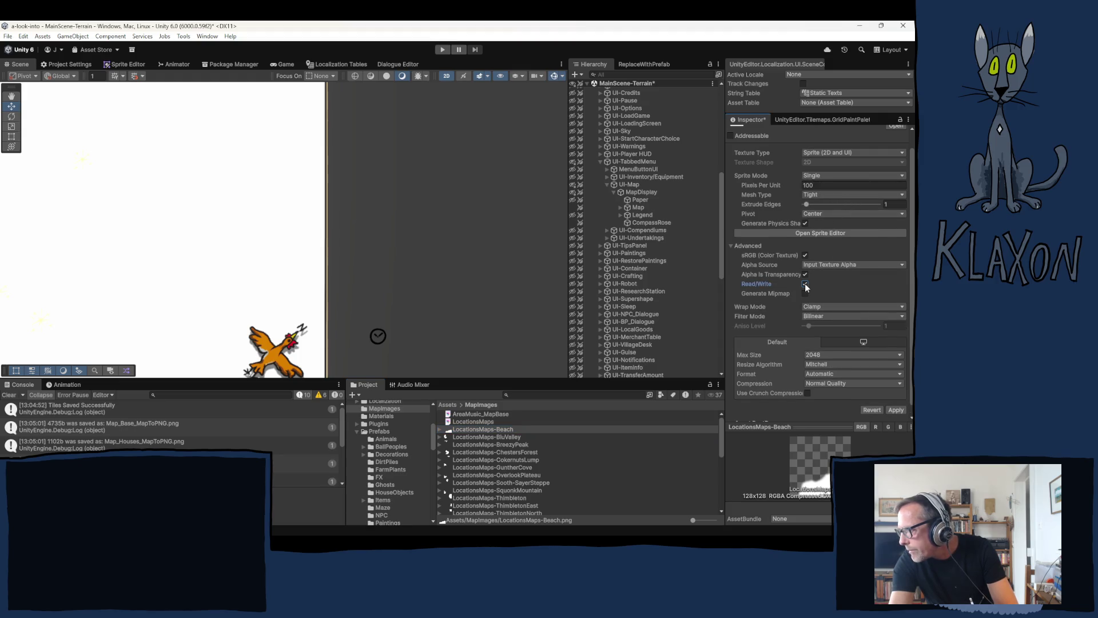
click(847, 354)
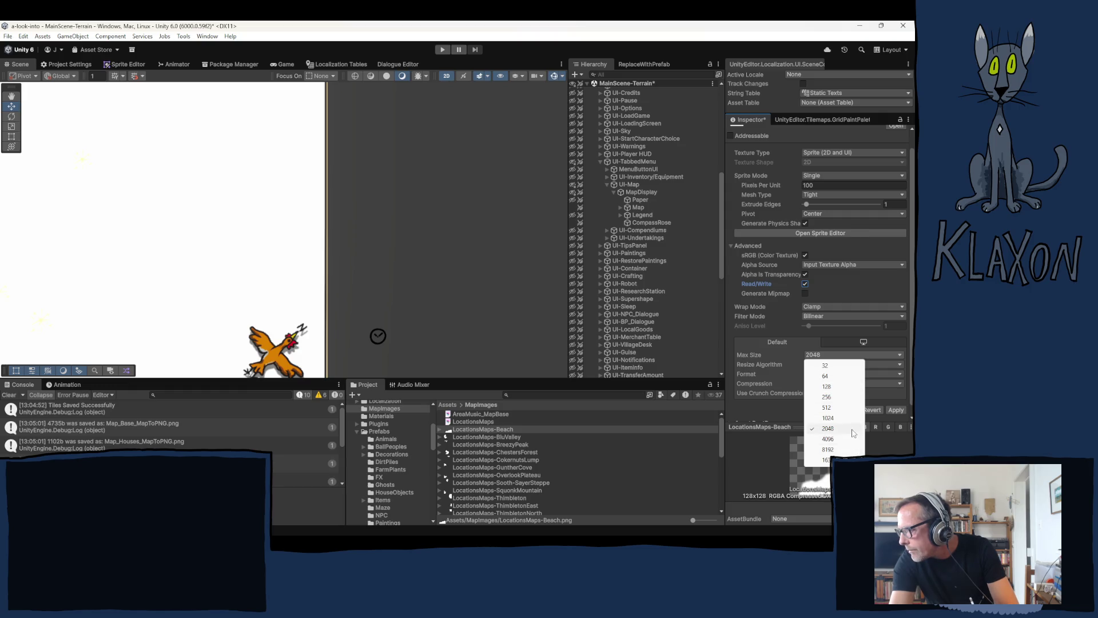
click(834, 387)
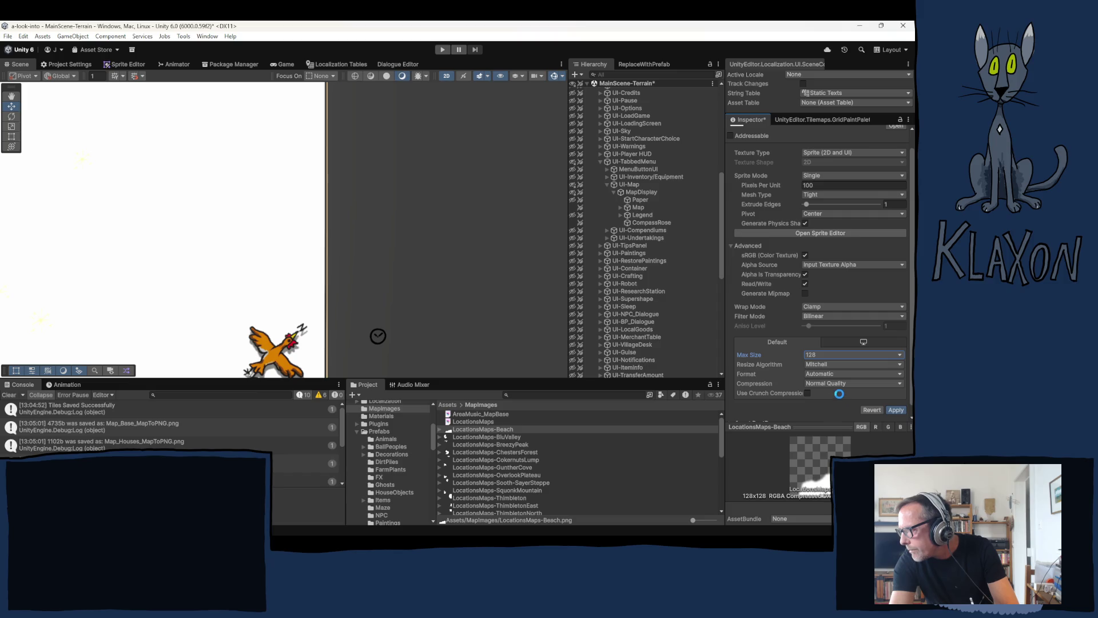
click(833, 383)
click(866, 426)
click(894, 410)
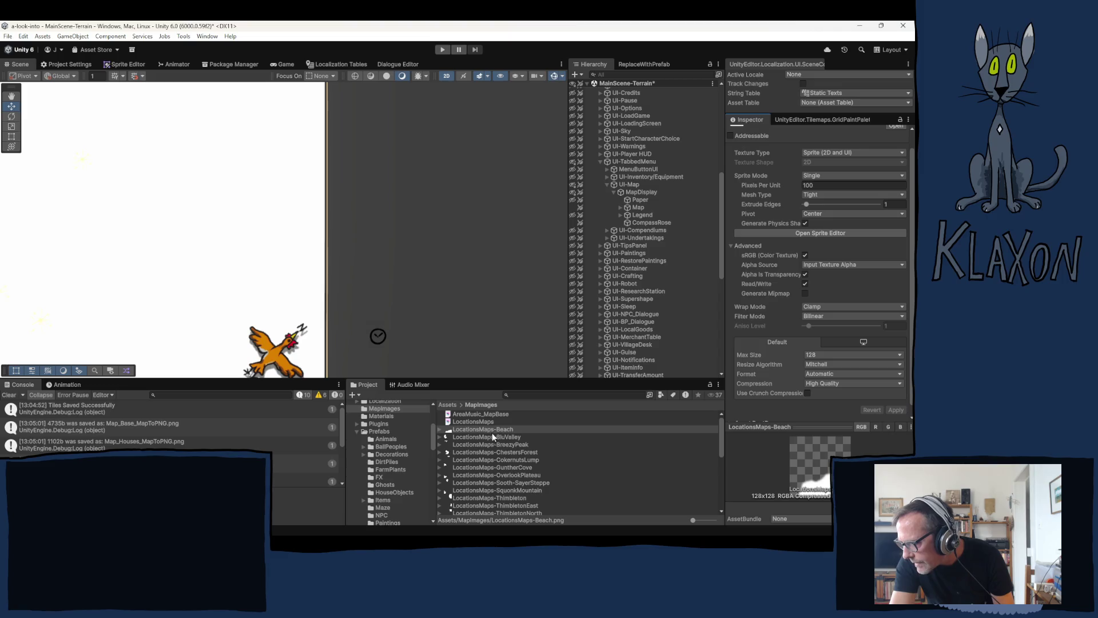
key(Down)
key(Down)
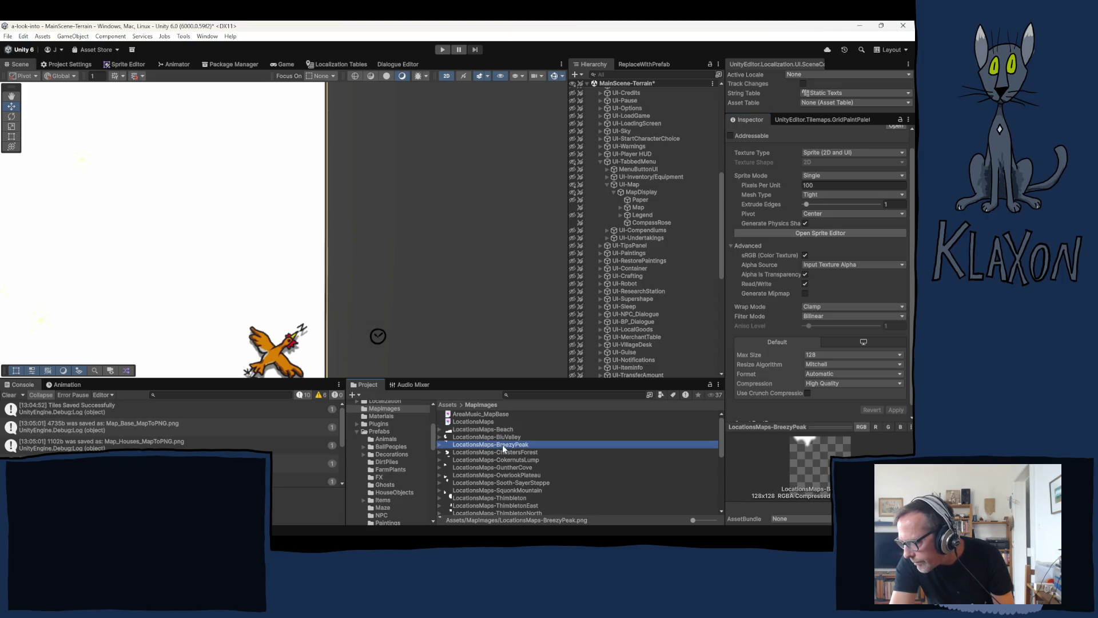
Select all textures Beach through ThimbletonWest and apply 512 pixels per unit, Max Size 128, High Quality compression
key(Up)
key(Up)
scroll(564, 481, down, 3)
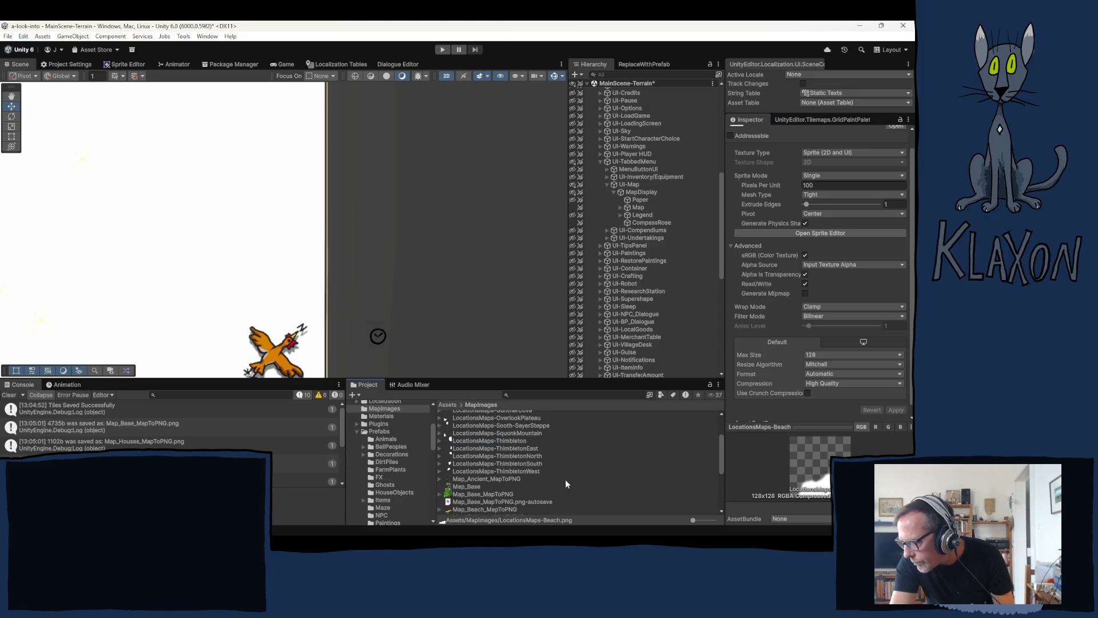
shift+click(513, 471)
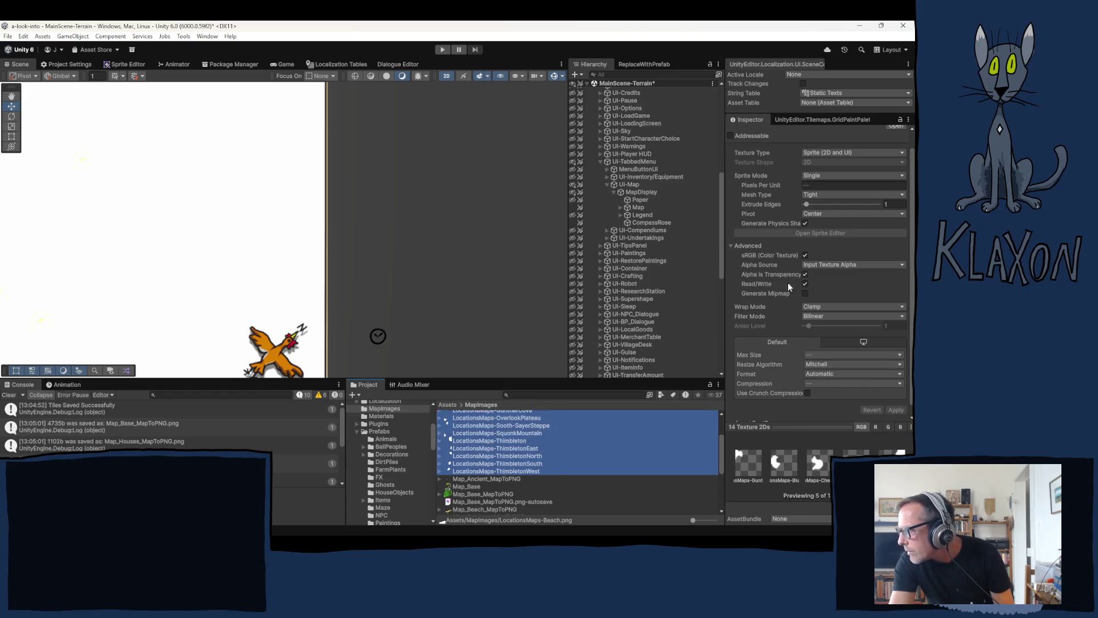
click(823, 185)
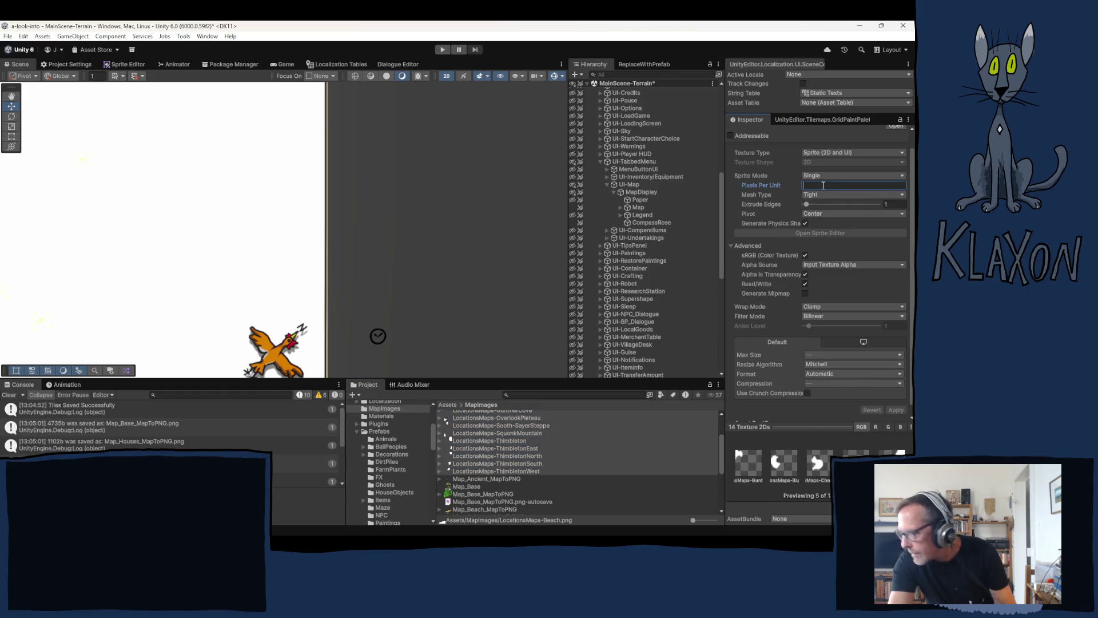
text(512)
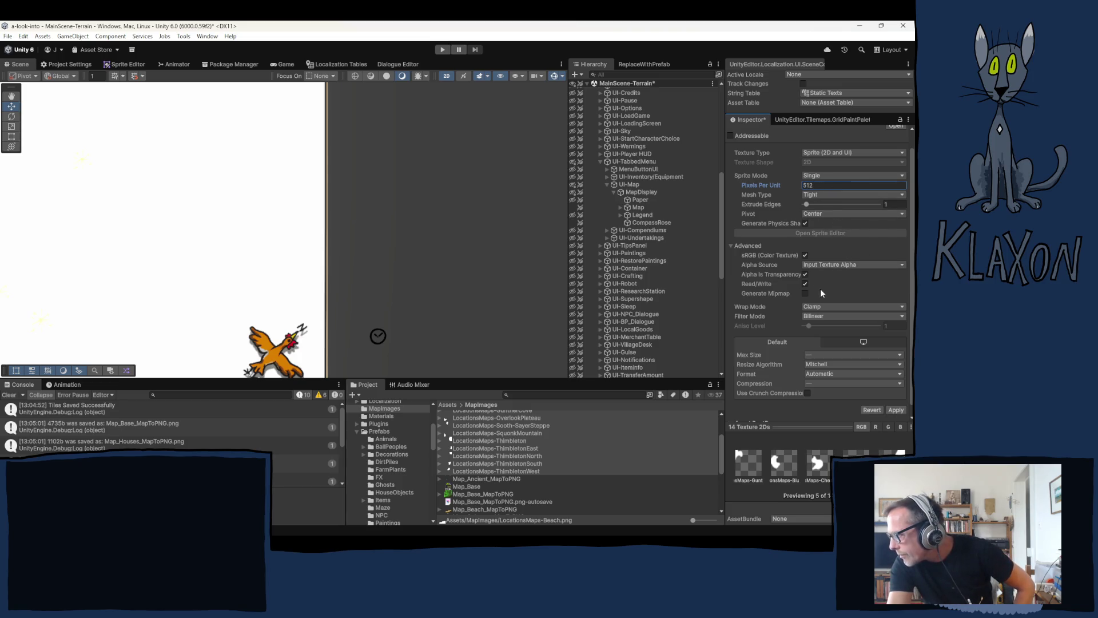
click(826, 357)
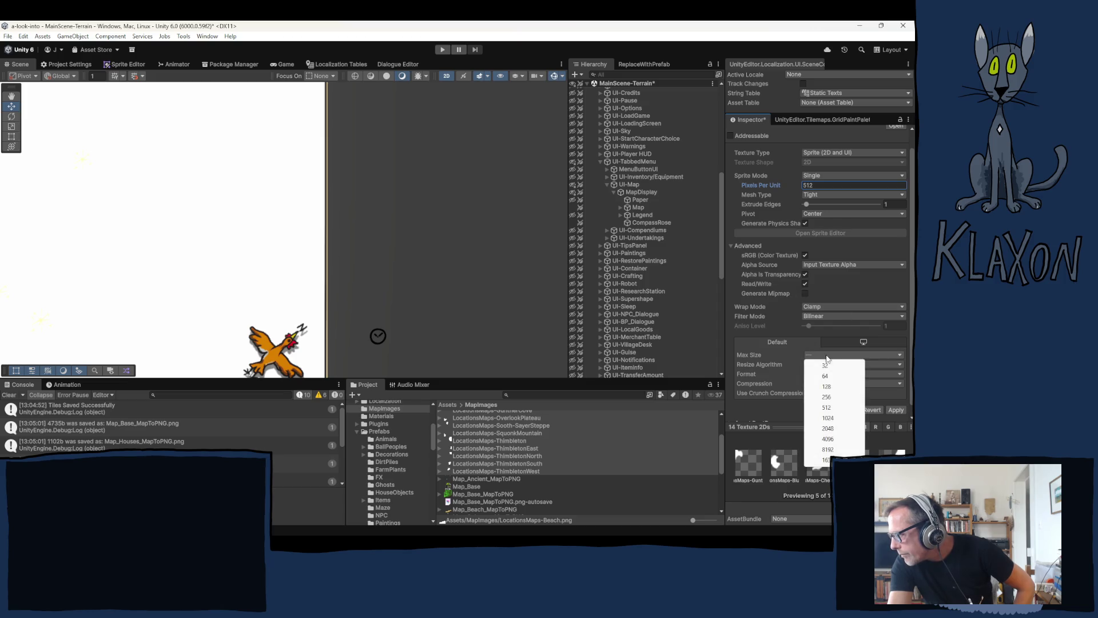
click(828, 386)
click(836, 384)
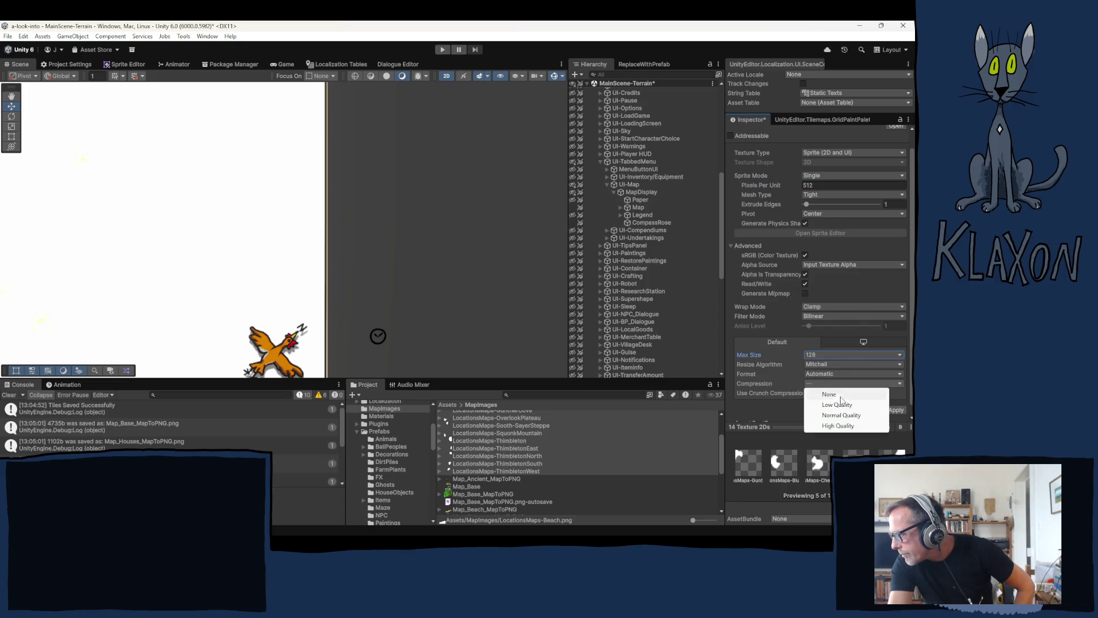
click(838, 425)
click(896, 409)
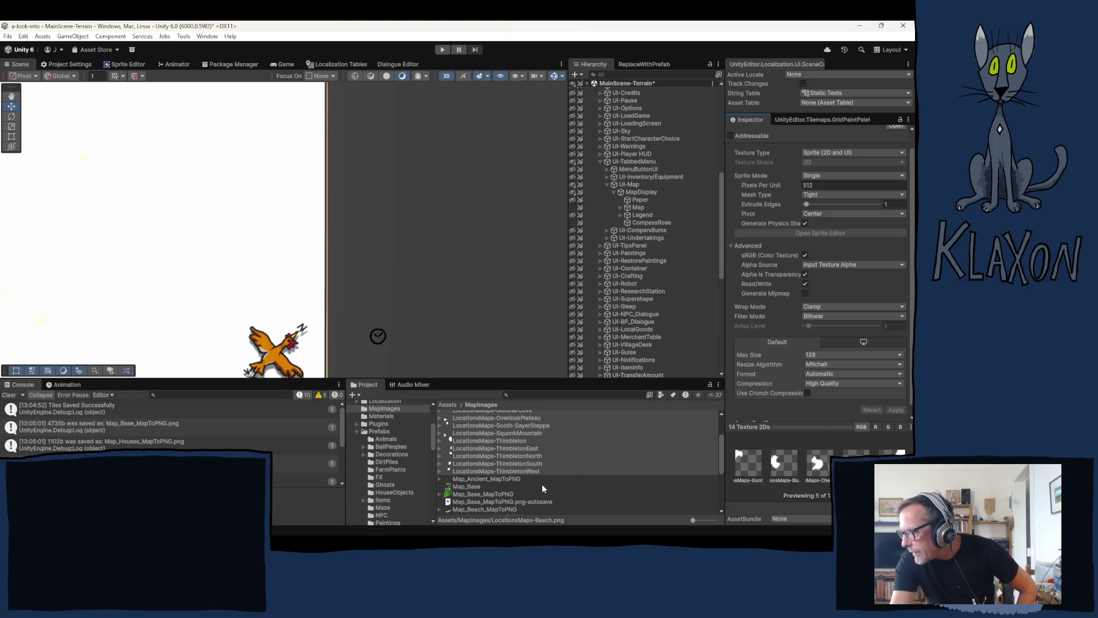
scroll(523, 476, up, 2)
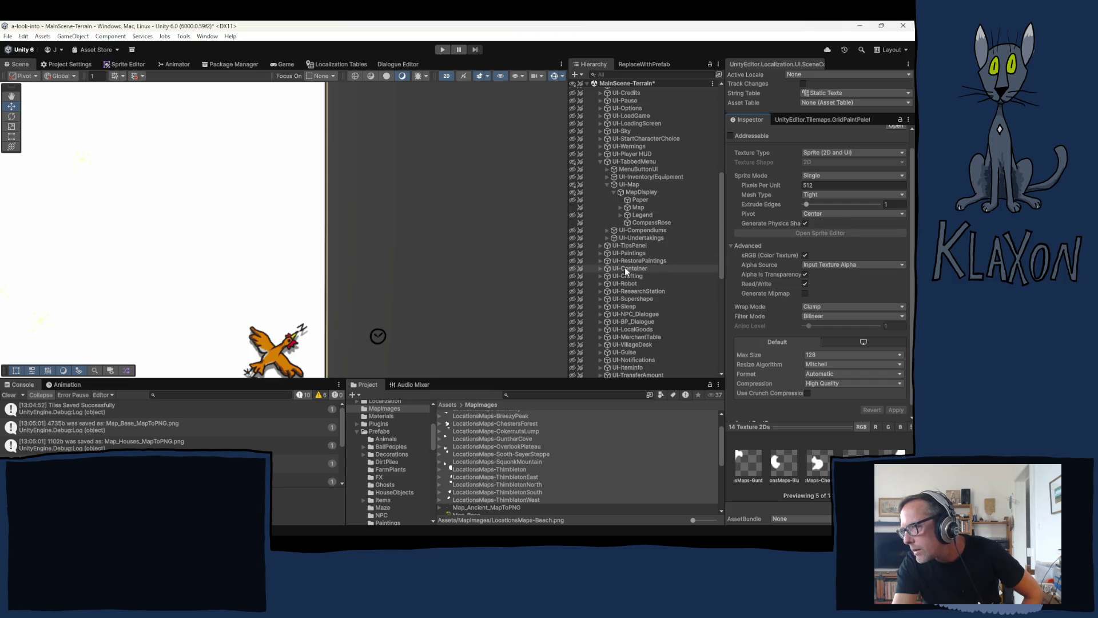
scroll(595, 240, up, 8)
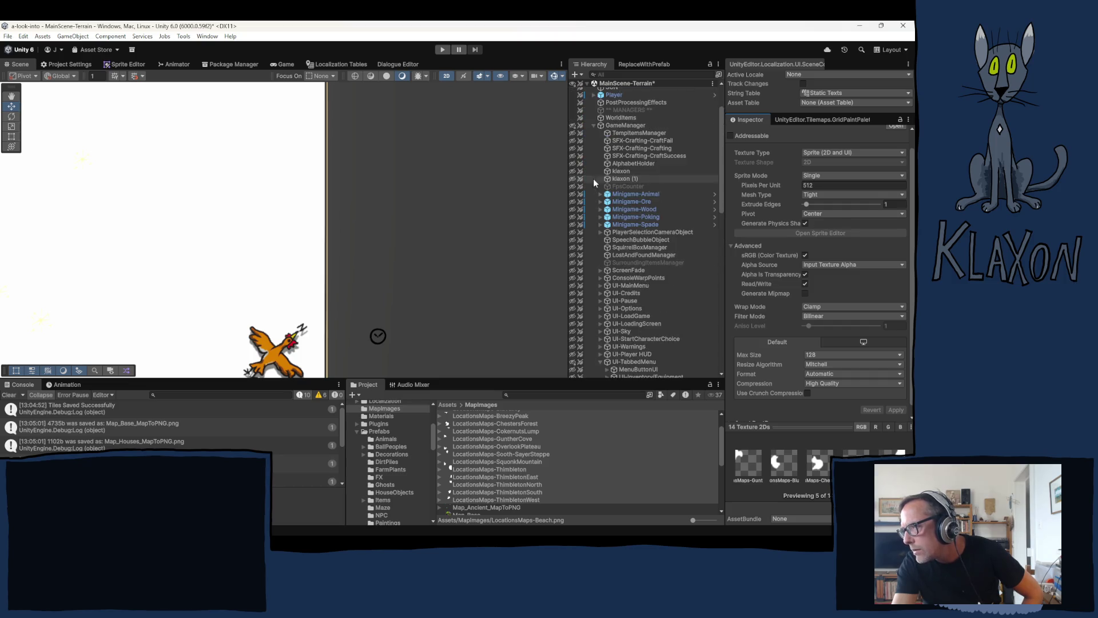
Reveal GameManager's children and frame the Player object in the Scene view
click(574, 154)
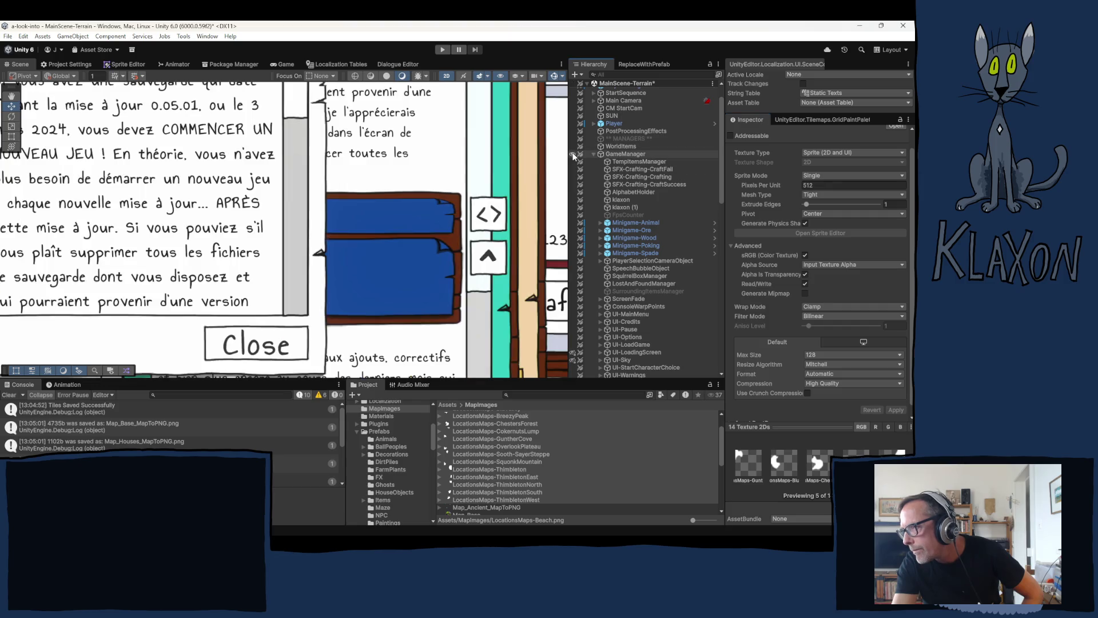
scroll(600, 198, up, 1)
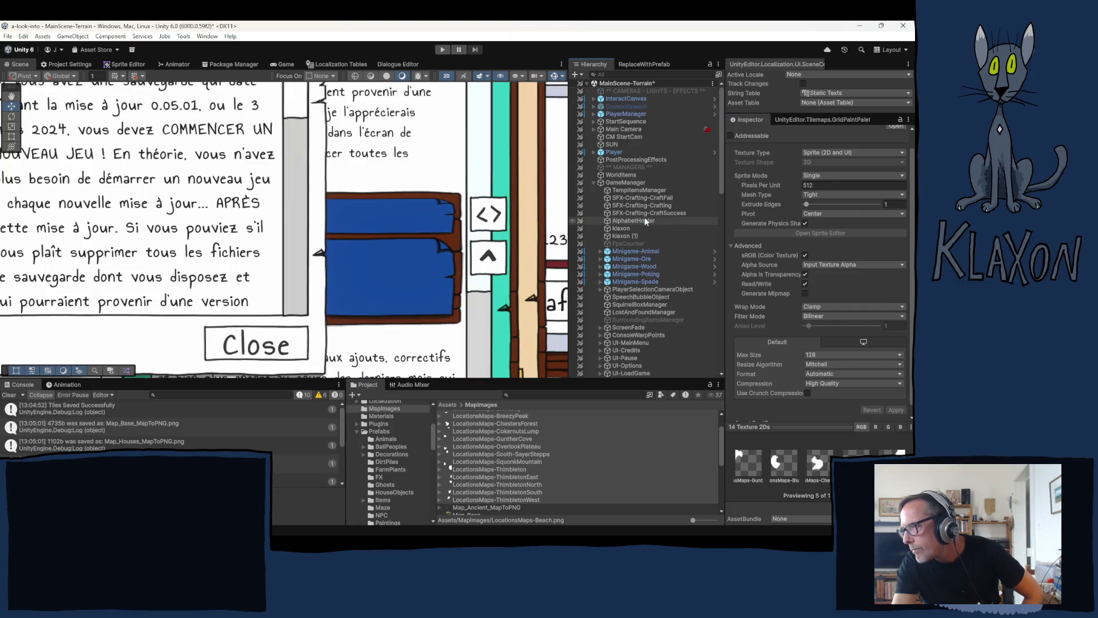
click(614, 152)
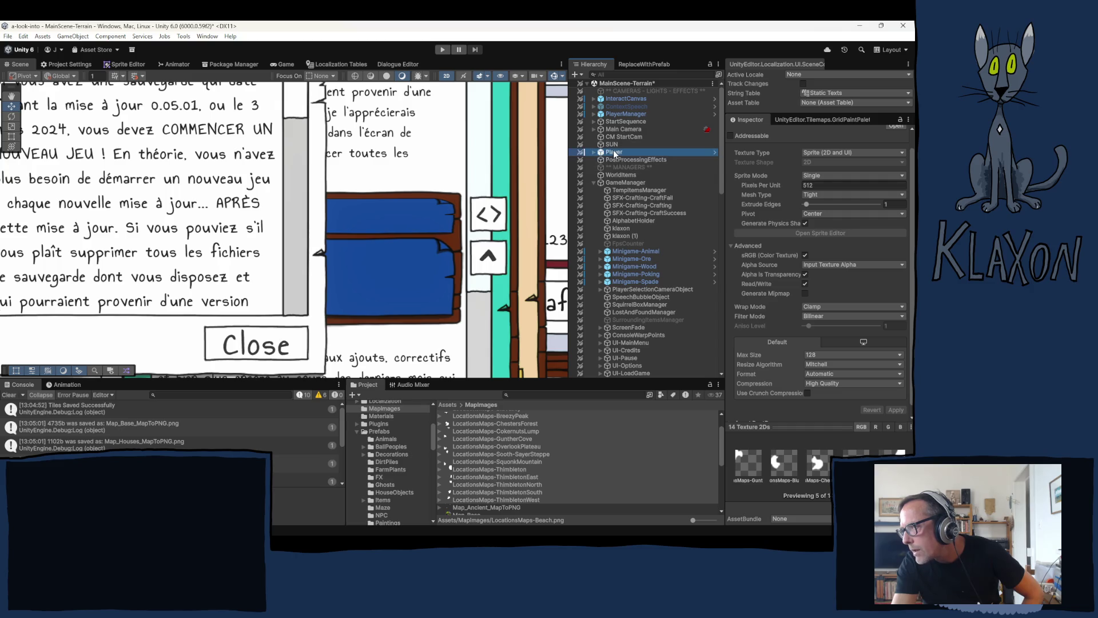
double_click(614, 152)
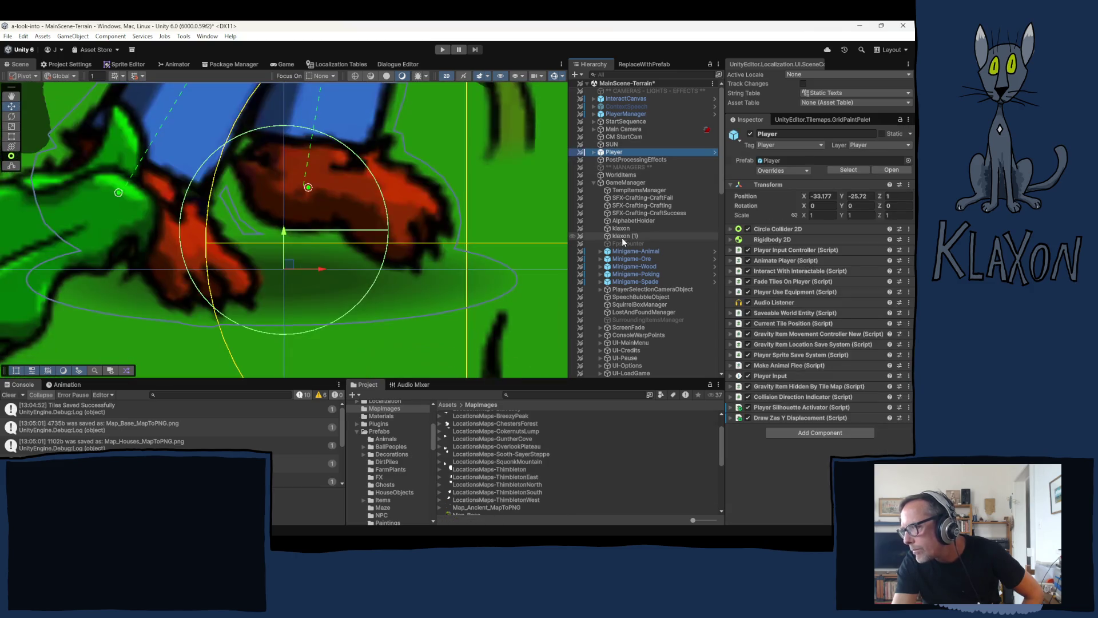
Select GameManager and collapse its Demo Manager (Script) component
click(614, 183)
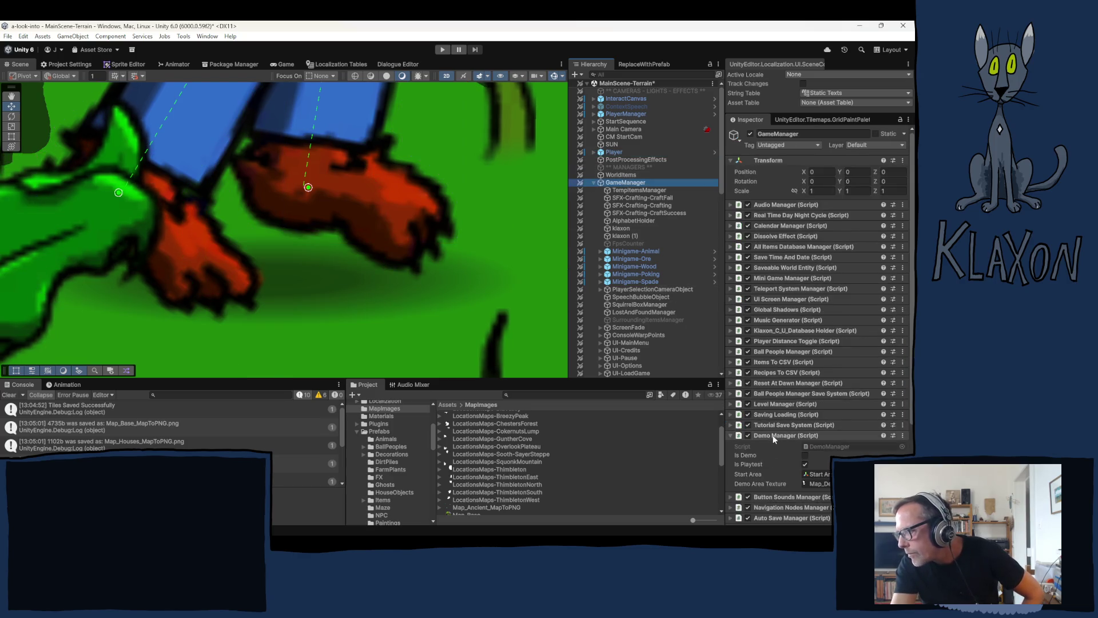
click(789, 435)
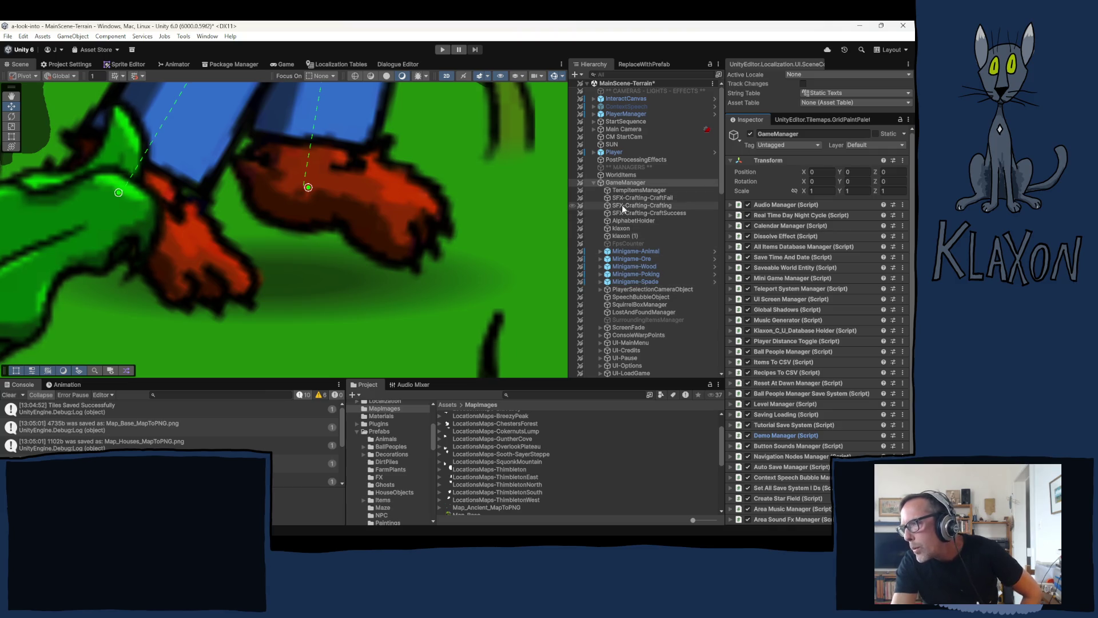
scroll(636, 304, down, 3)
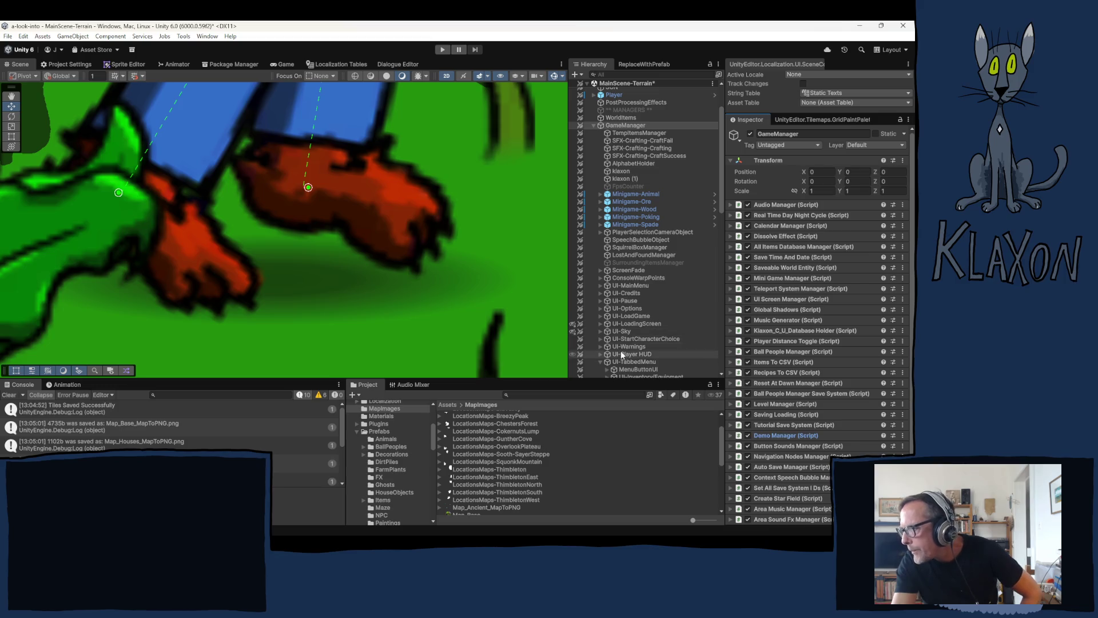
scroll(629, 343, down, 3)
Inspect the MapDisplay, its Map image, and the UI-TabbedMenu objects
click(639, 334)
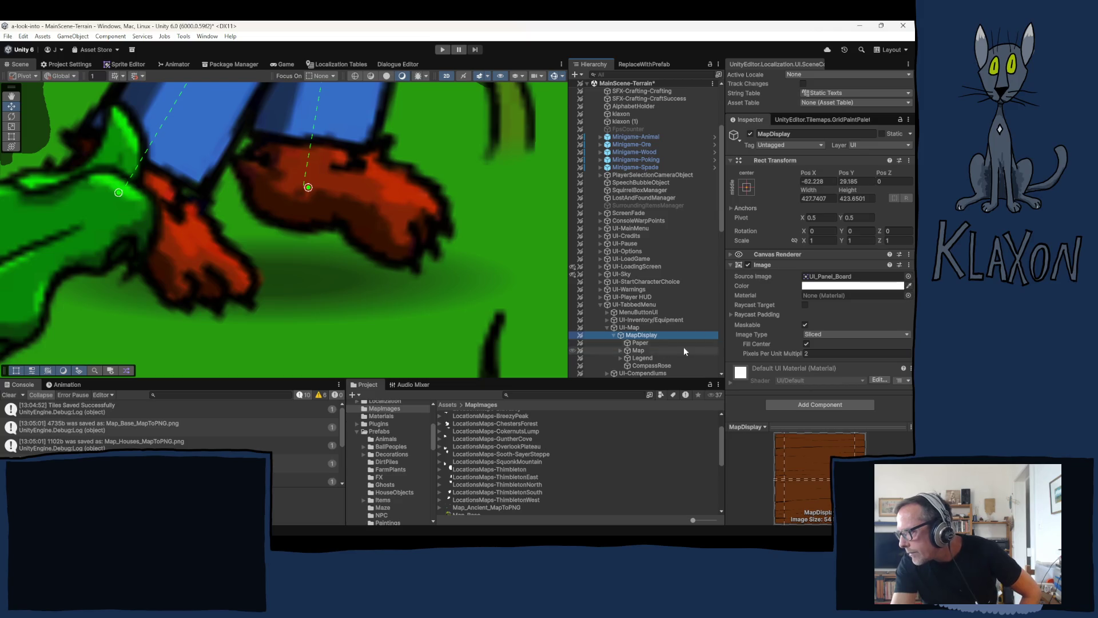
click(639, 350)
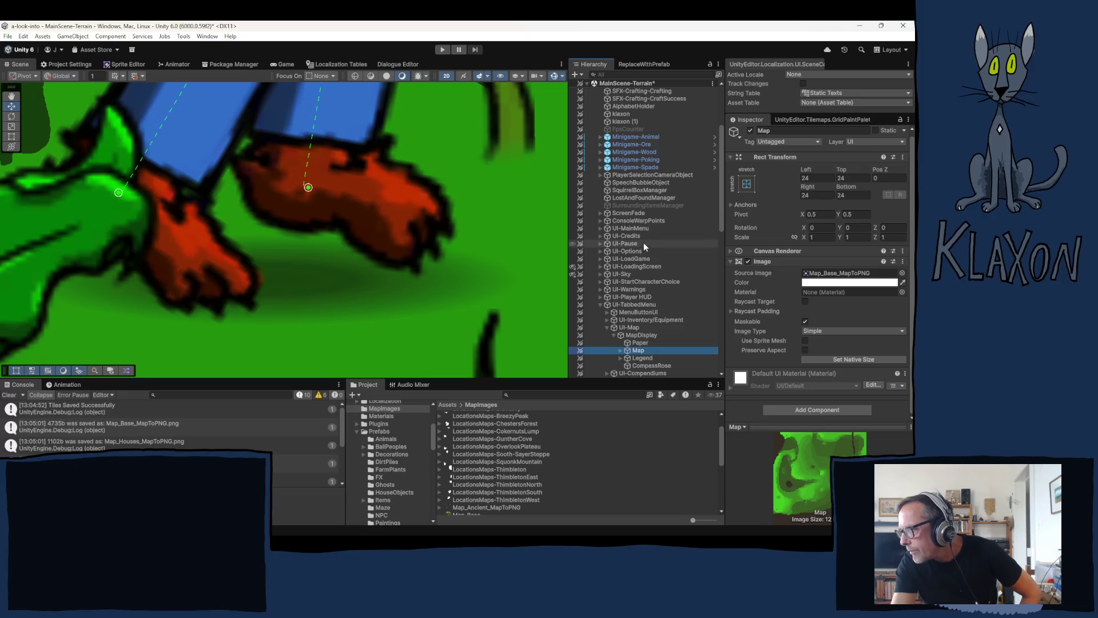
click(631, 306)
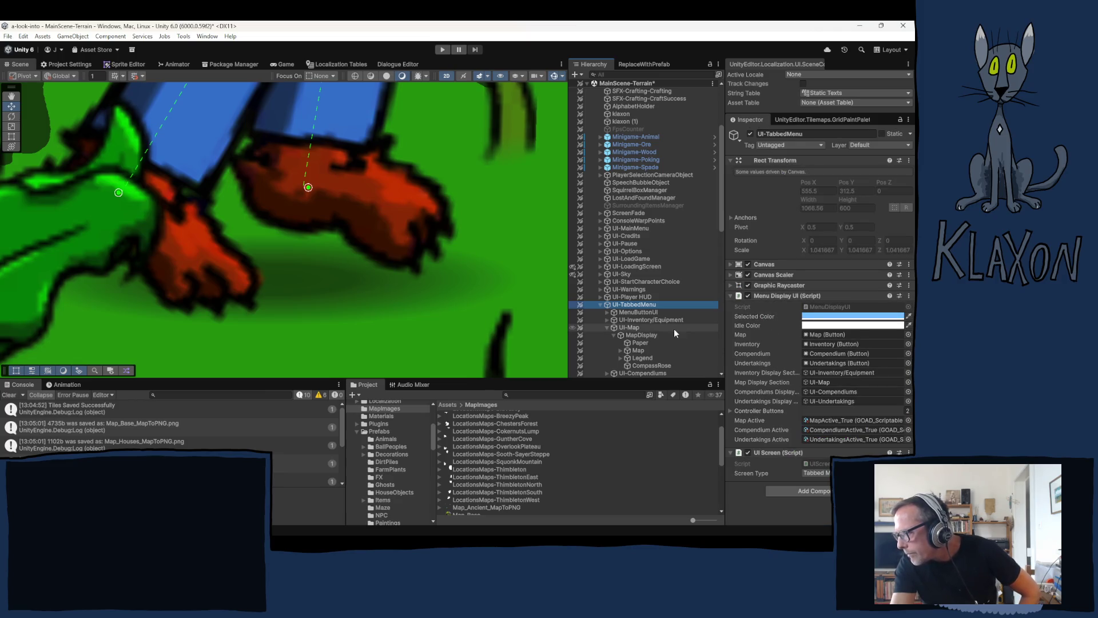
Inspect UI-Map's map scripts, expanding and collapsing the Player Marker Color Schemes list
click(631, 321)
click(633, 327)
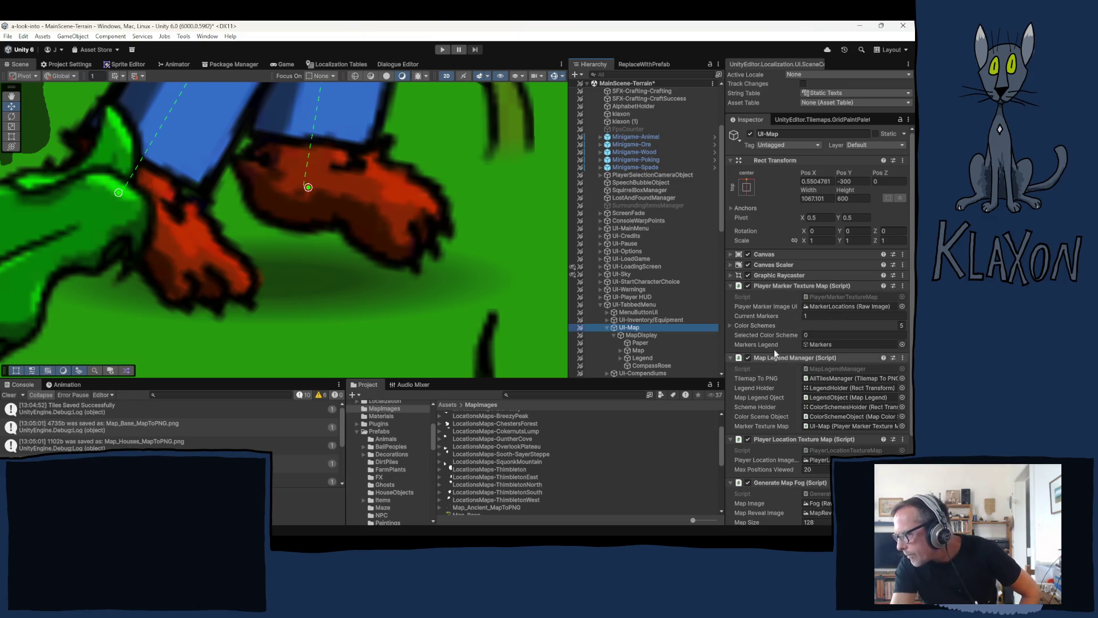
scroll(766, 324, down, 4)
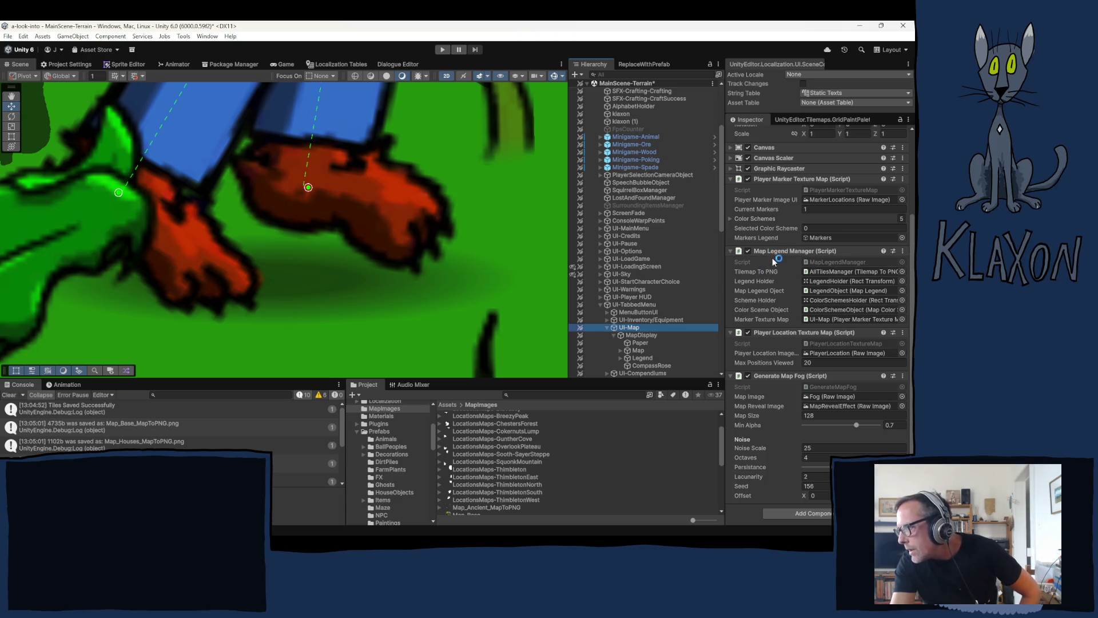
click(750, 219)
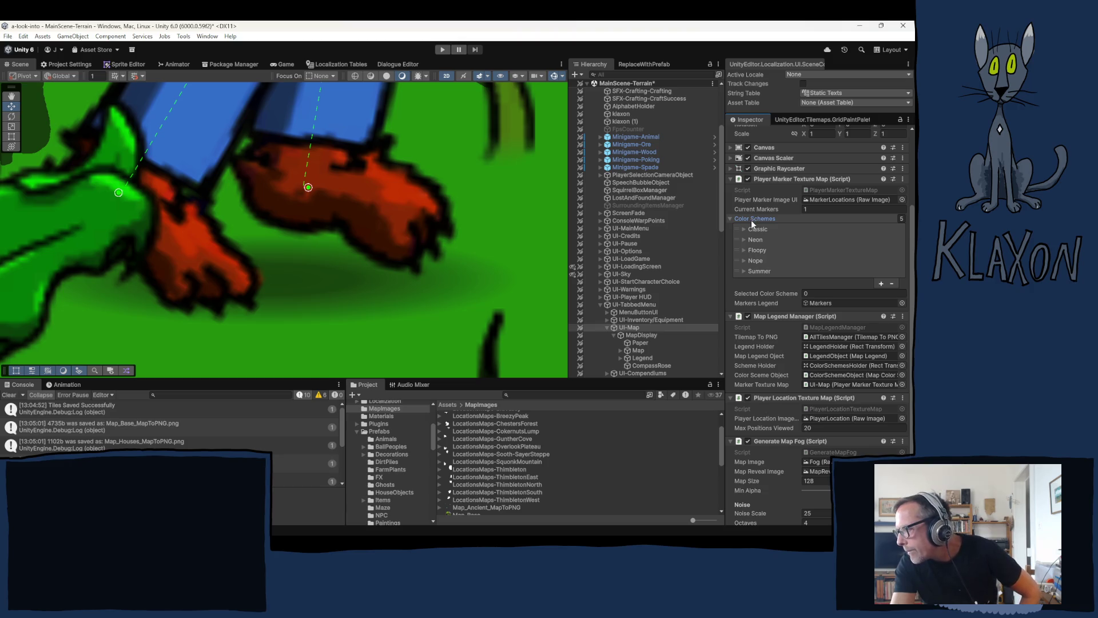
click(752, 220)
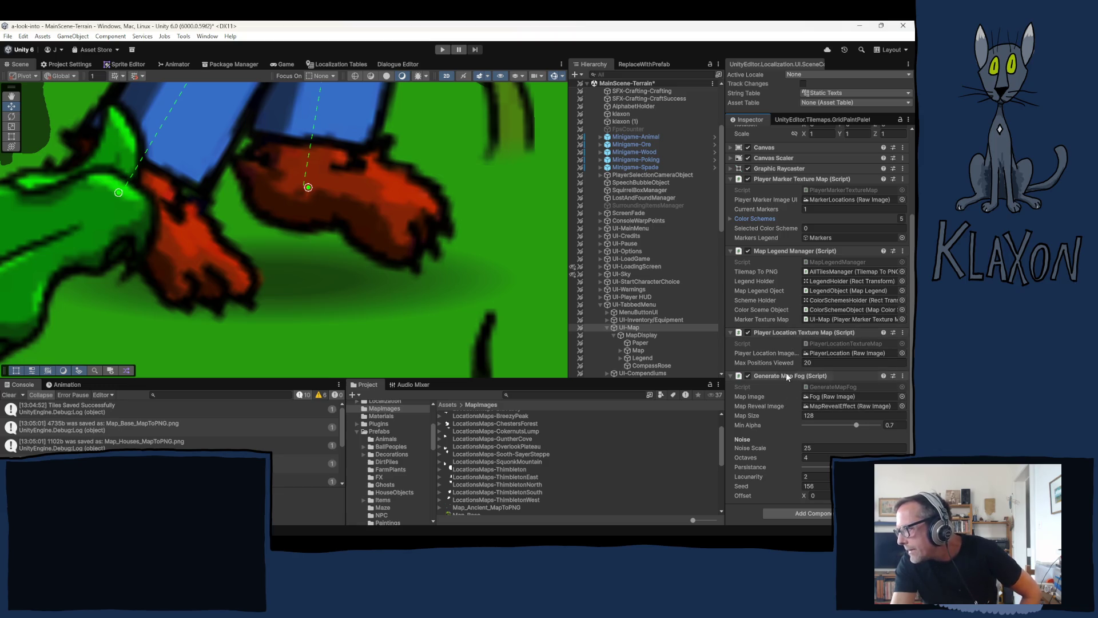
scroll(639, 244, up, 3)
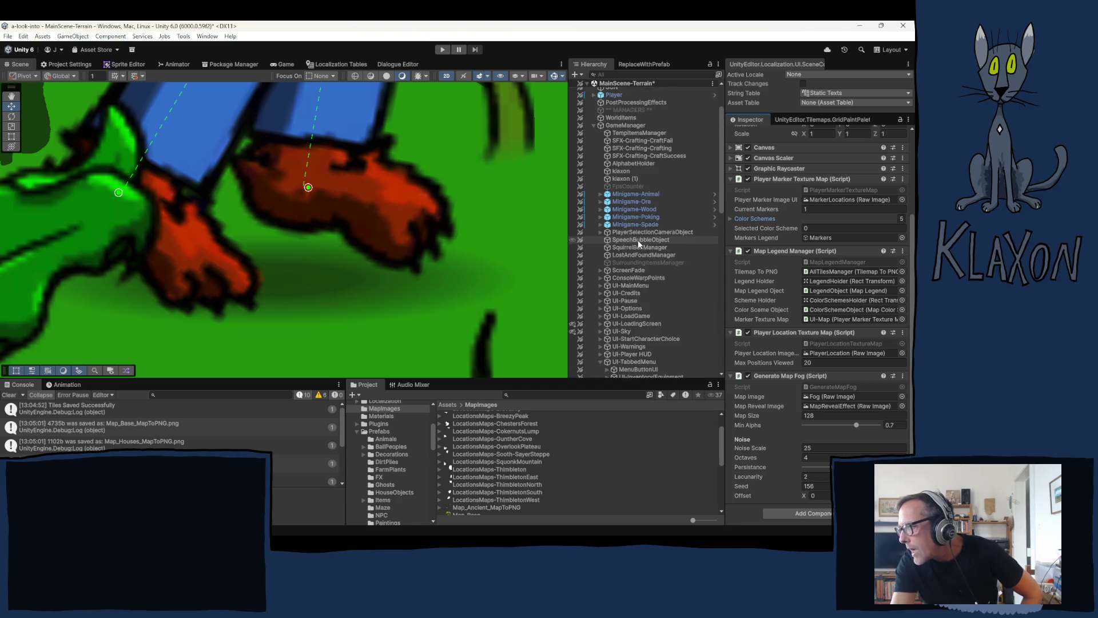
scroll(639, 245, up, 3)
Select PlayerManager, fold Player Activate Smells and expand the Player Maps Manager settings
click(623, 182)
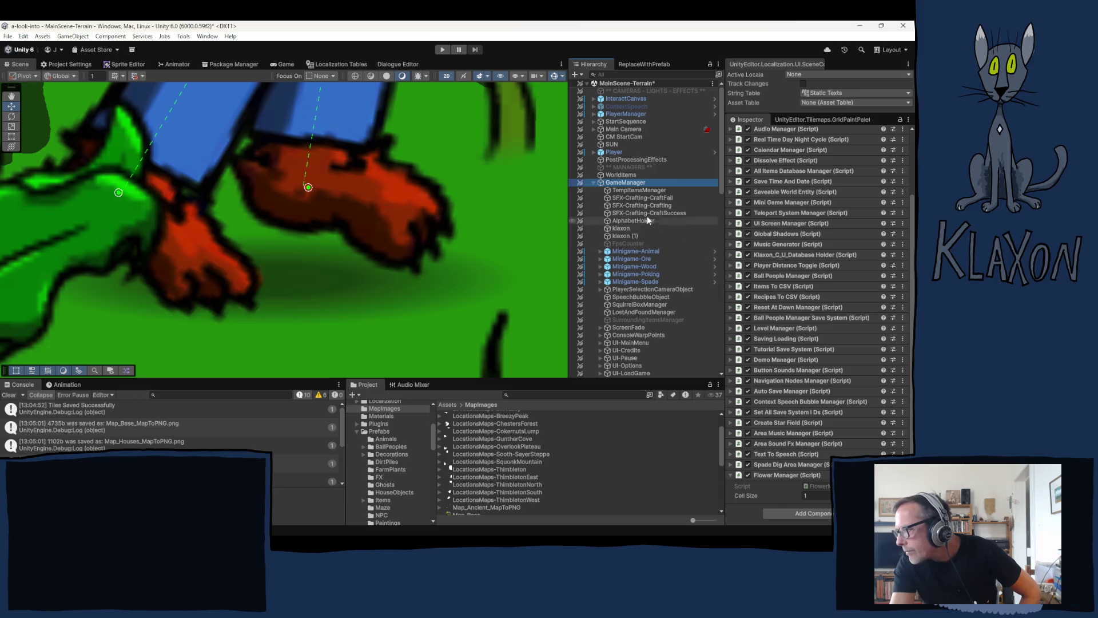
click(619, 114)
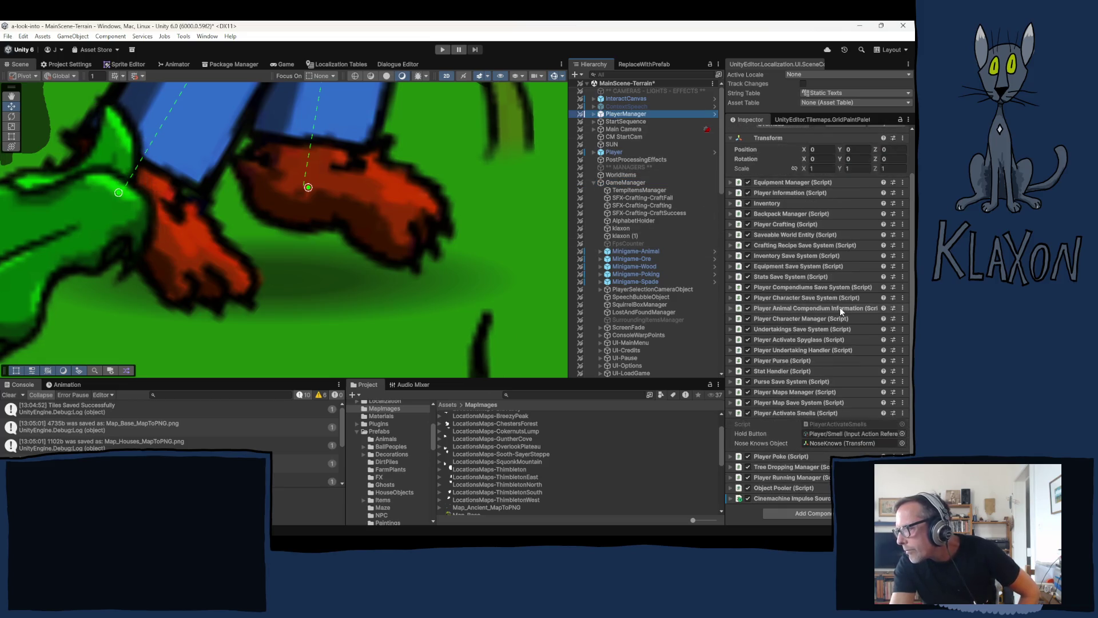
click(778, 412)
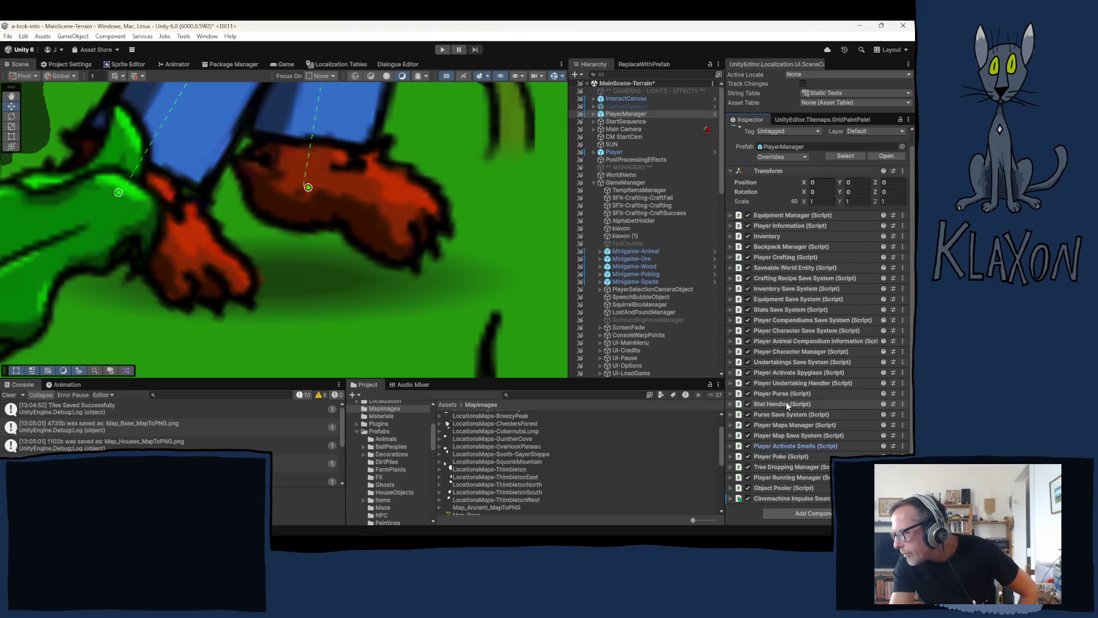
click(773, 425)
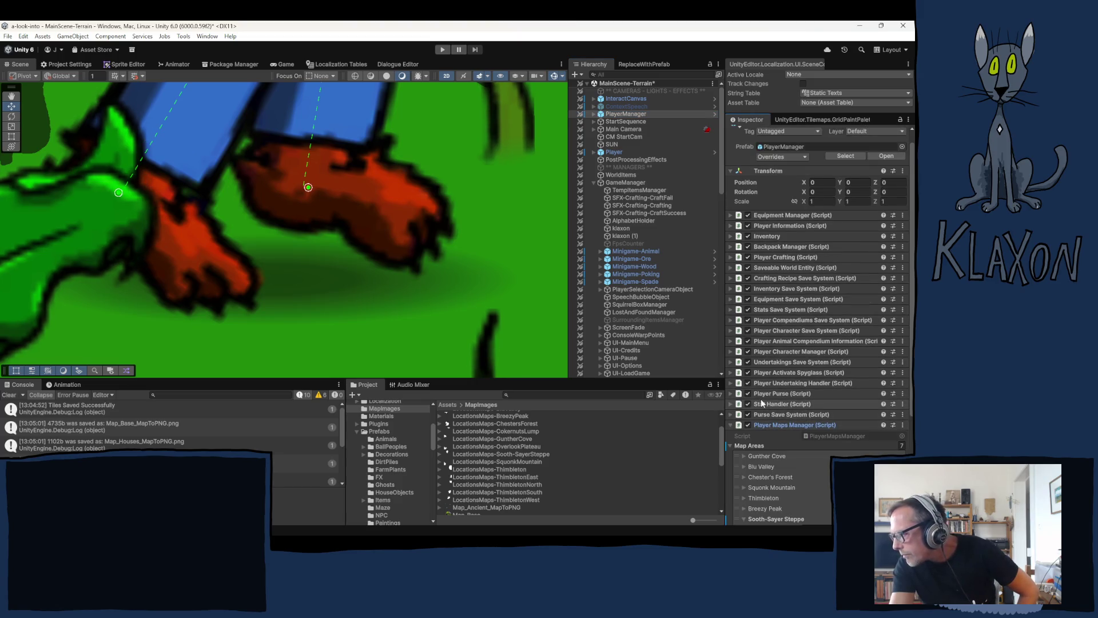
scroll(761, 399, down, 3)
Expand the Thimbleton map area and select the LocationsMaps-Thimbleton texture in the Project panel
click(743, 442)
click(742, 441)
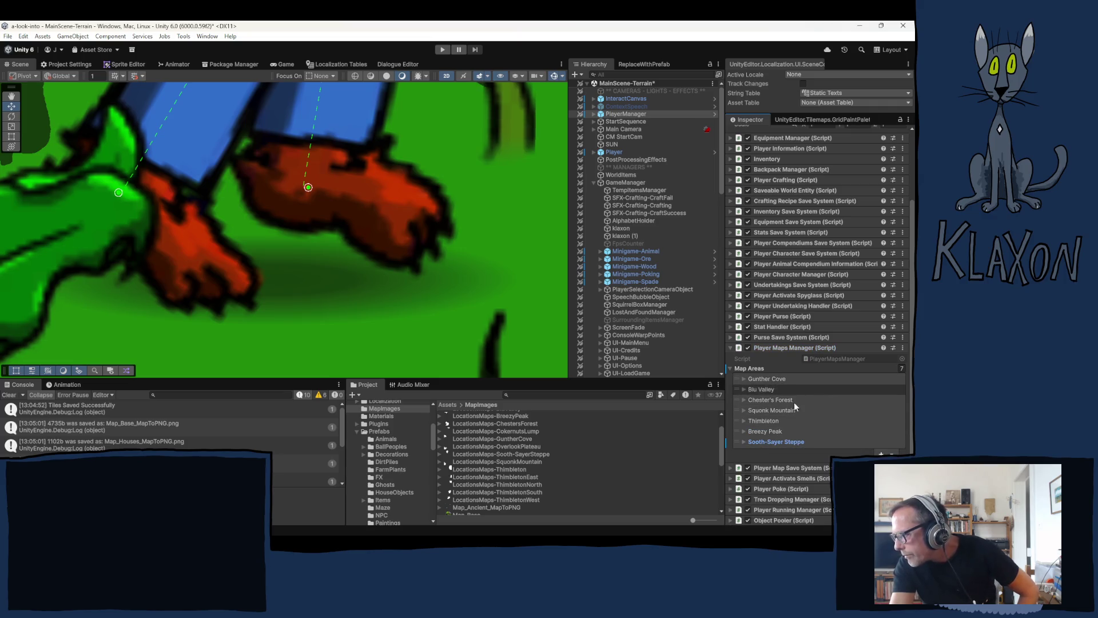
click(767, 421)
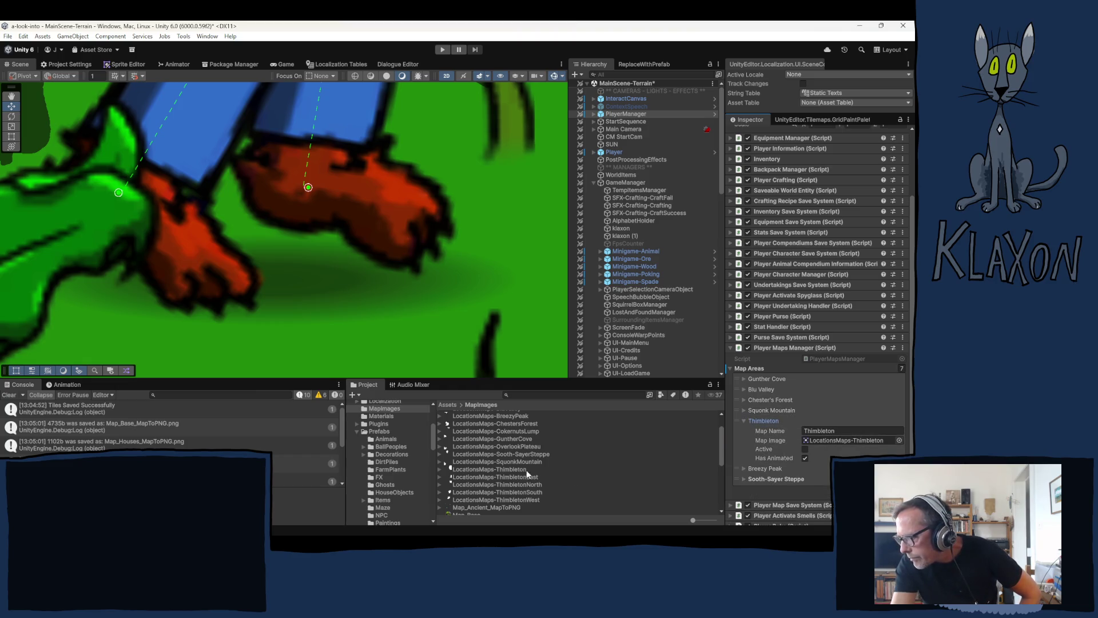
click(569, 468)
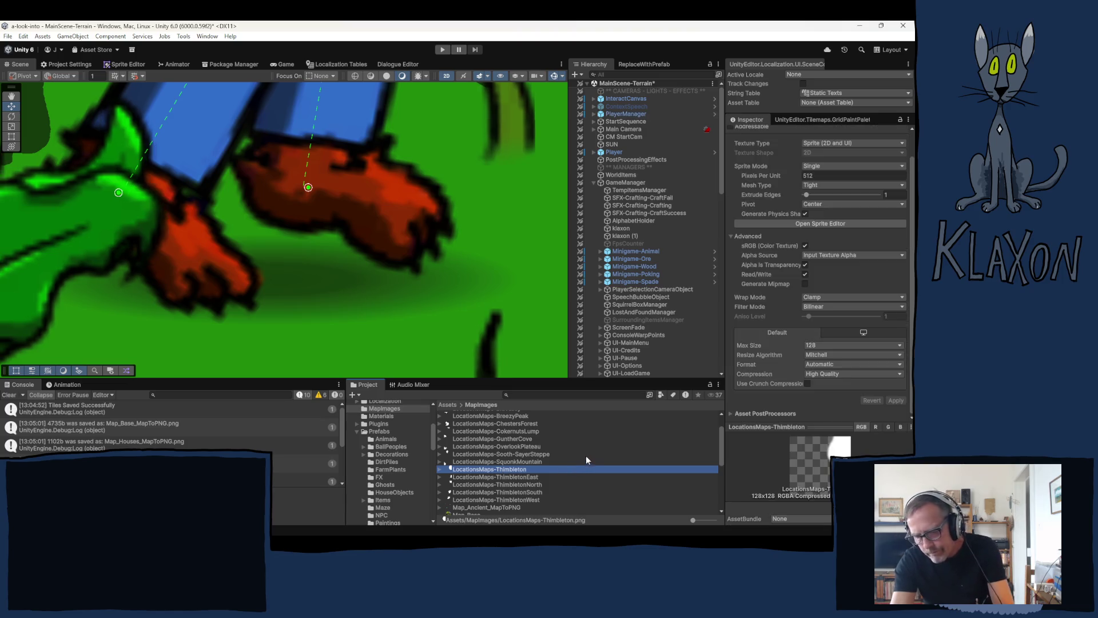
Delete the LocationsMaps-Thimbleton texture and return to the PlayerManager's components
key(Delete)
click(491, 301)
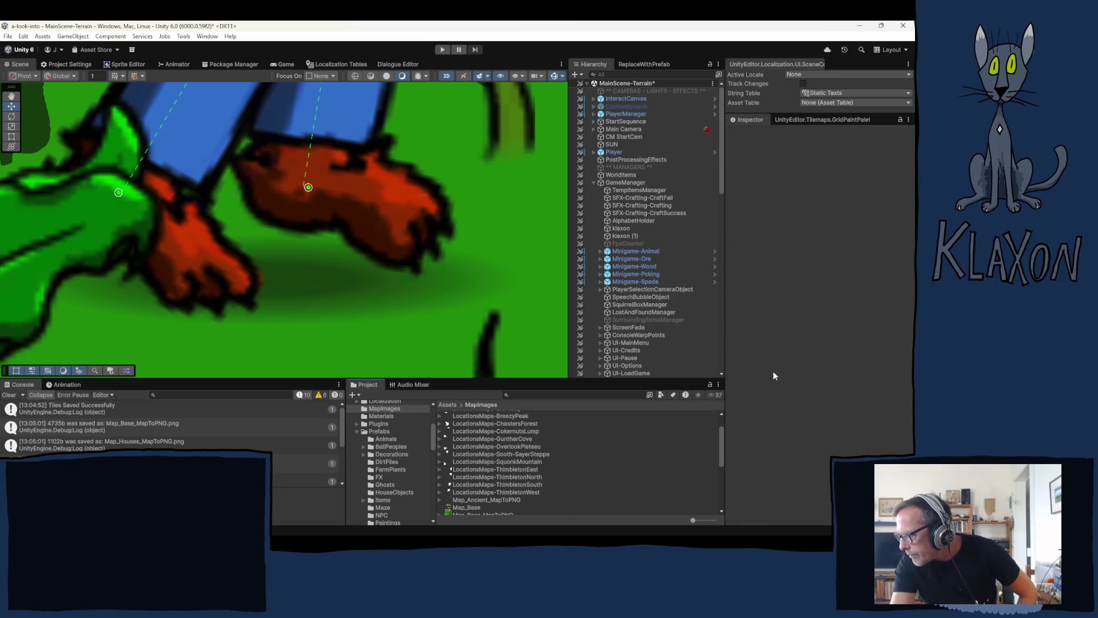
click(626, 114)
scroll(825, 424, down, 3)
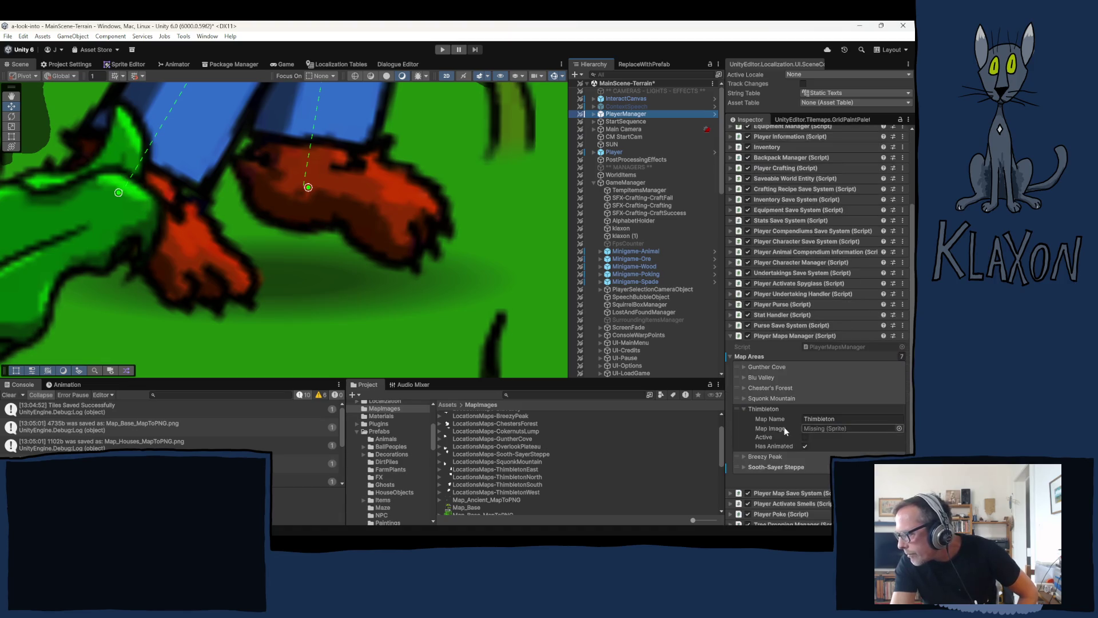
Rename the area Thimbleton North, assign LocationsMaps-ThimbletonNorth as Map Image, and move it below Sooth-Sayer Steppe
click(843, 420)
click(842, 419)
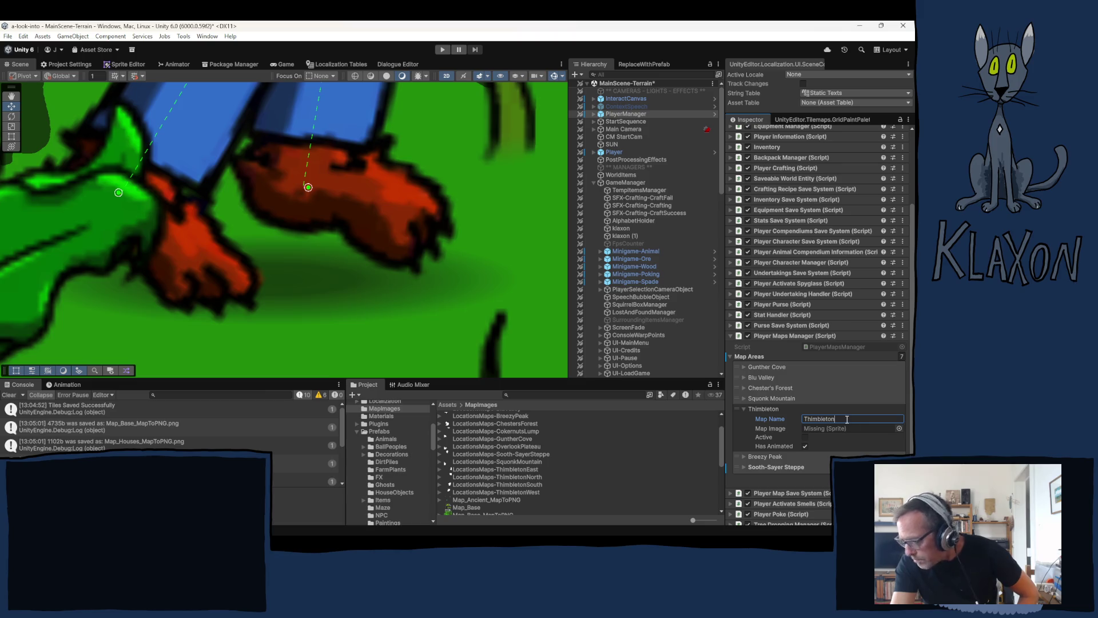
text( North)
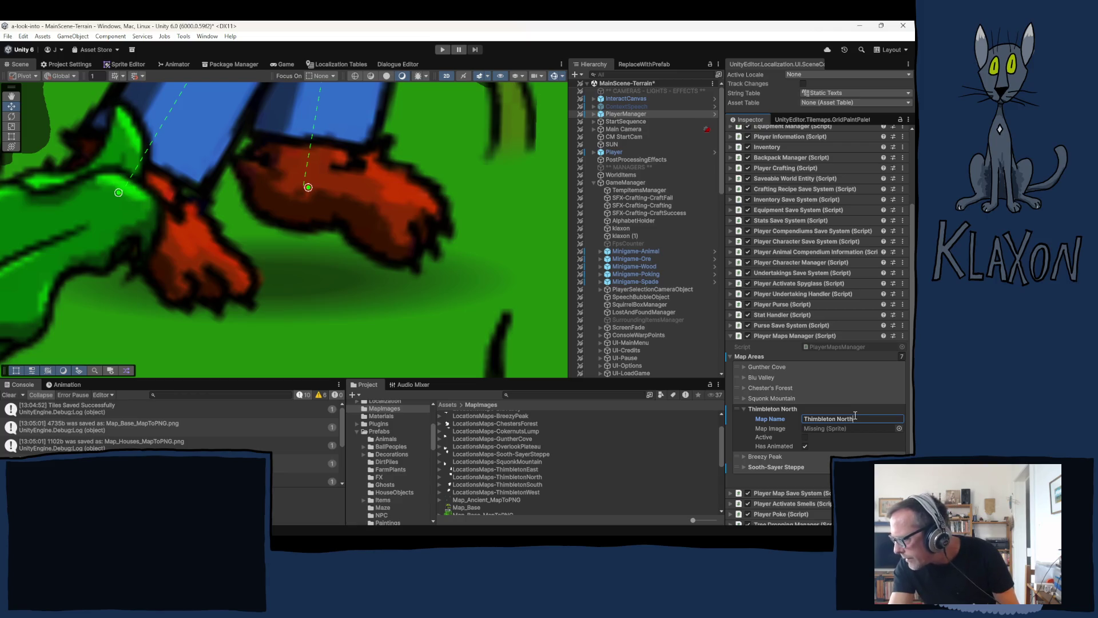
mouse_move(497, 474)
mouse_down()
mouse_move(618, 467)
mouse_move(826, 427)
mouse_up()
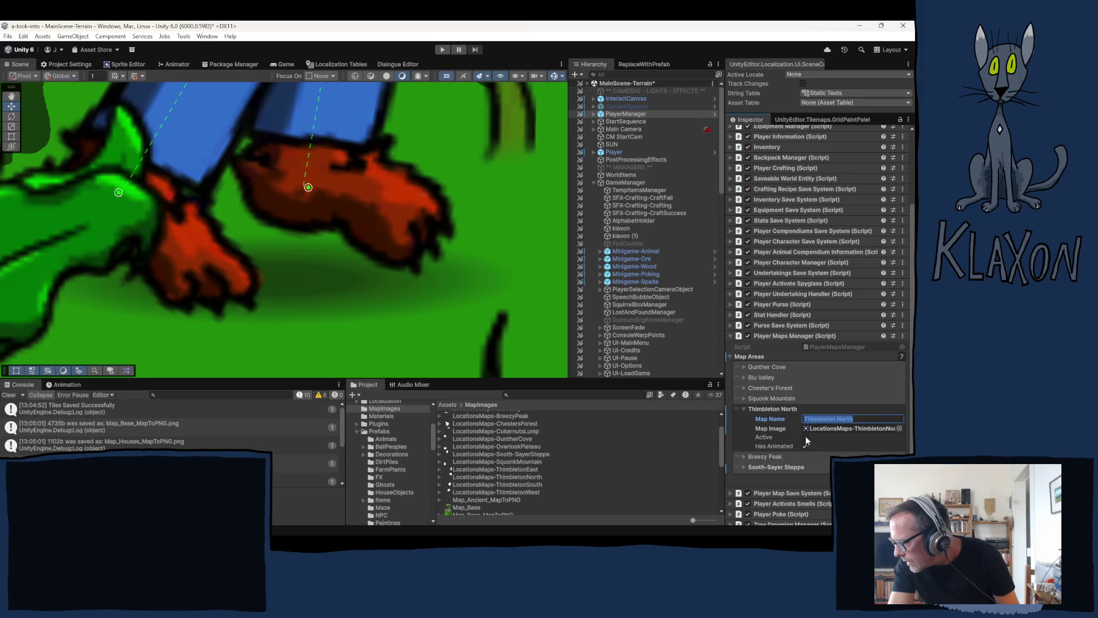
click(743, 408)
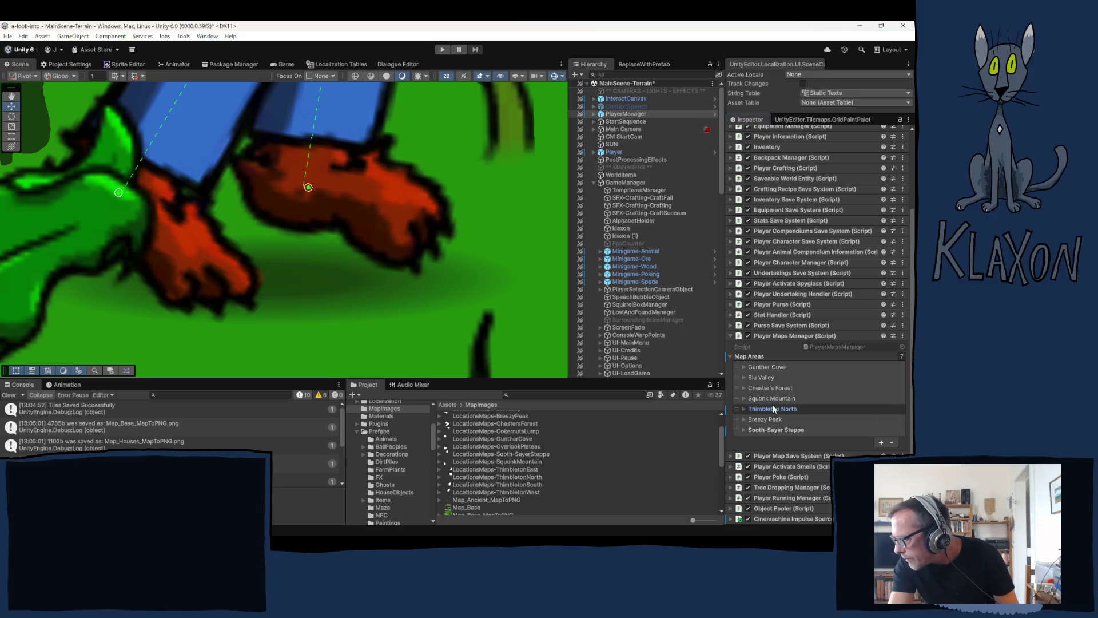
drag(738, 410, 739, 430)
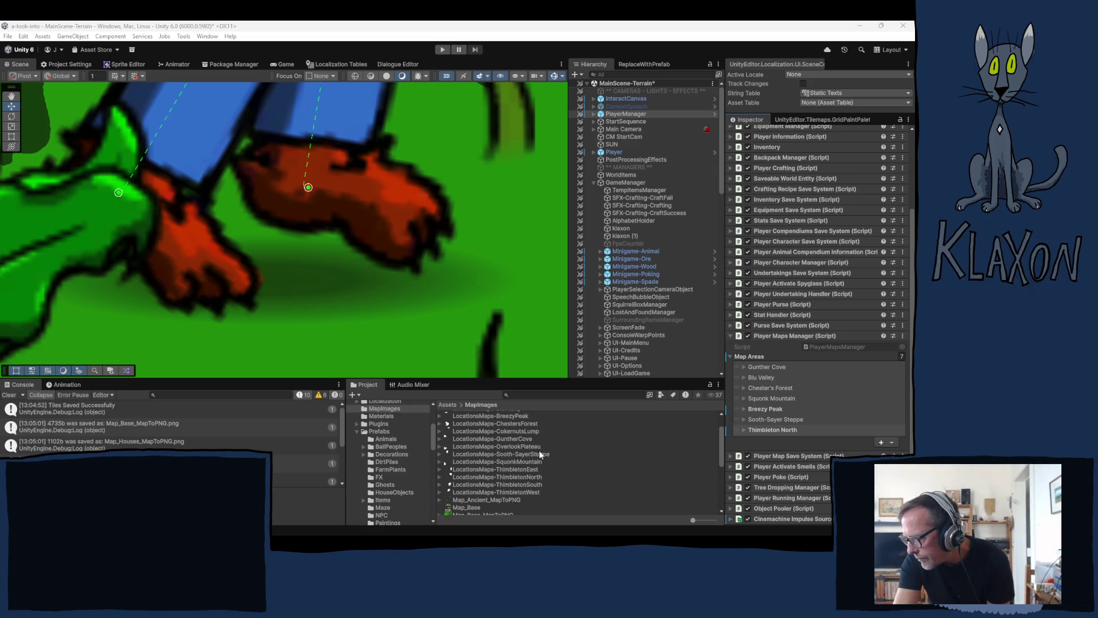
Select the LocationsMaps-OverlookPlateau texture to inspect its import settings
click(502, 446)
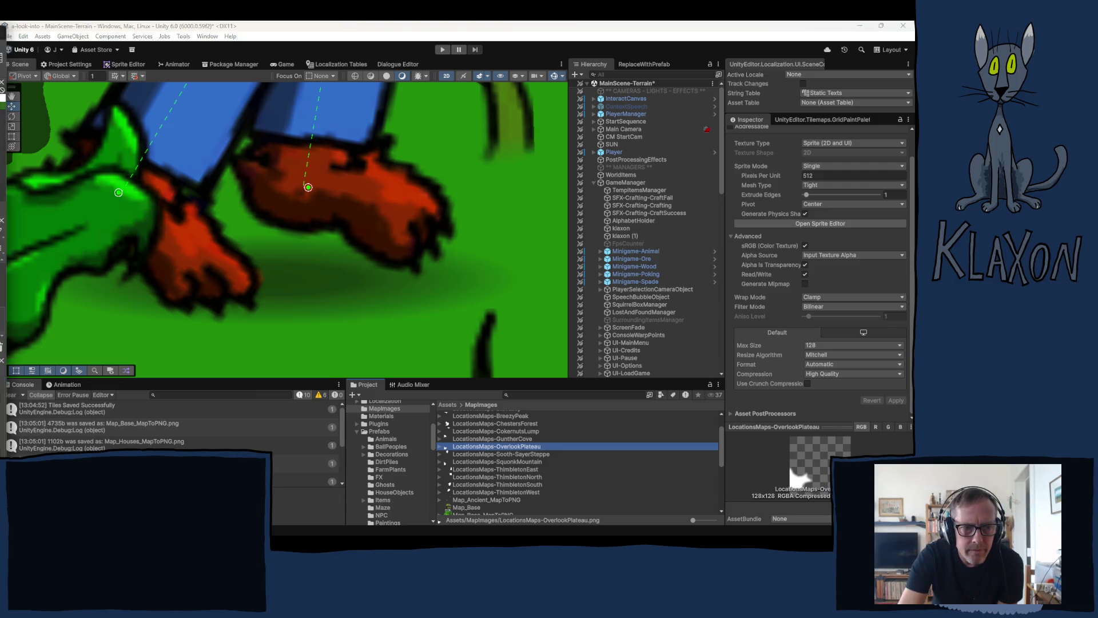
Scroll through the MapImages folder to review the LocationsMaps textures
scroll(818, 318, up, 5)
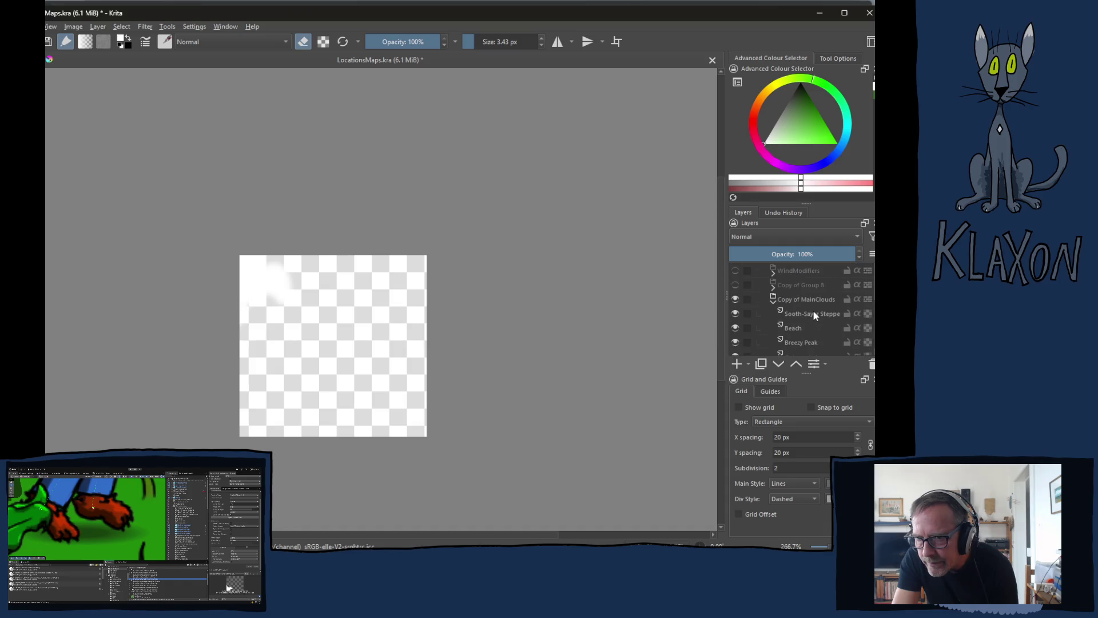
scroll(826, 309, down, 1)
scroll(824, 303, down, 5)
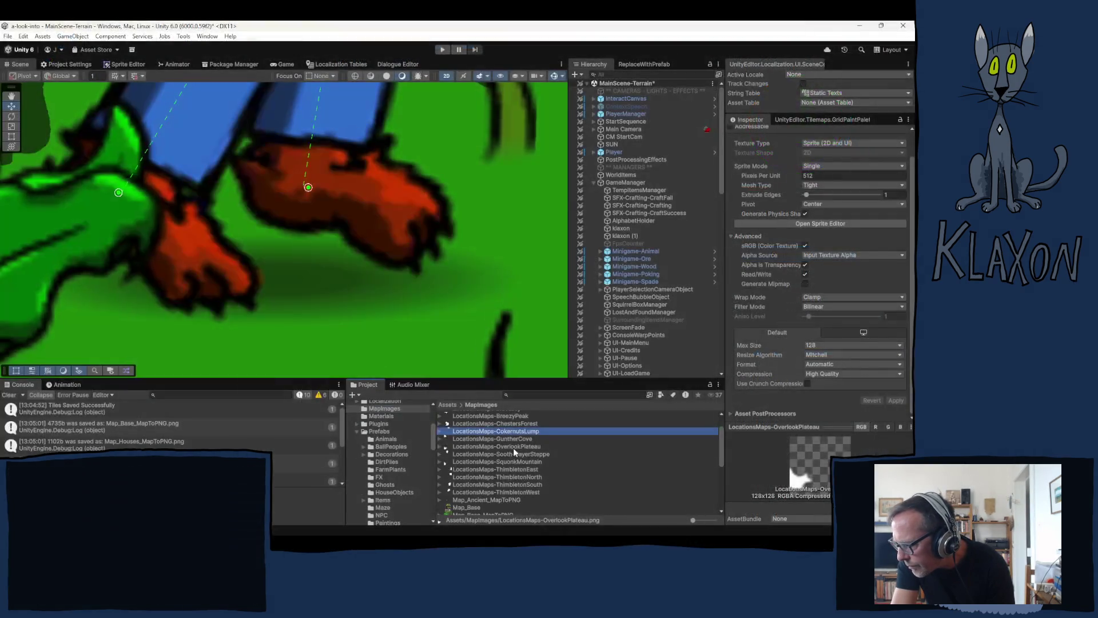
Select all twelve textures from LocationsMaps-Beach through LocationsMaps-ThimbletonWest
click(553, 446)
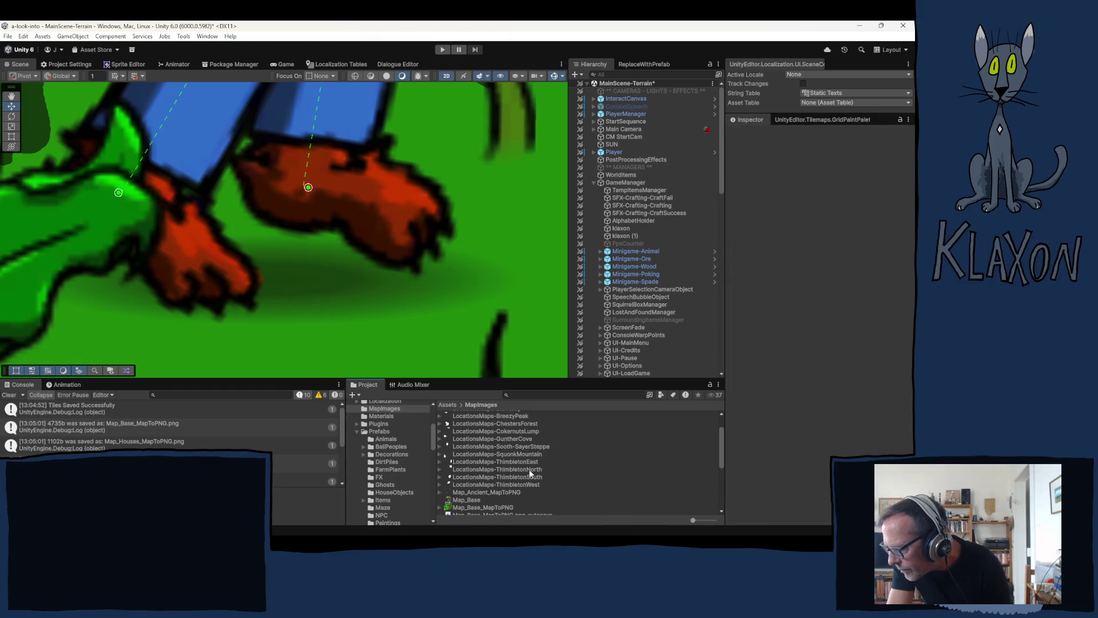
scroll(527, 468, up, 2)
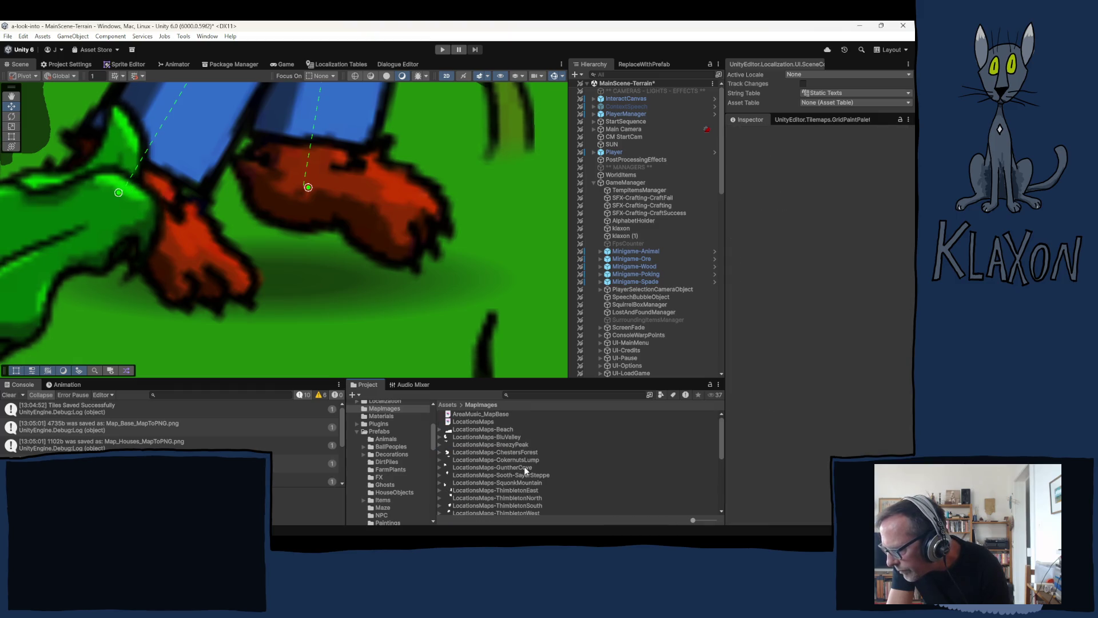
click(507, 430)
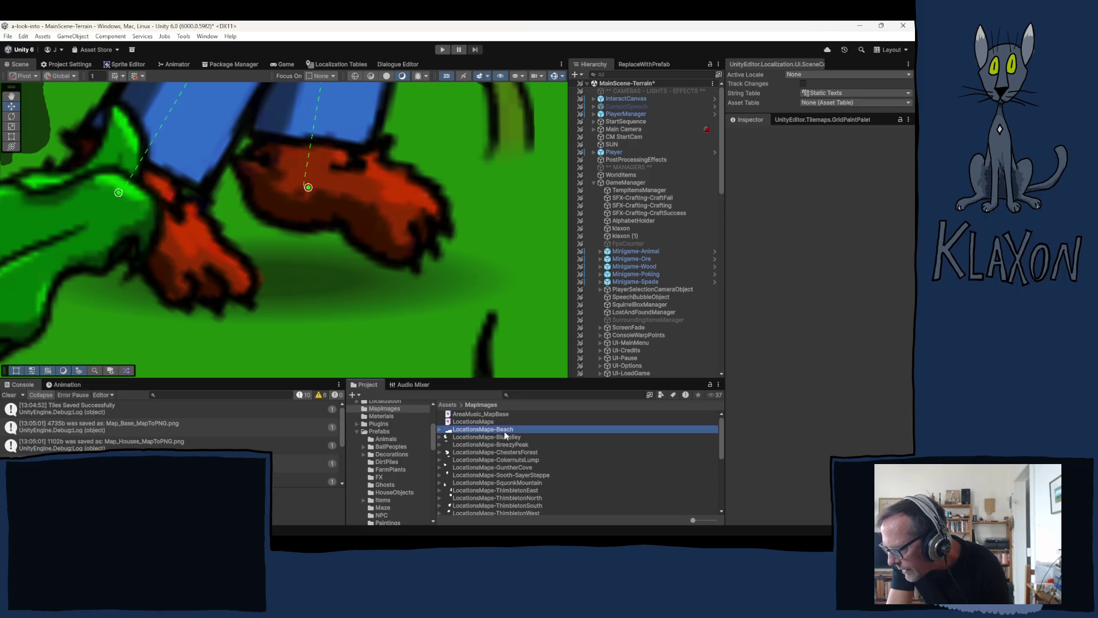
scroll(523, 462, down, 2)
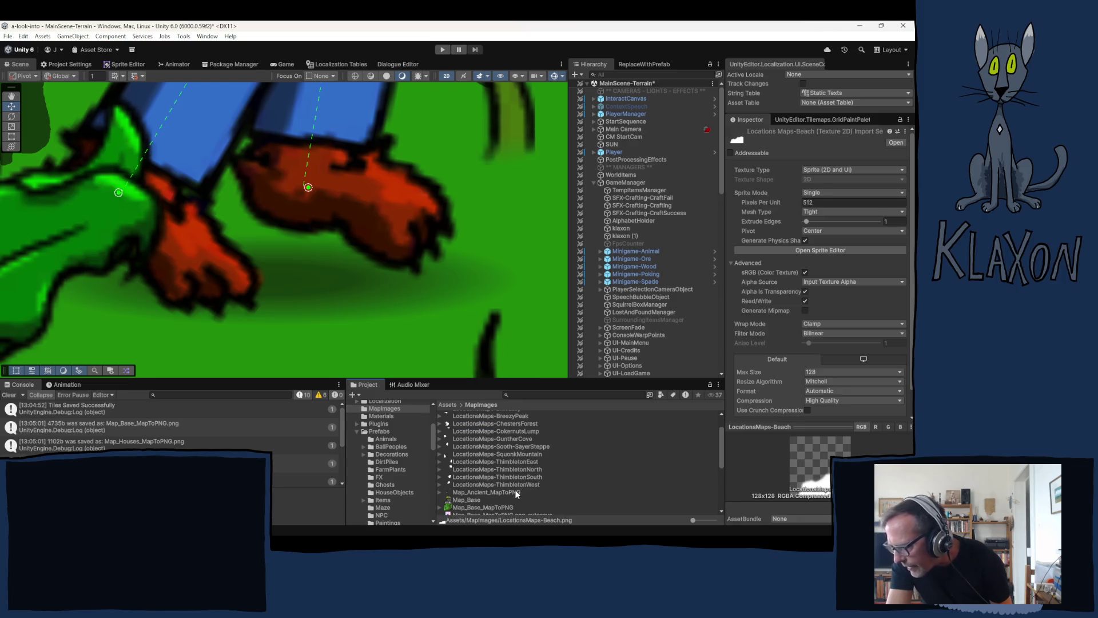
shift+click(514, 484)
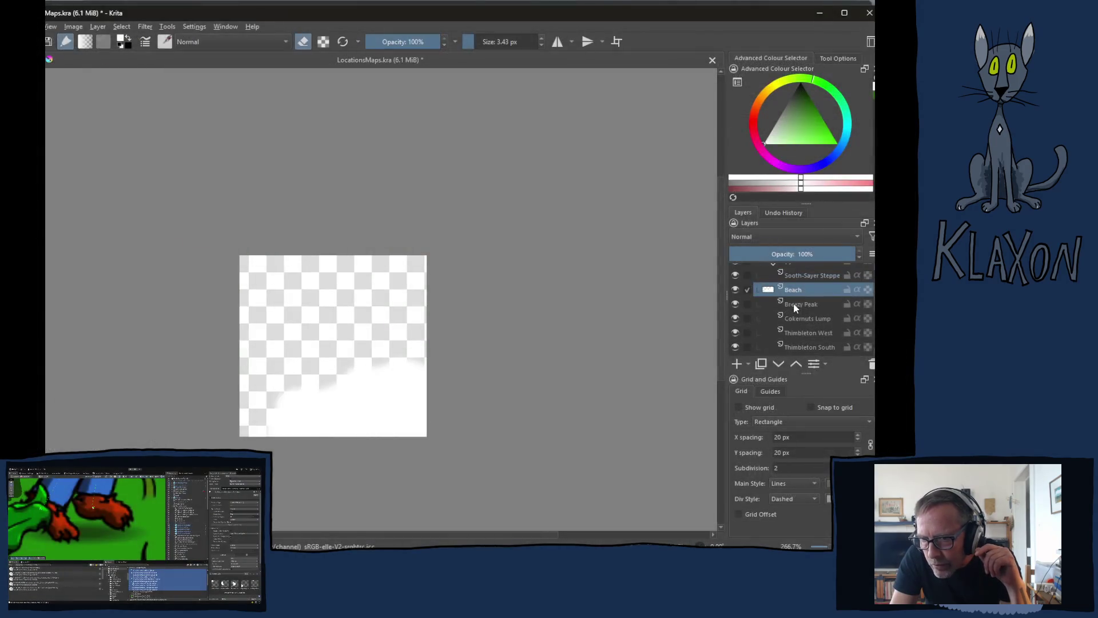
In Krita, view the Breezy Peak, Cokernuts Lump, Thimbleton West and Thimbleton South layers
click(795, 304)
click(802, 319)
click(803, 335)
click(802, 346)
scroll(802, 331, down, 2)
click(802, 284)
click(803, 298)
click(804, 313)
click(808, 328)
click(802, 342)
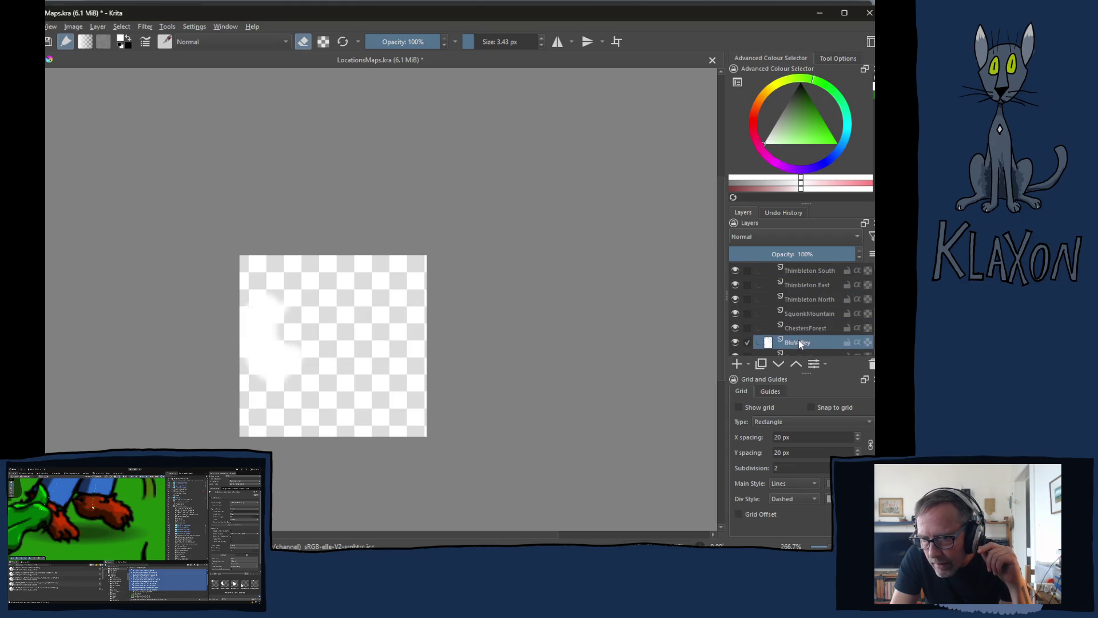
scroll(800, 338, down, 1)
click(802, 320)
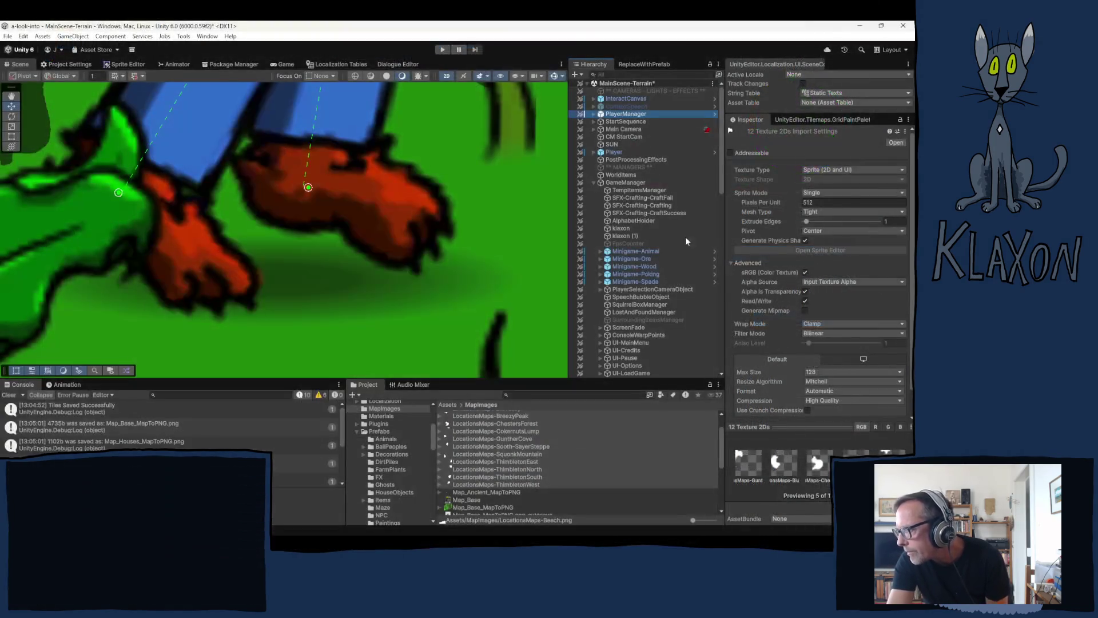
Set the Map Areas size to 12 and expand the second Thimbleton North copy
scroll(775, 383, down, 3)
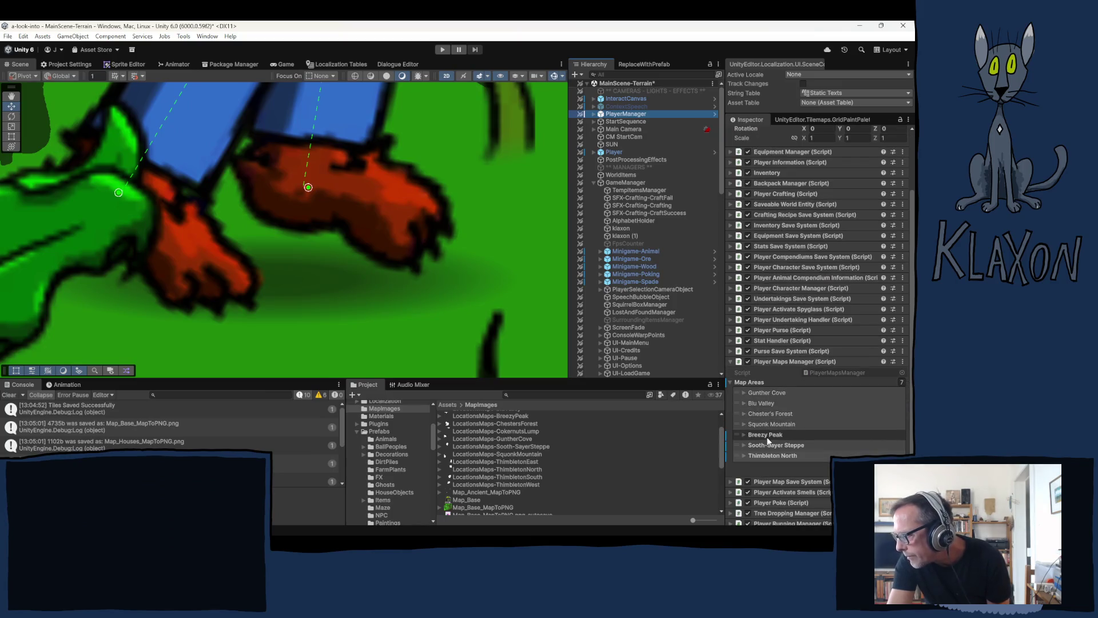
click(901, 382)
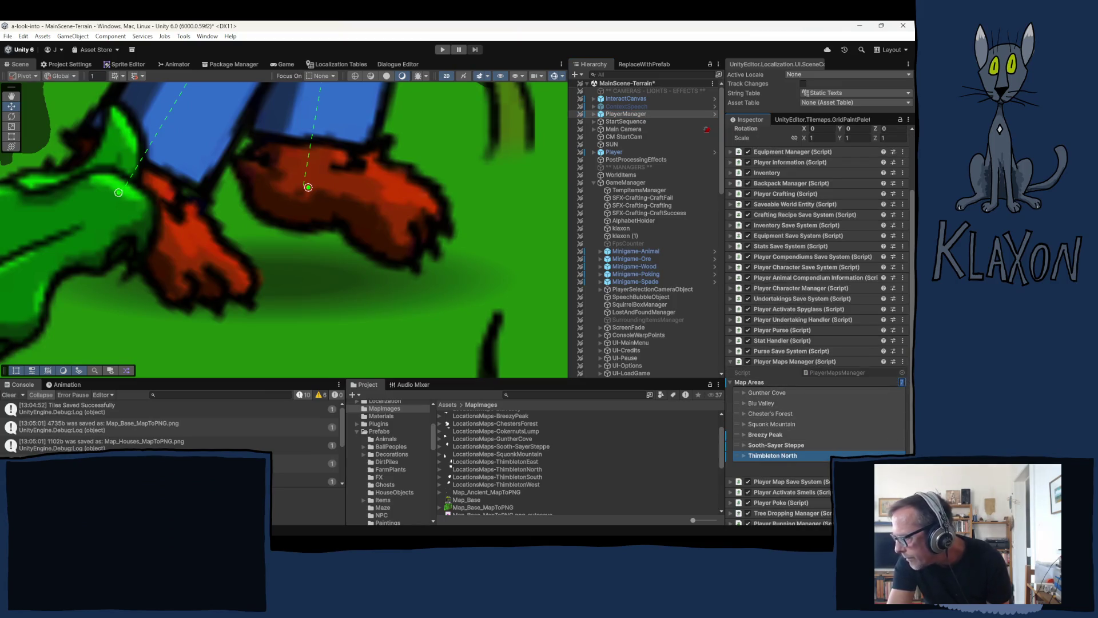
text(12)
key(Return)
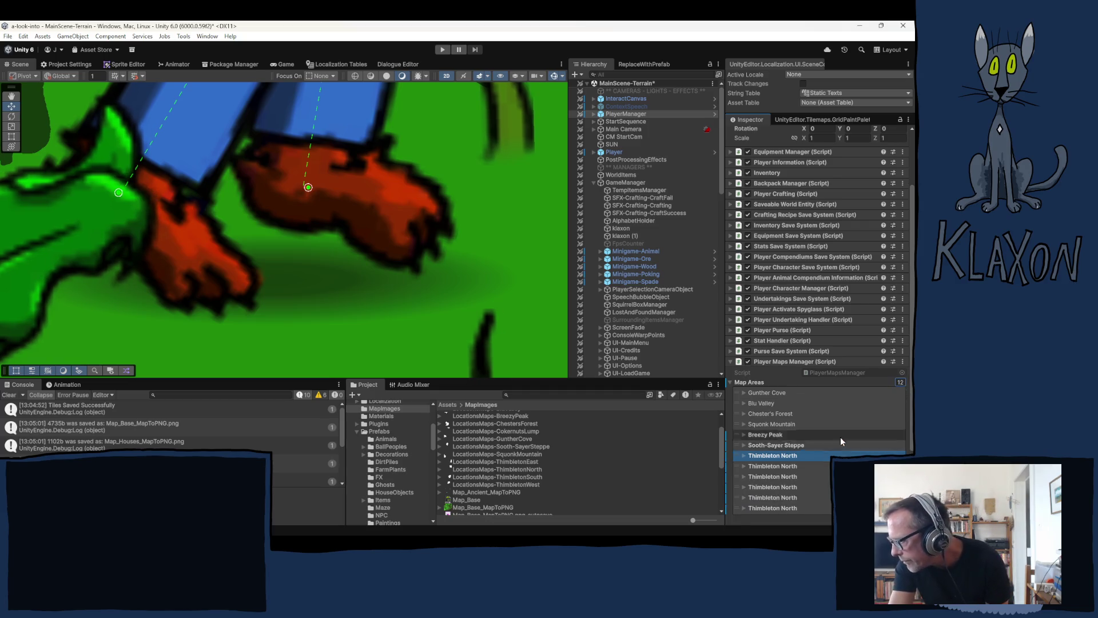
scroll(838, 435, down, 2)
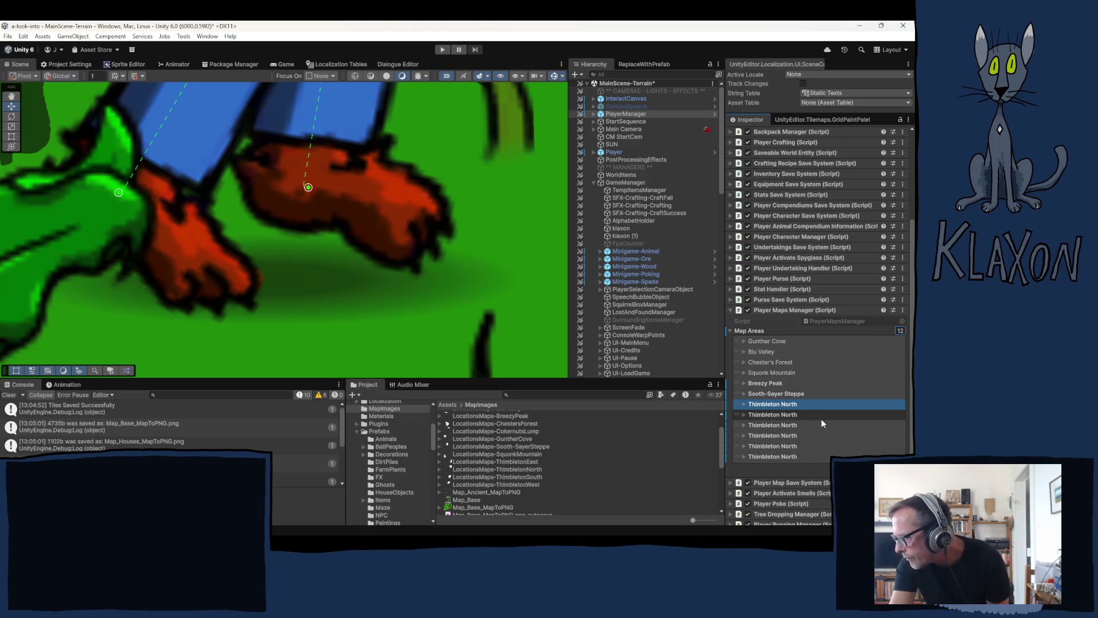
scroll(822, 423, up, 1)
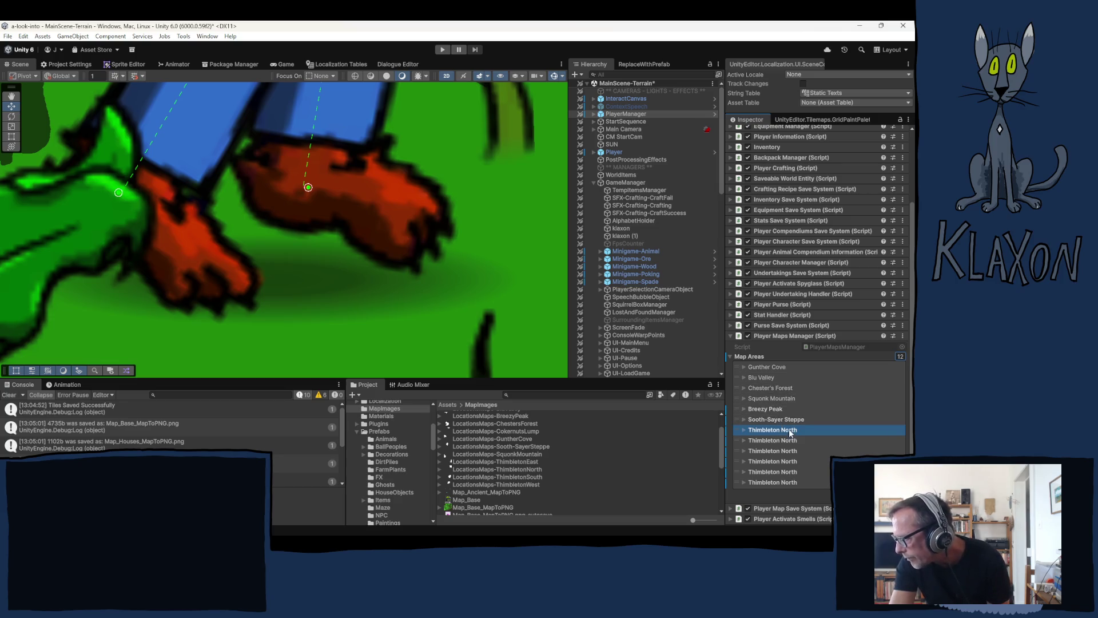
click(768, 440)
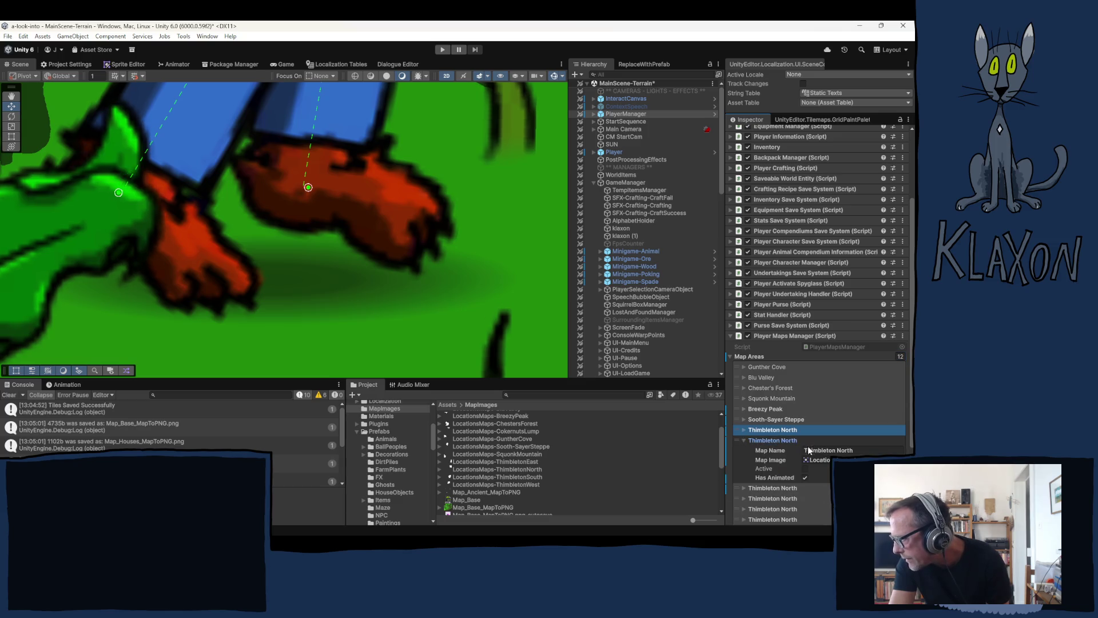
Rename the first two Thimbleton North duplicates to Thimbleton South and Thimbleton West
drag(838, 450, 861, 450)
text(South)
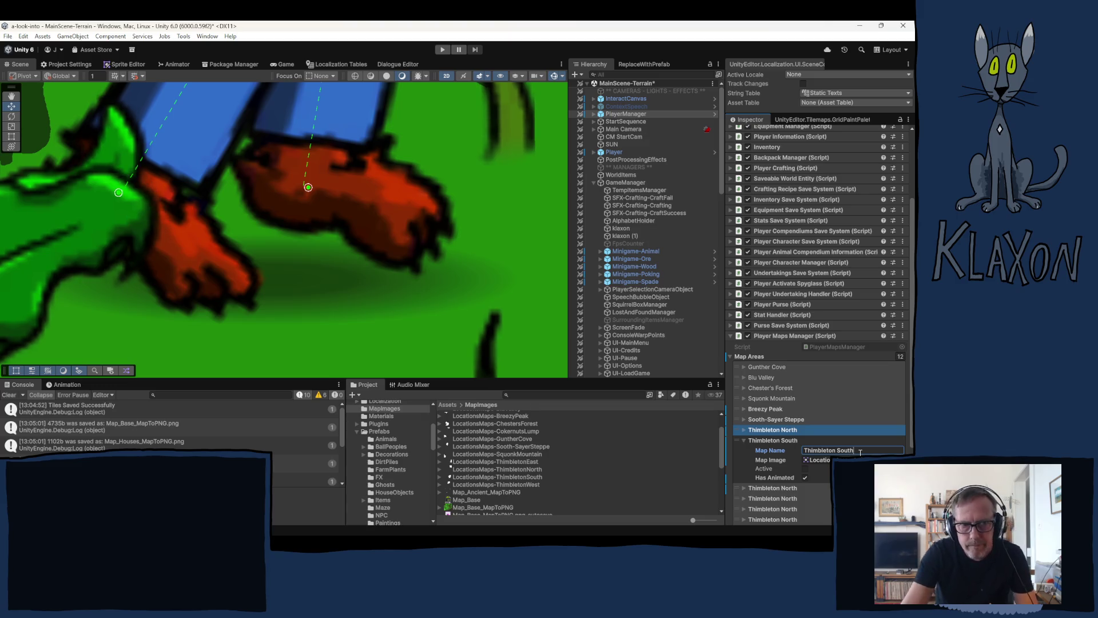
click(787, 489)
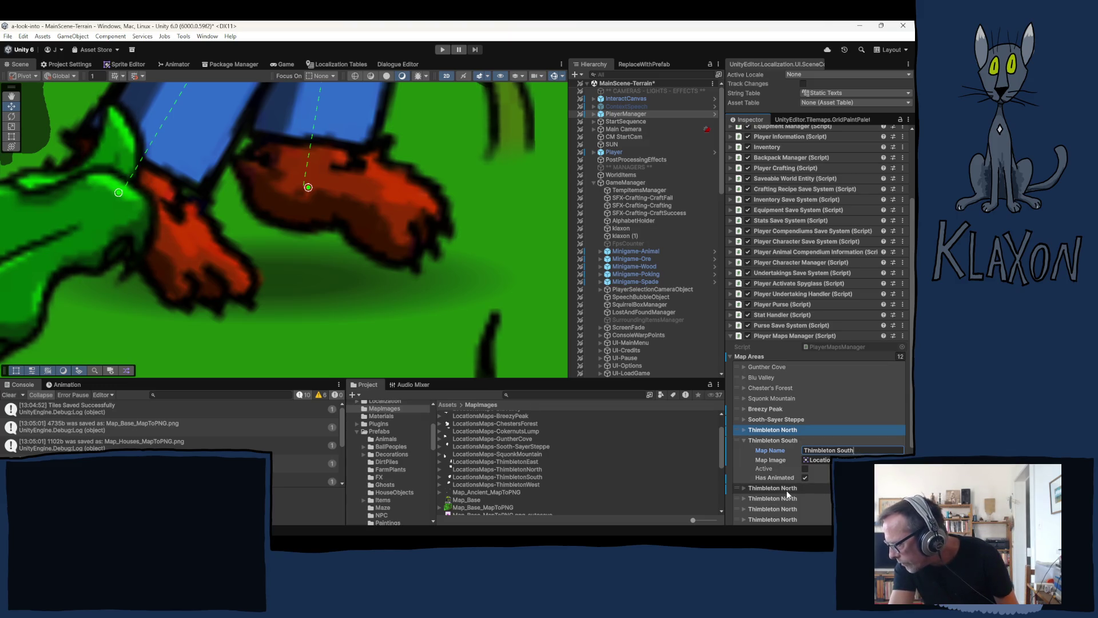
scroll(800, 480, down, 3)
click(847, 446)
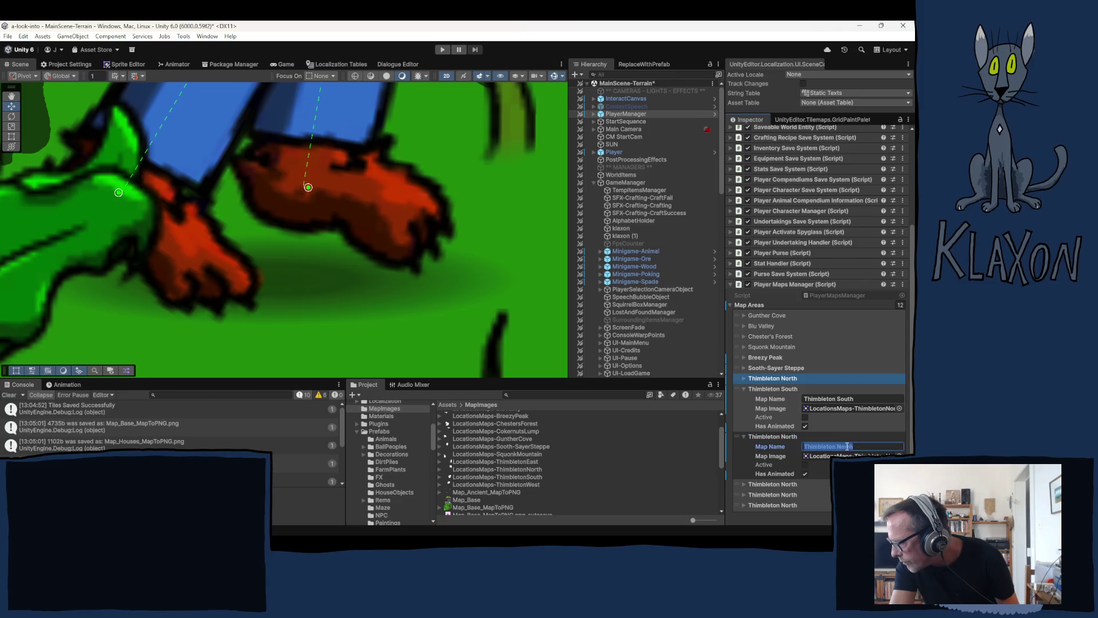
double_click(839, 446)
text(W)
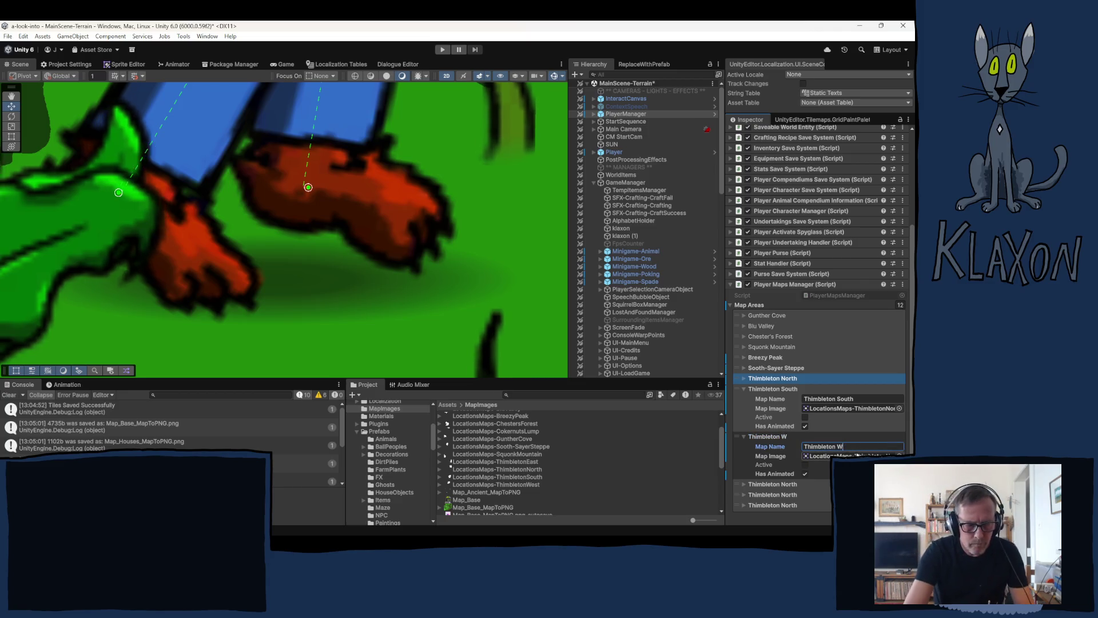
text(est)
Rename the next two duplicates to Thimbleton East and Beach
click(789, 484)
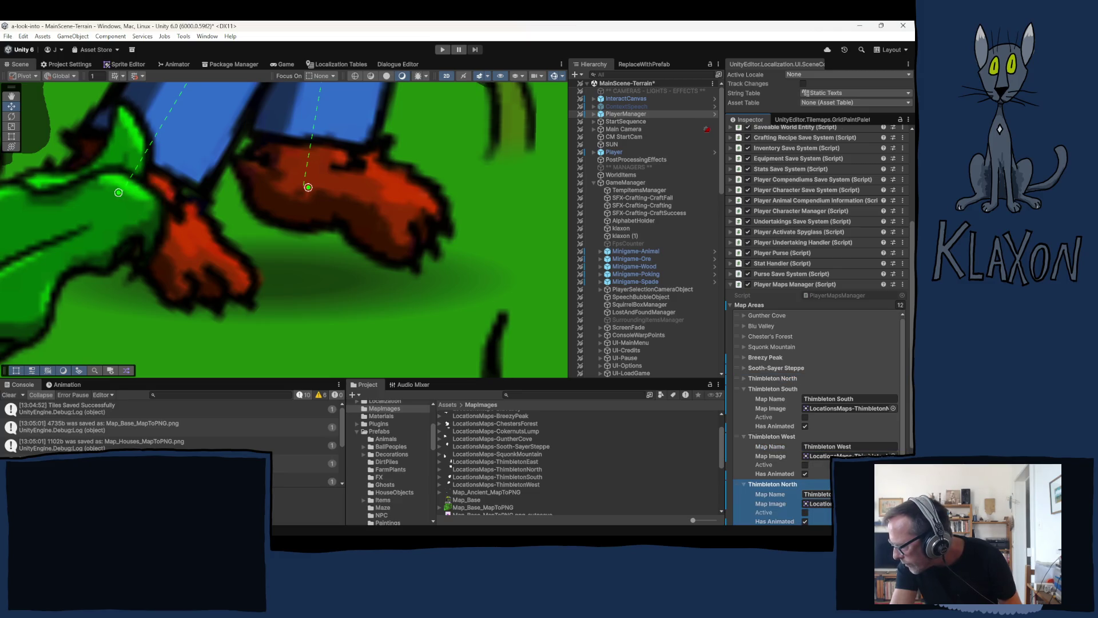
double_click(863, 494)
text(Eas)
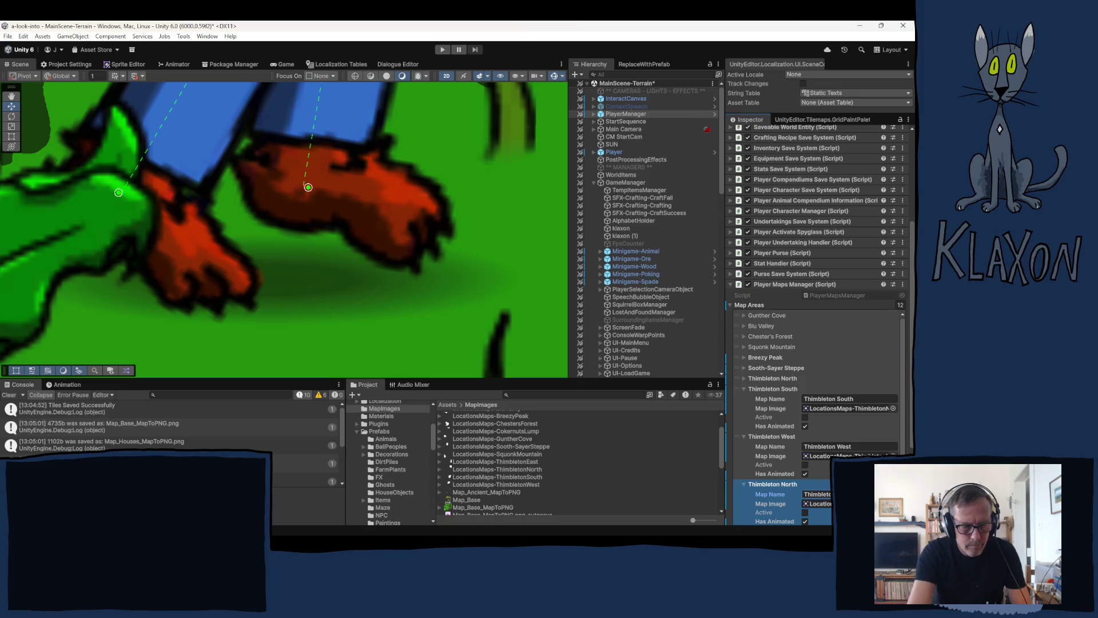
text(t)
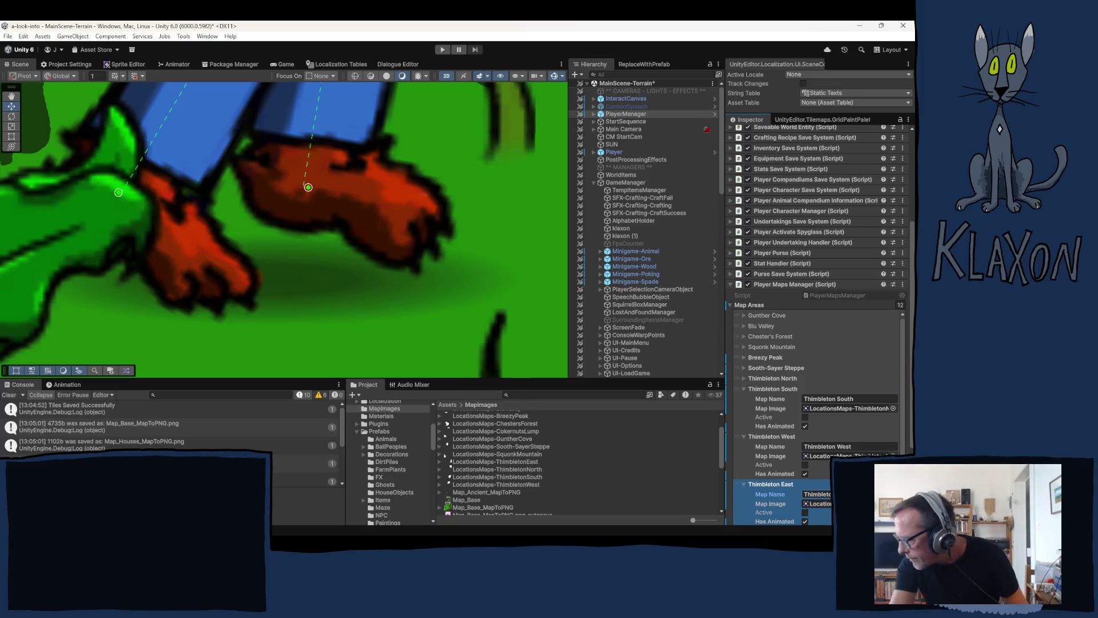
scroll(783, 429, down, 2)
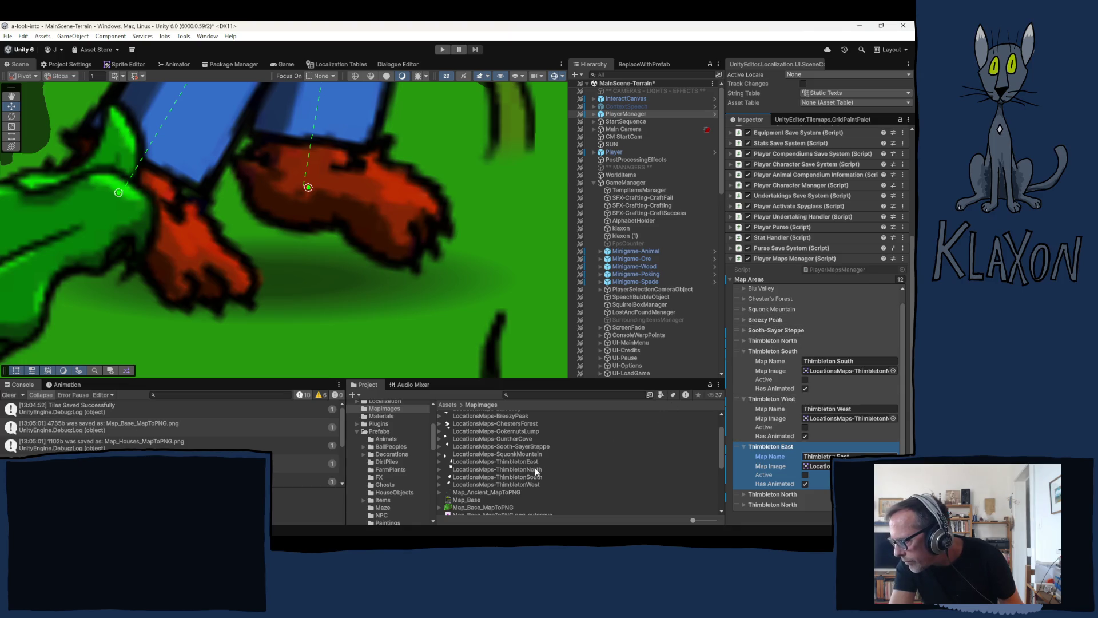
scroll(534, 466, up, 2)
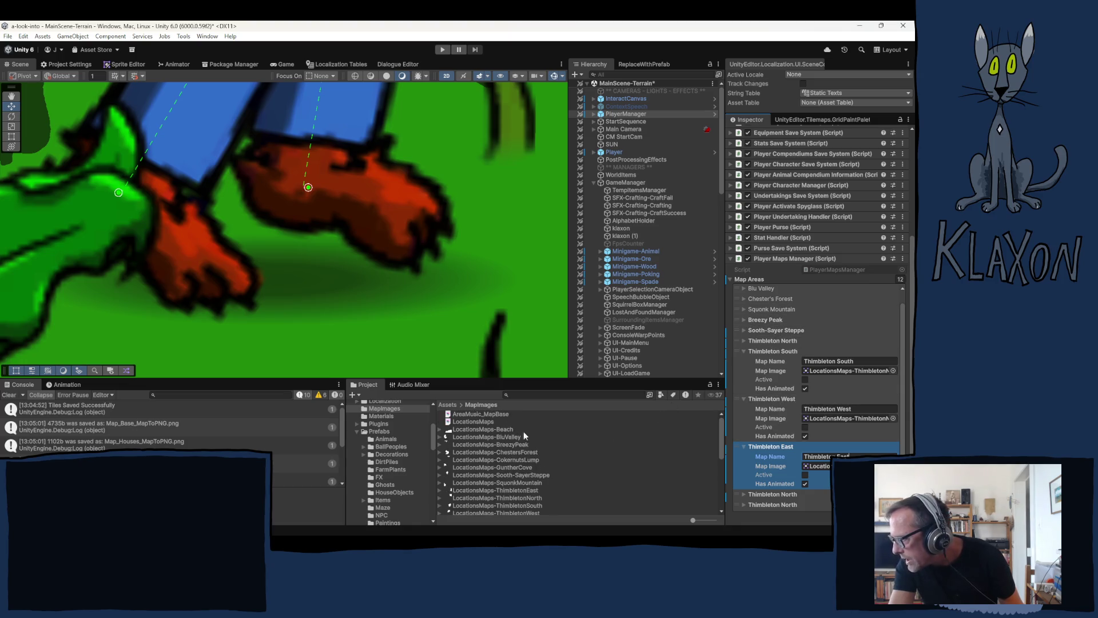
click(778, 494)
click(822, 502)
text(B)
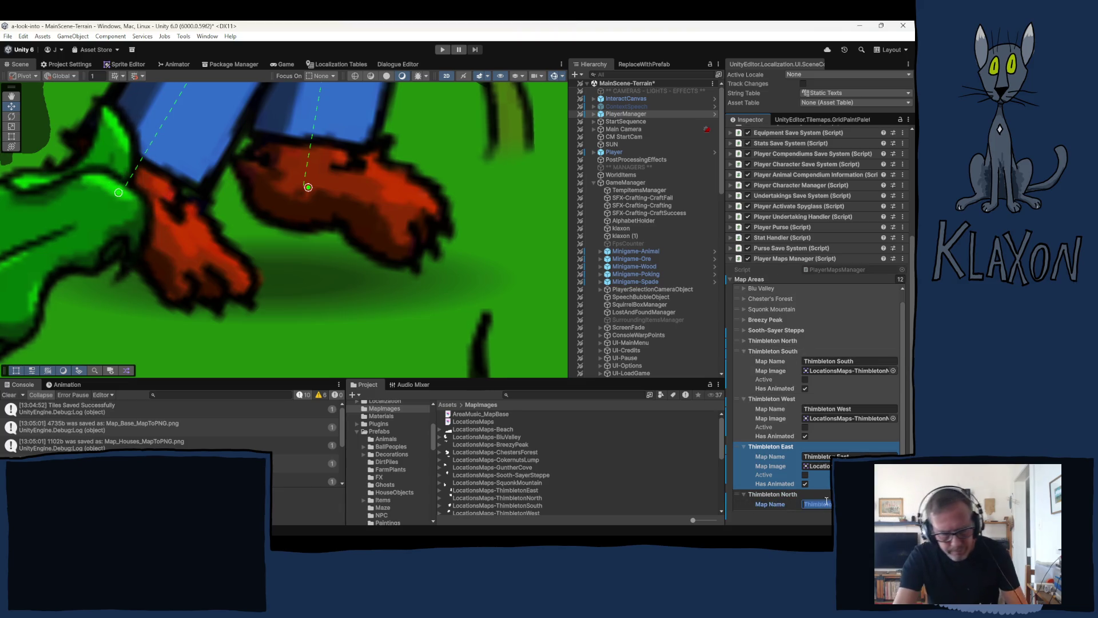
text(each)
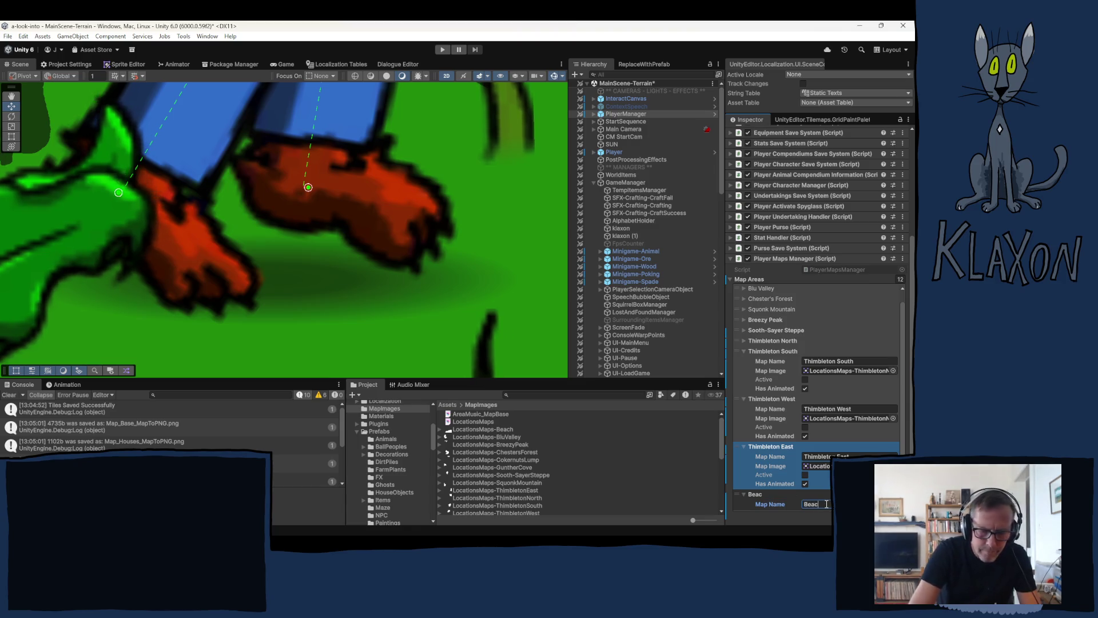
Collapse the Beach, Thimbleton East, West and South entries and move Beach up the list
click(742, 493)
click(744, 447)
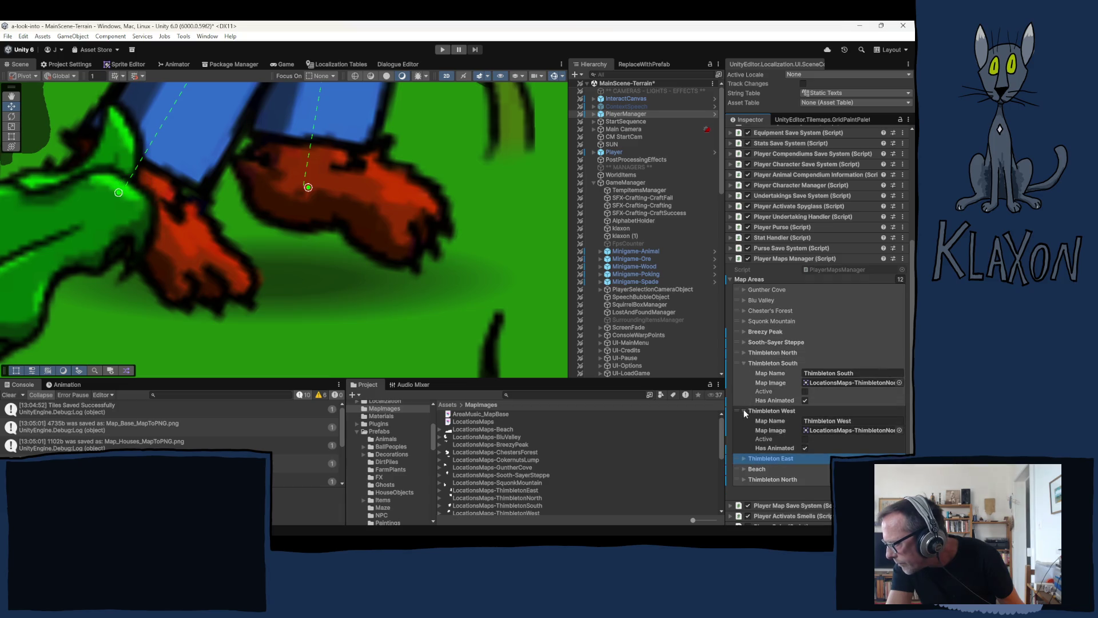
click(743, 409)
click(743, 364)
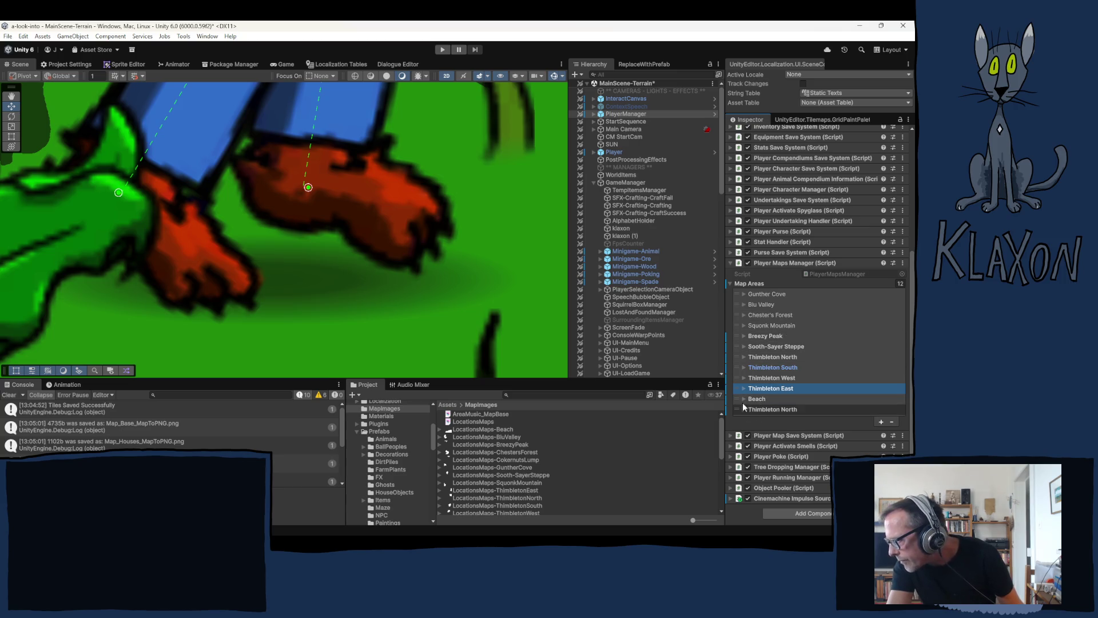
mouse_move(736, 397)
mouse_down()
mouse_move(739, 290)
mouse_move(737, 335)
mouse_move(737, 310)
mouse_up()
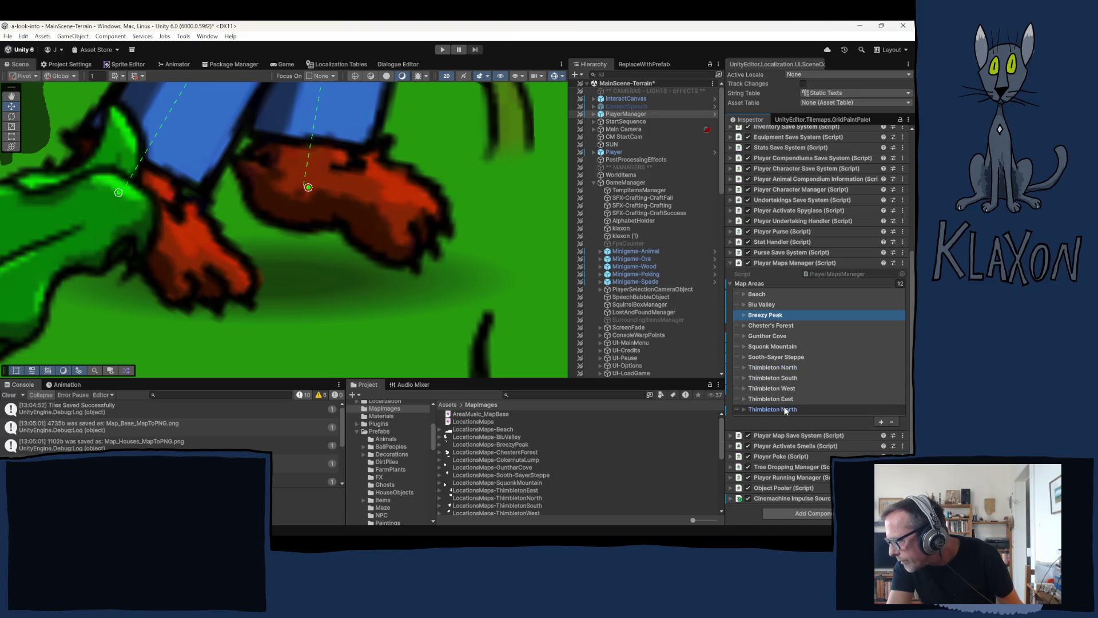
Rename the last Thimbleton North entry to 'Cokernuts Lump' and place it after Chester's Forest
click(768, 409)
click(818, 418)
text(C)
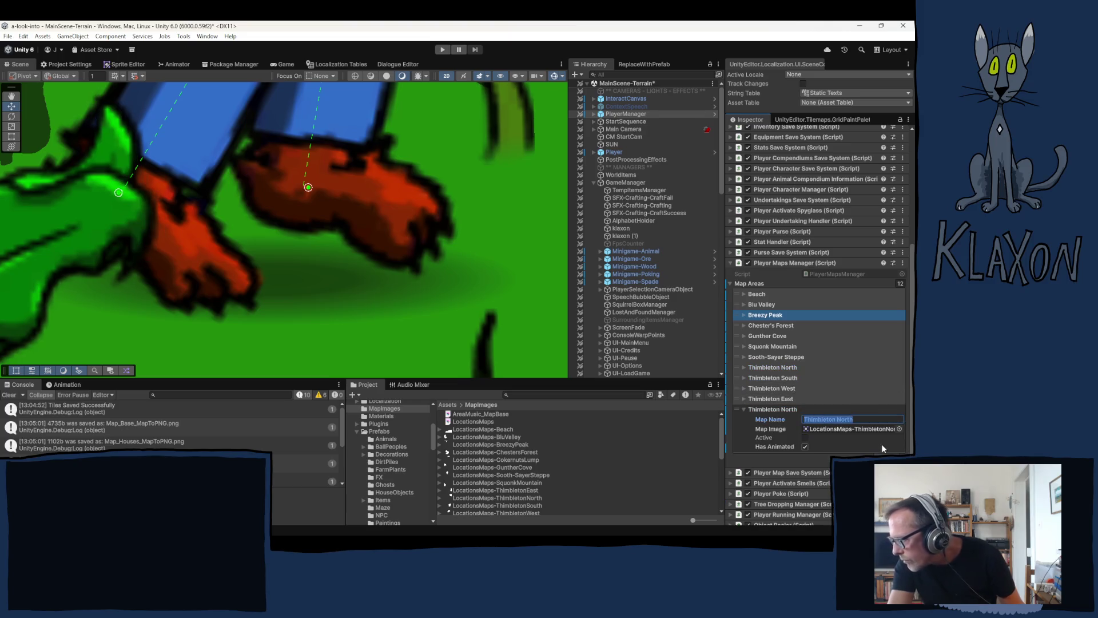
text(ok)
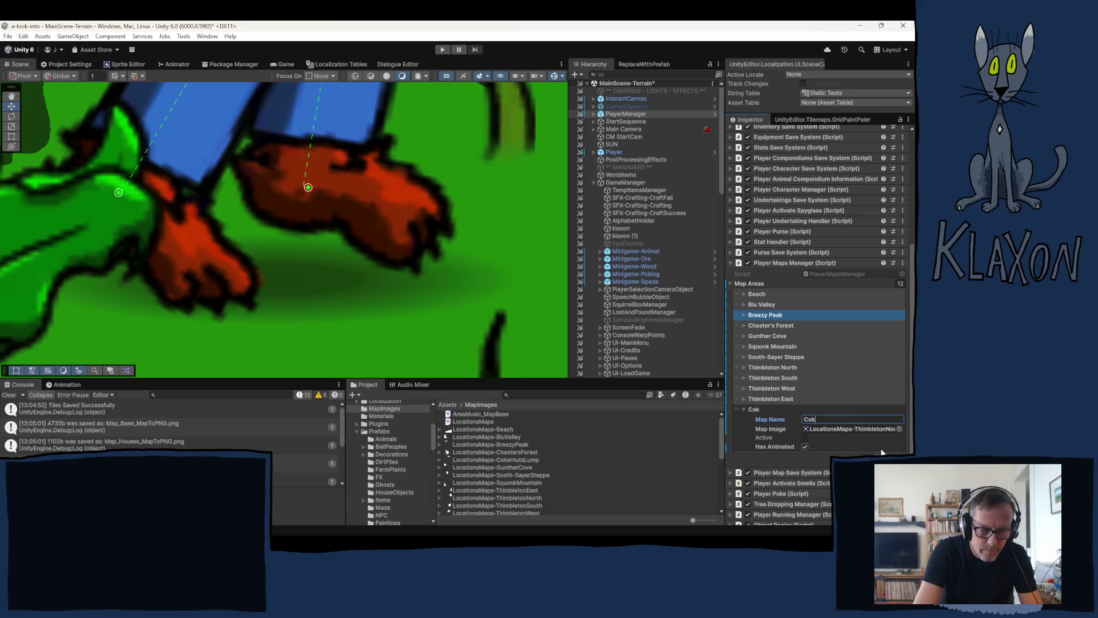
text(ernut)
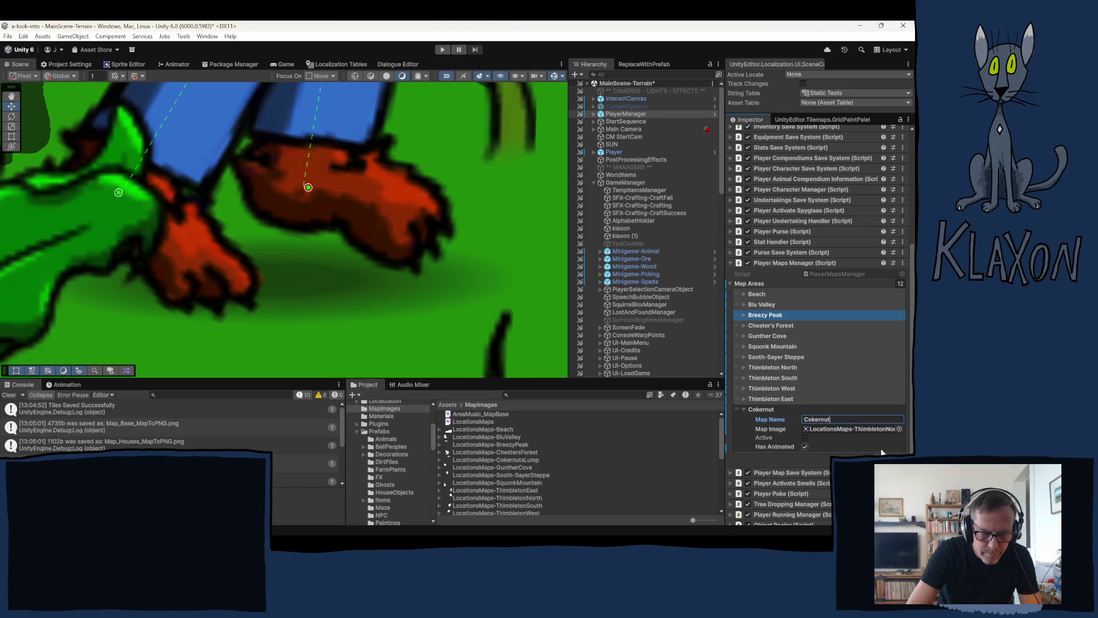
text(s Lump)
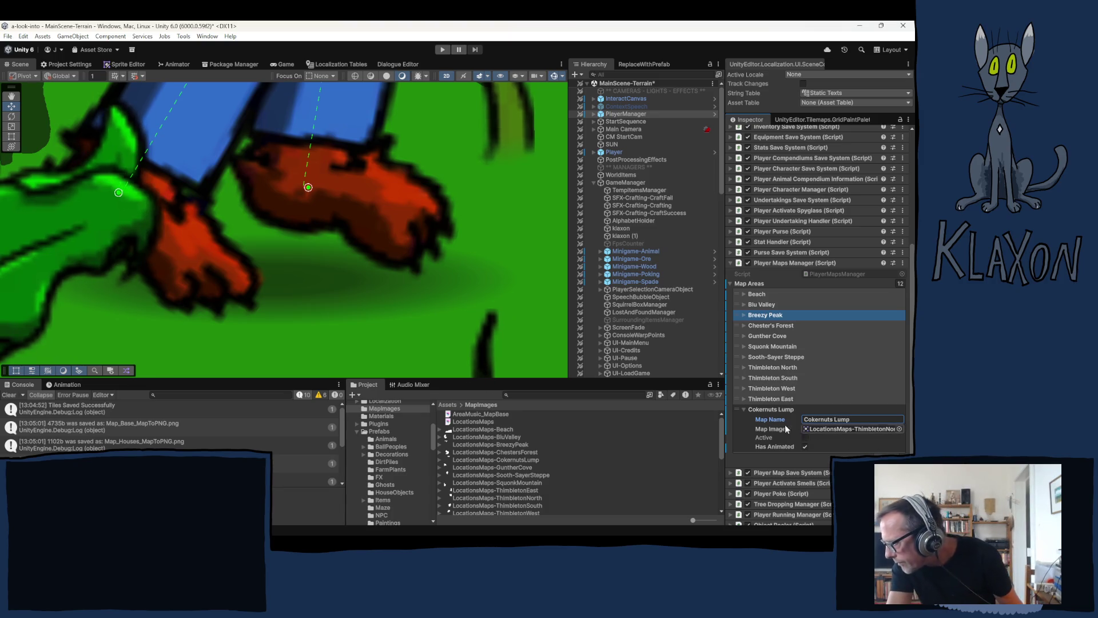
click(738, 410)
mouse_move(739, 410)
mouse_down()
mouse_move(750, 321)
mouse_move(753, 340)
mouse_up()
click(743, 337)
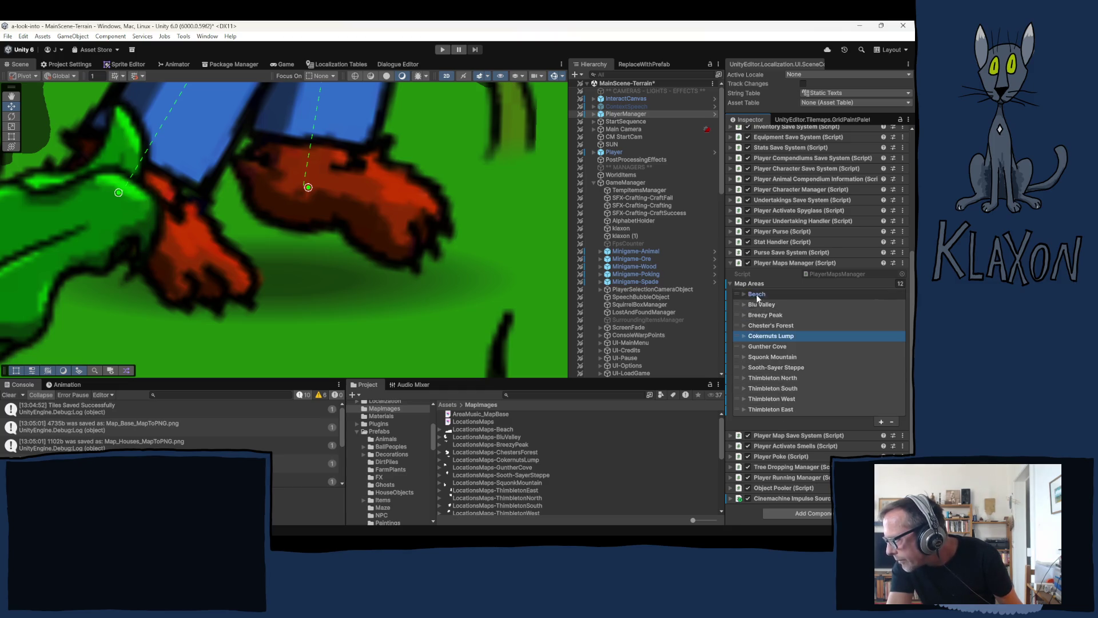
Check each map area in order from Beach down to Thimbleton East
click(750, 292)
click(750, 292)
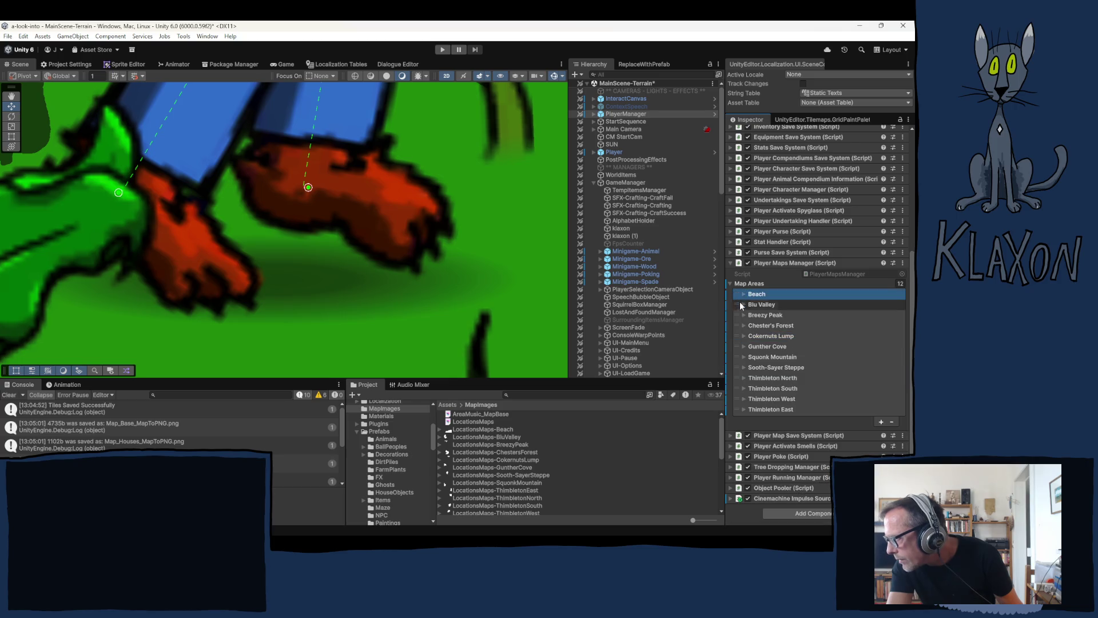
click(737, 313)
click(737, 324)
click(738, 337)
click(738, 346)
click(738, 356)
click(738, 367)
click(738, 377)
click(737, 388)
click(739, 410)
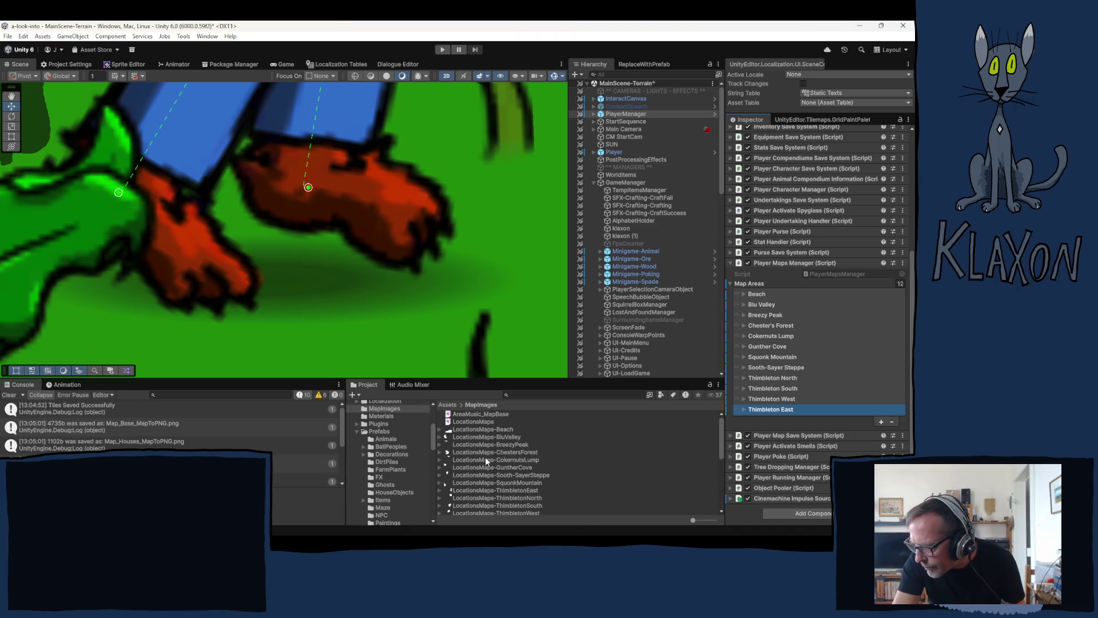
click(496, 429)
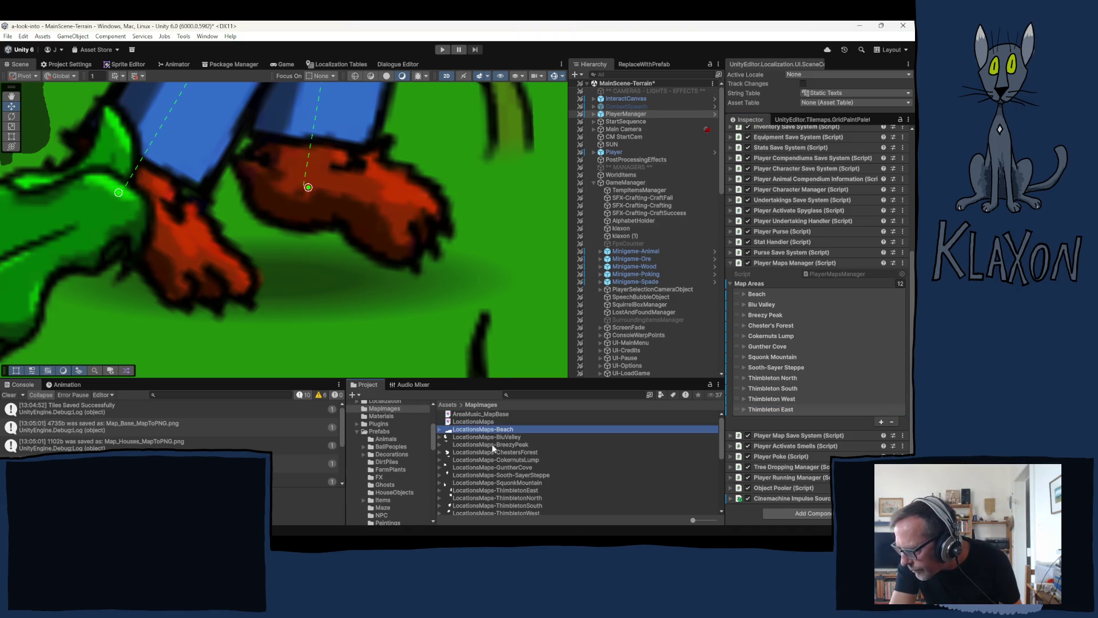
scroll(493, 476, down, 3)
shift+click(474, 428)
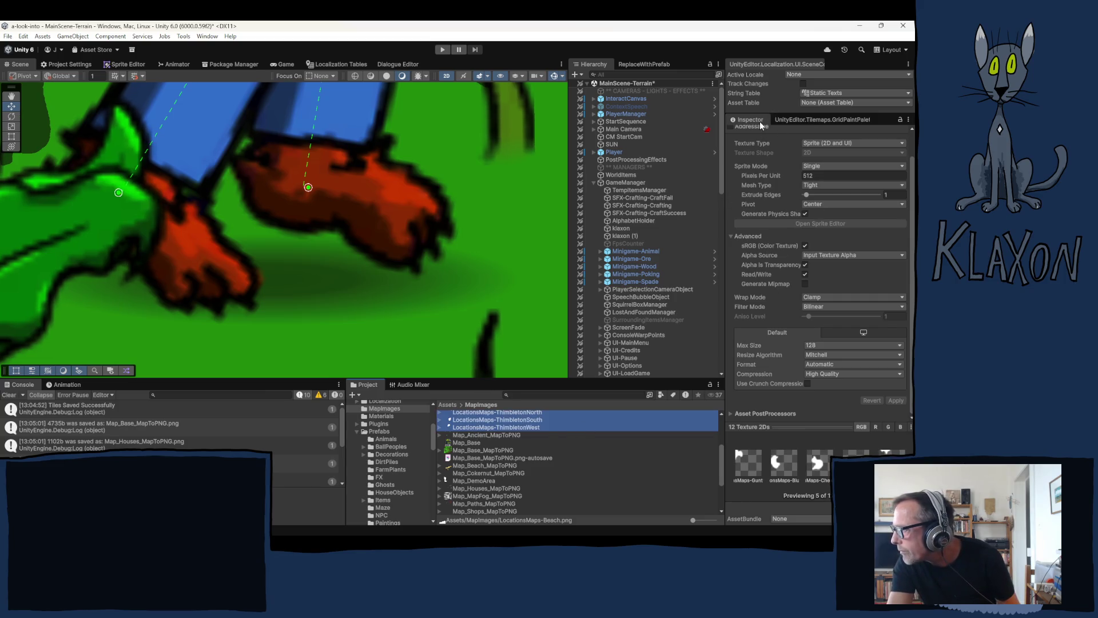
scroll(784, 229, up, 1)
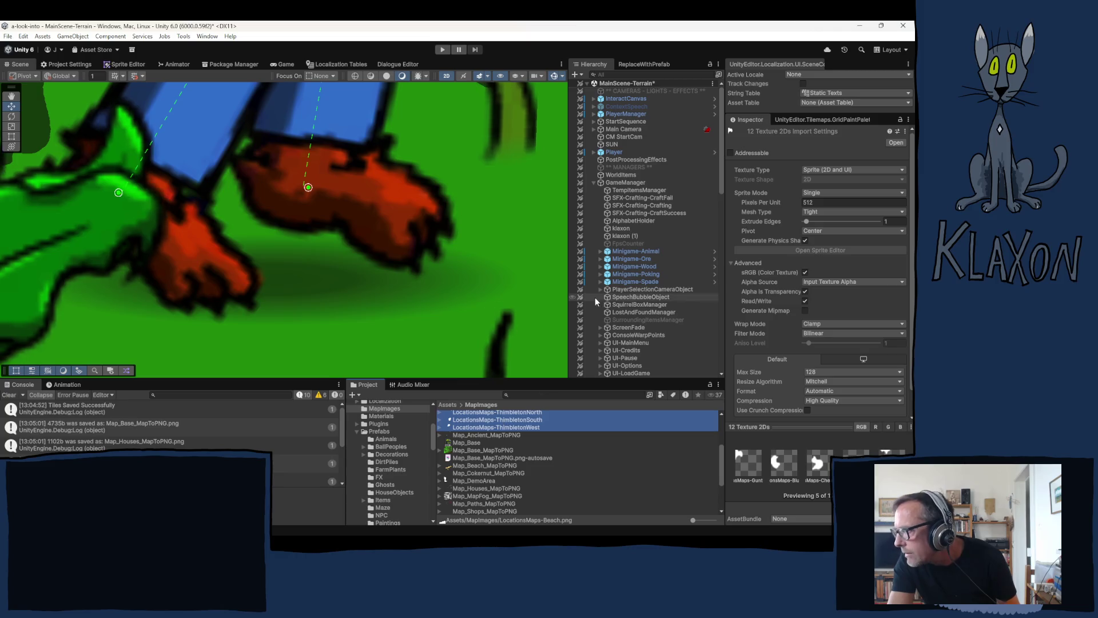
click(594, 183)
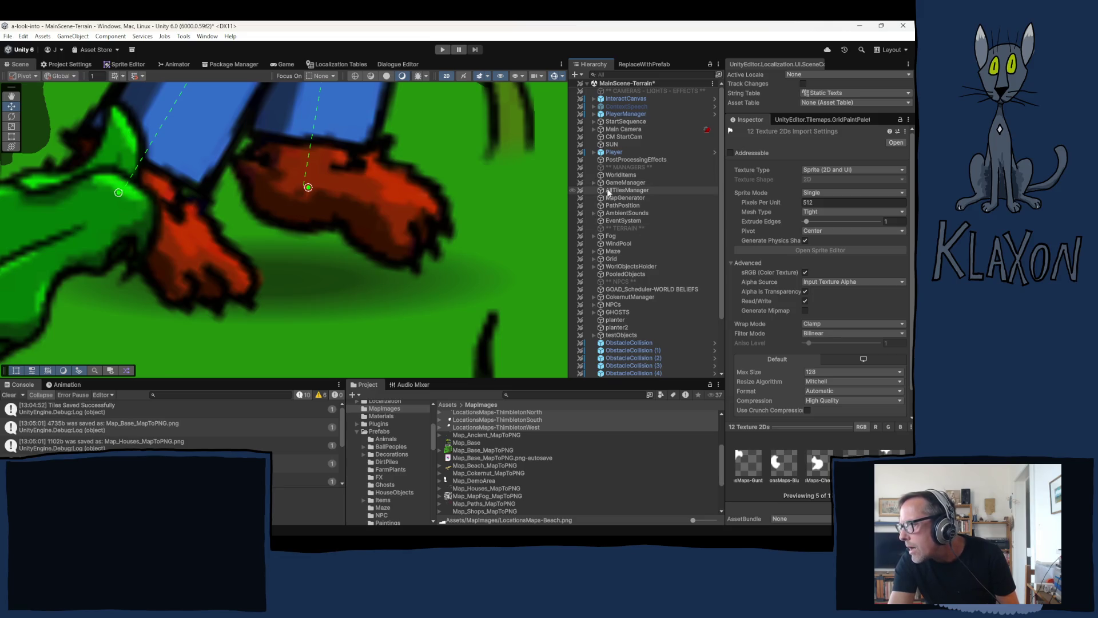
click(607, 184)
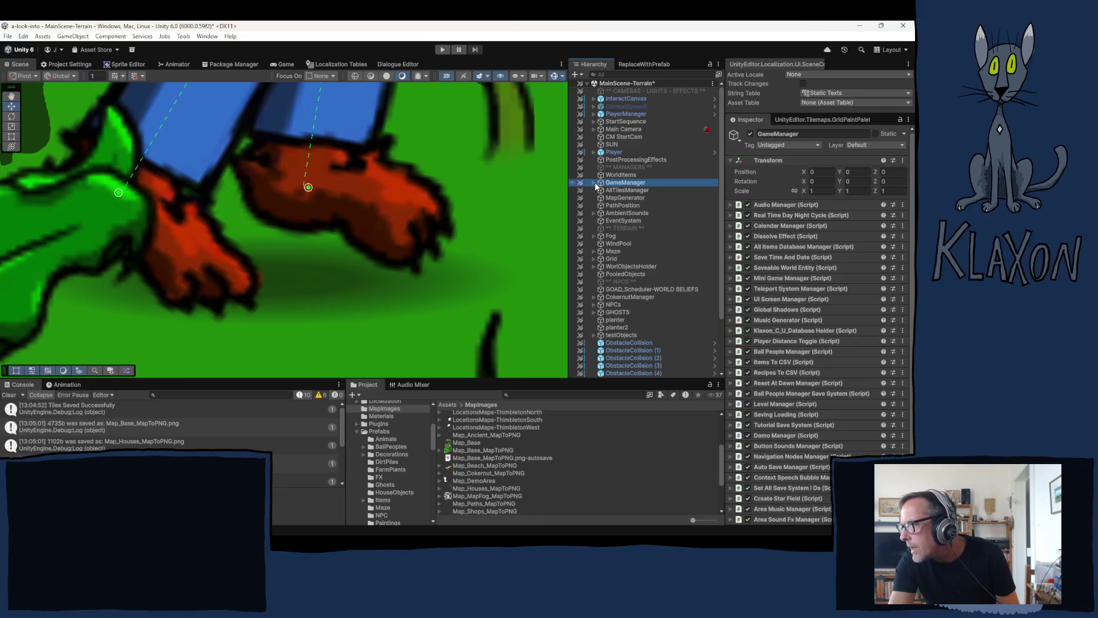
click(616, 114)
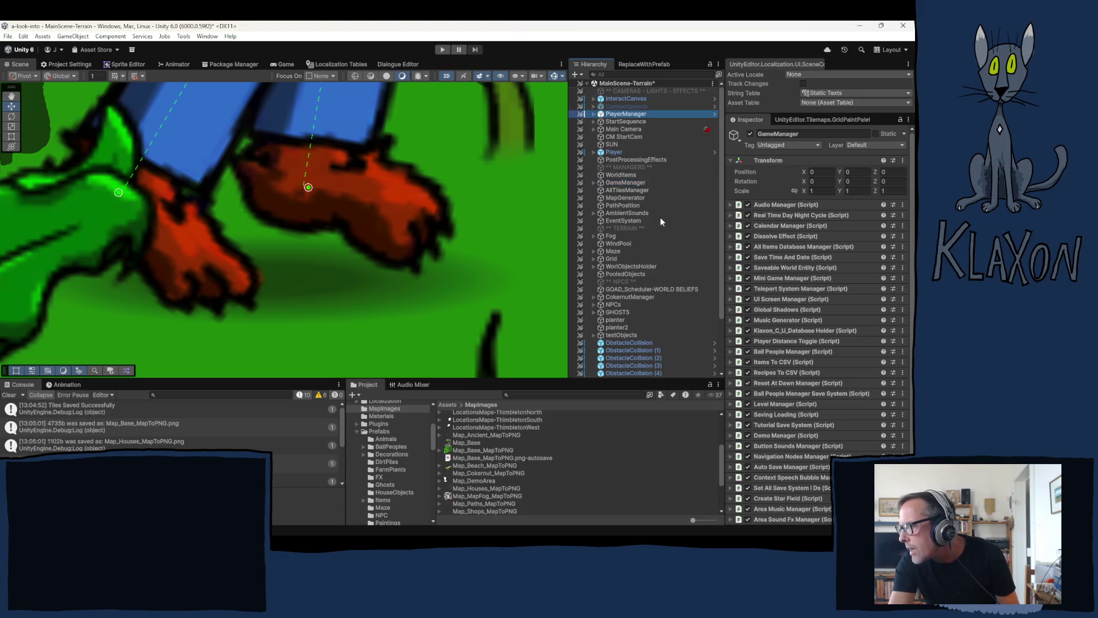
scroll(787, 379, down, 4)
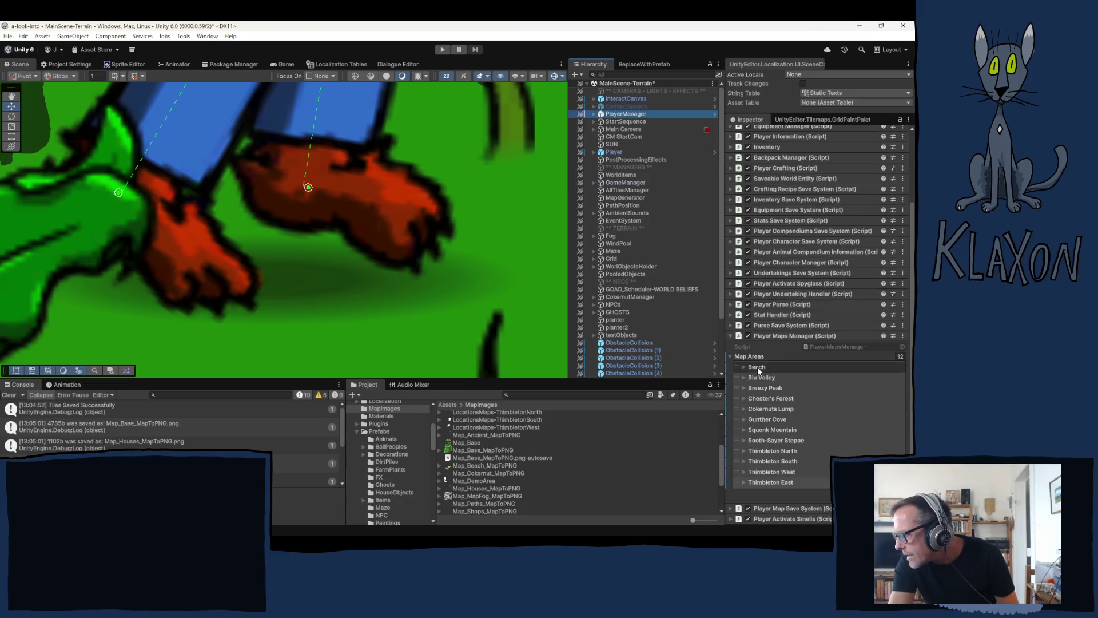
Assign the LocationsMaps-Beach texture as the Beach area's Map Image
click(745, 367)
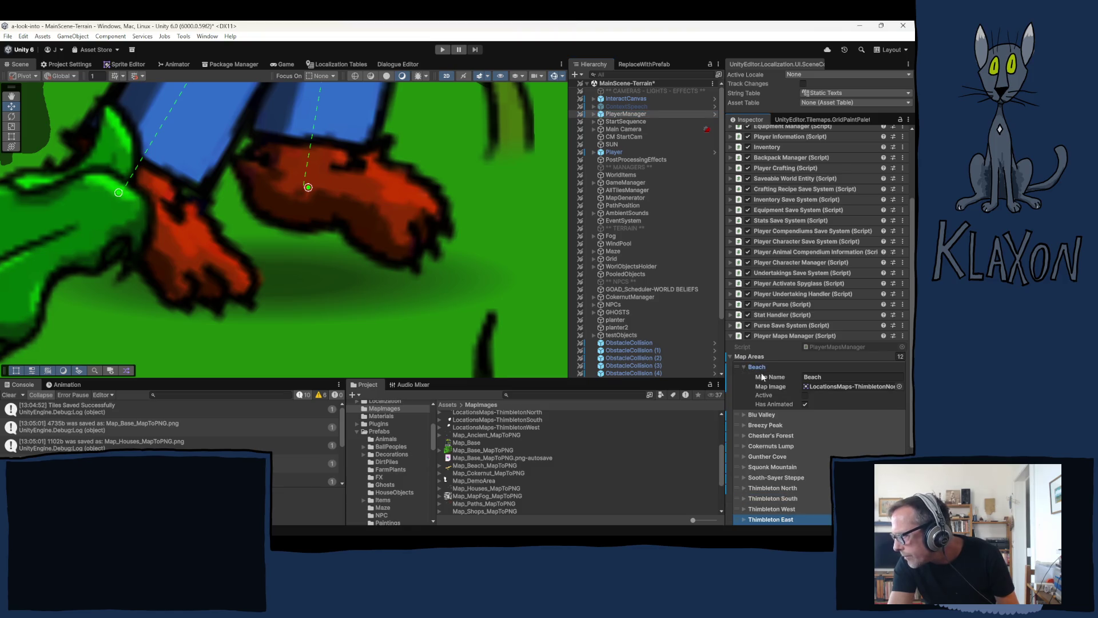
click(824, 387)
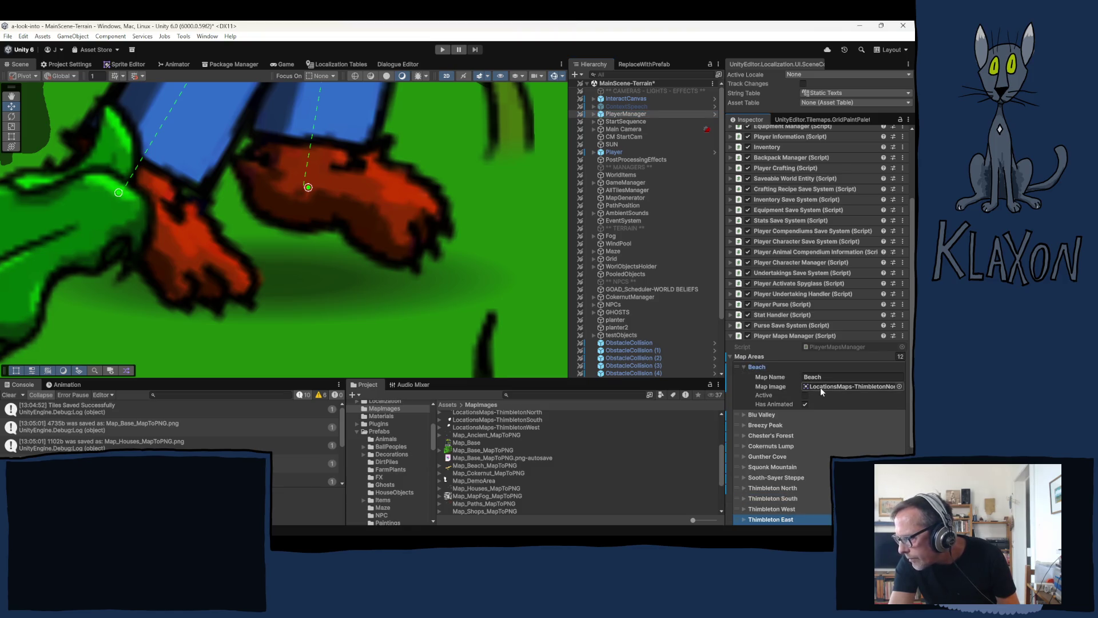
scroll(564, 452, up, 3)
drag(490, 430, 818, 388)
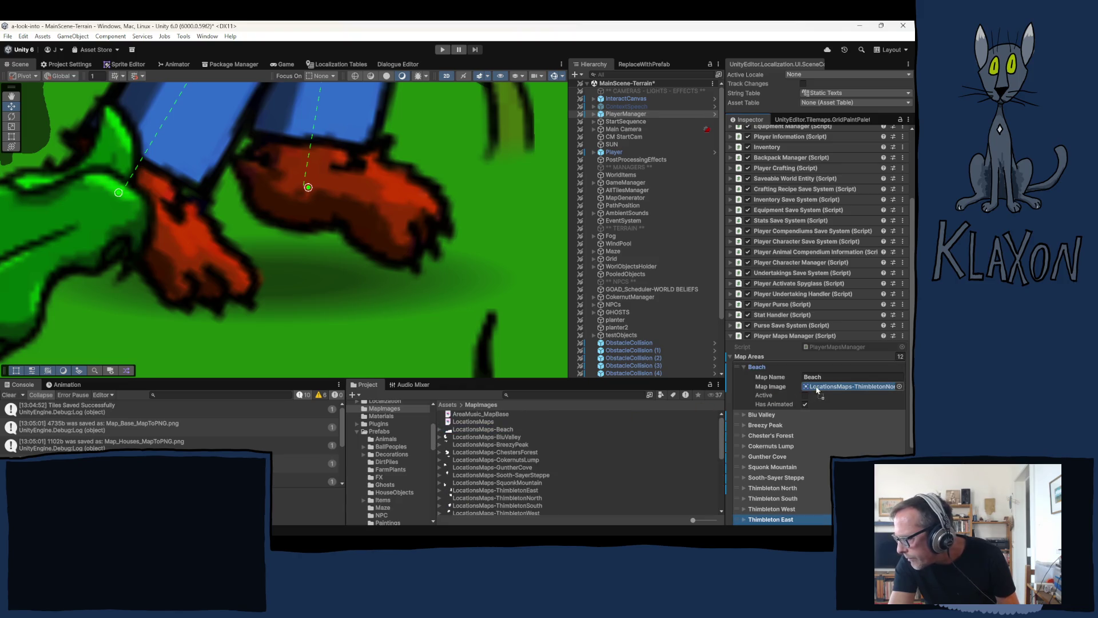
click(744, 367)
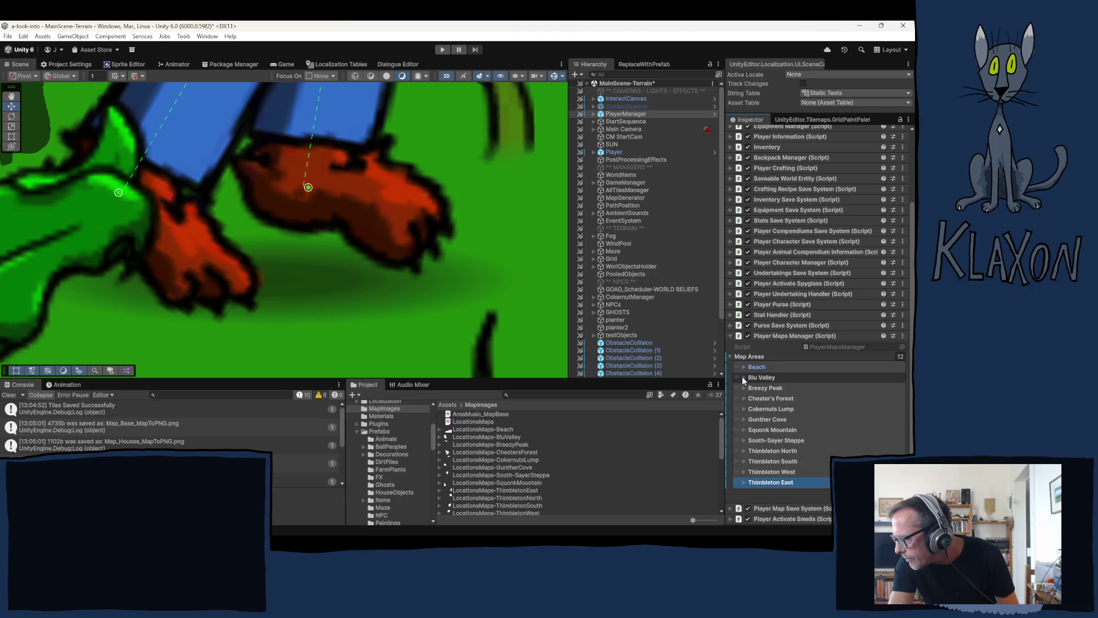
Check Blu Valley, Breezy Peak and Chester's Forest, and give Cokernuts Lump the LocationsMaps-CokernutsLump image
click(743, 377)
click(742, 376)
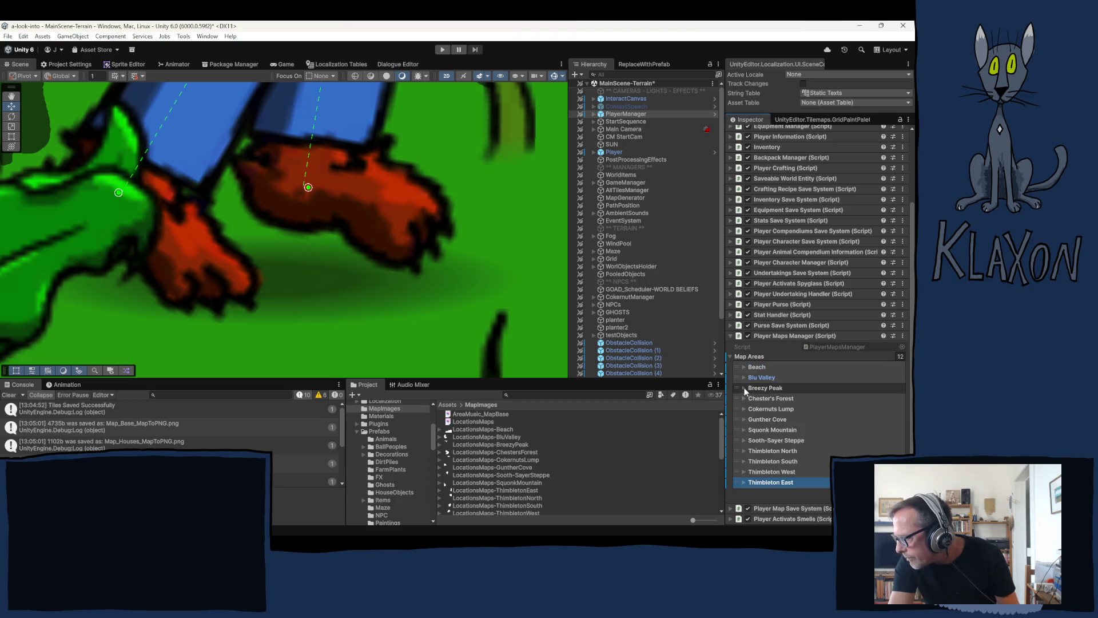
click(744, 388)
click(744, 388)
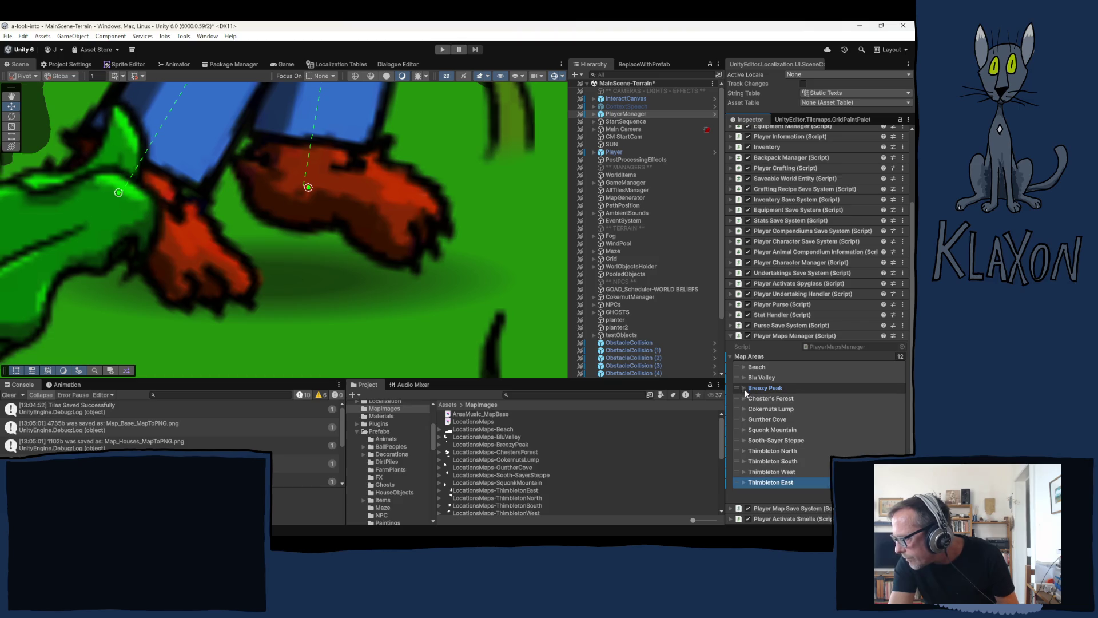
click(742, 398)
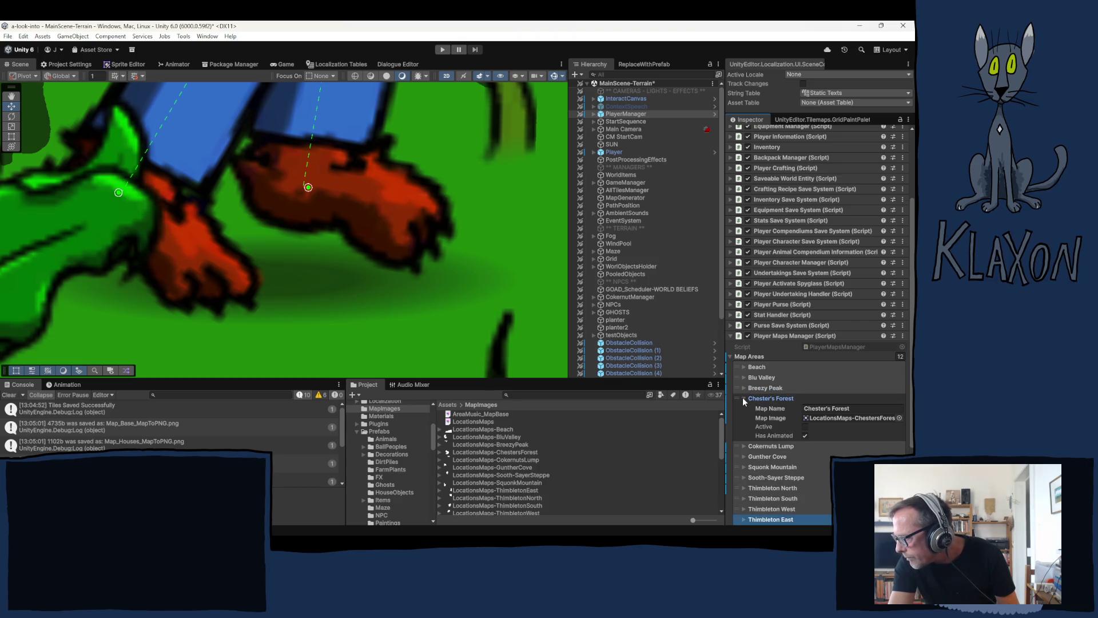
click(742, 396)
click(743, 407)
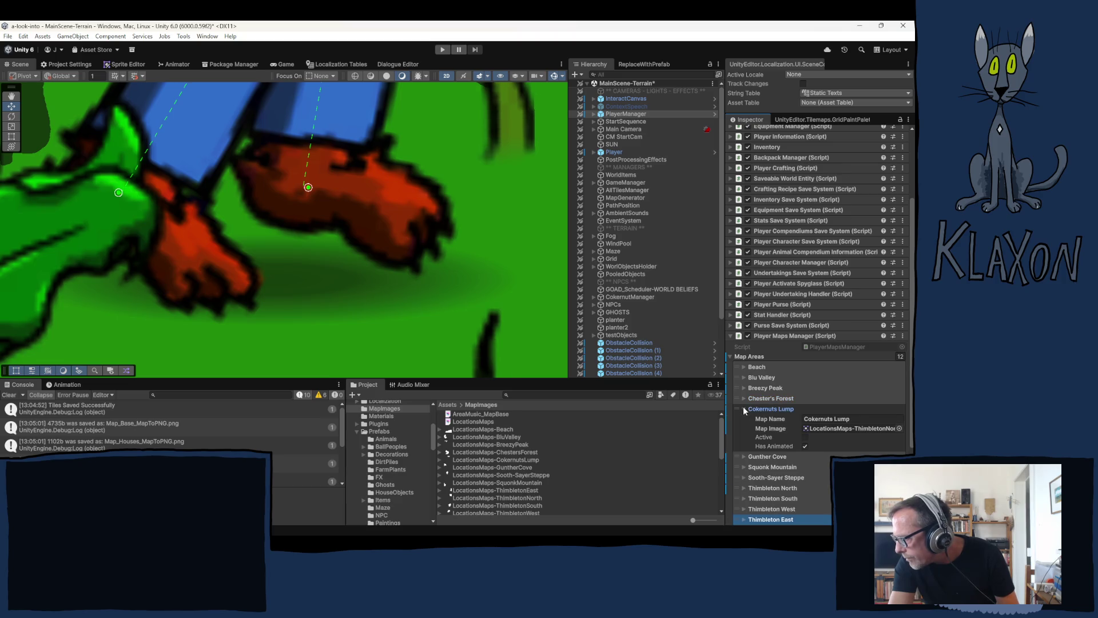
drag(505, 456, 812, 429)
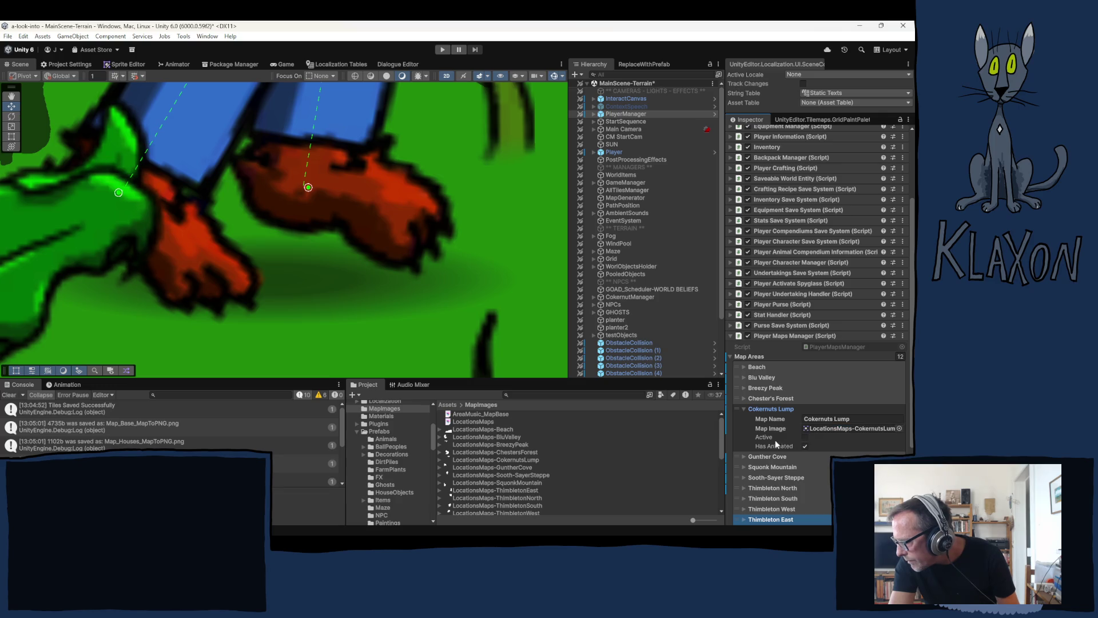
click(743, 409)
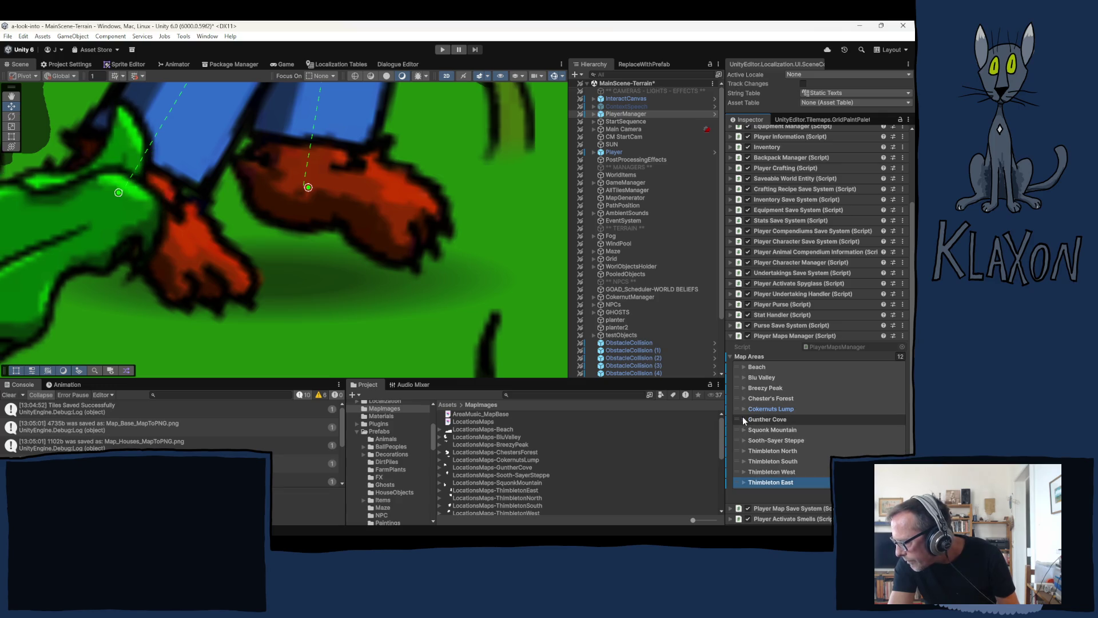
Check the Map Images of Gunther Cove, Squonk Mountain, Sooth-Sayer Steppe and Thimbleton North
click(743, 418)
click(743, 420)
click(742, 429)
click(742, 429)
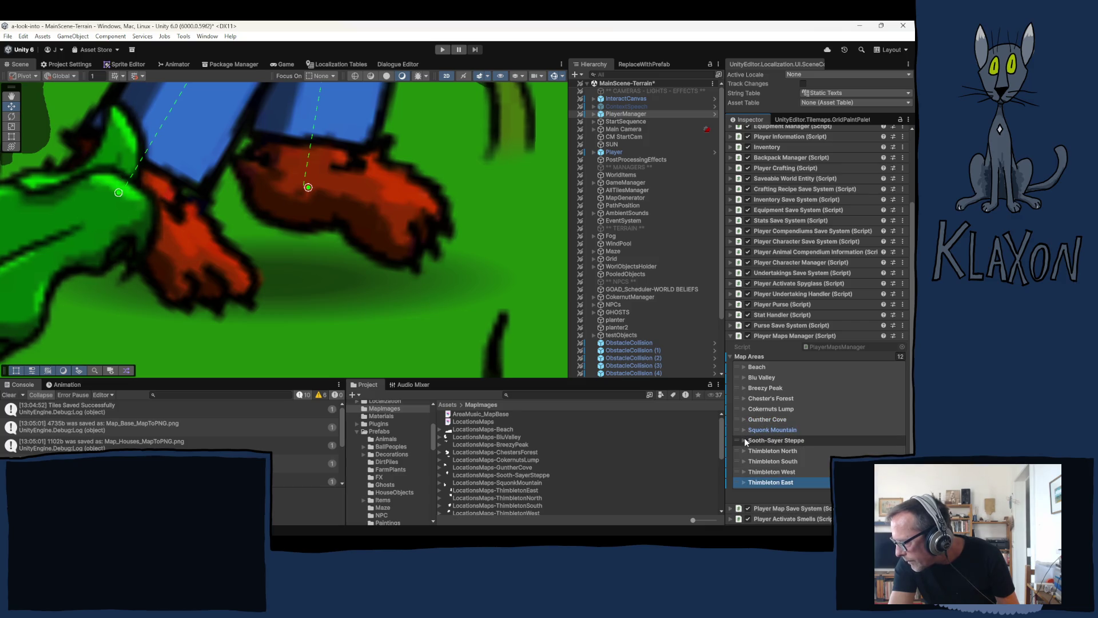
click(743, 438)
click(744, 439)
click(744, 449)
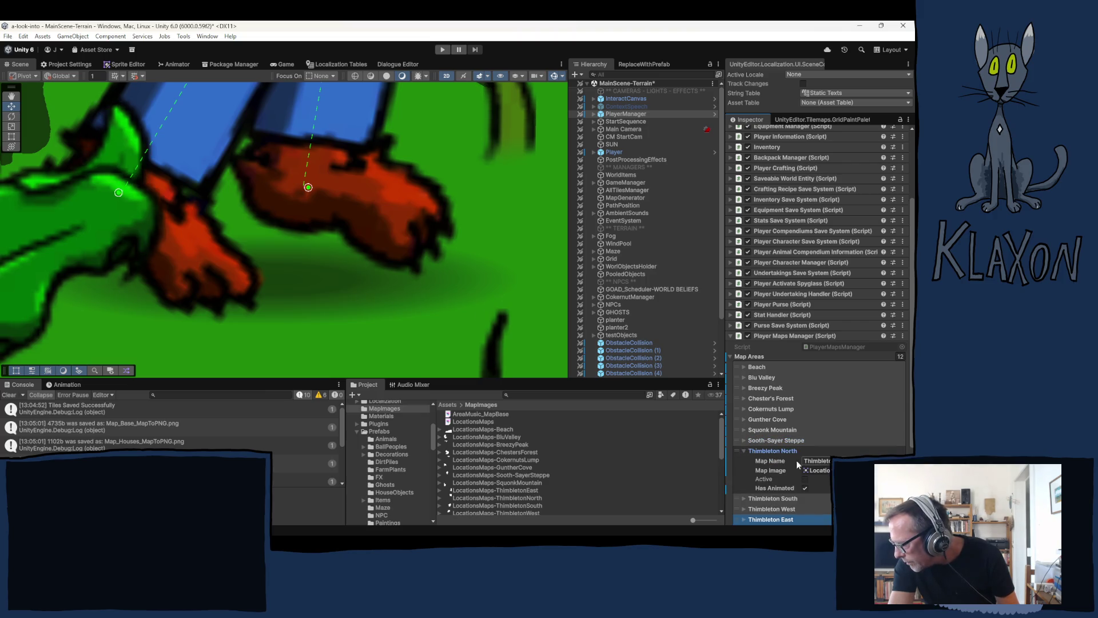
Assign LocationsMaps-ThimbletonNorth as the Thimbleton North area's Map Image
click(744, 449)
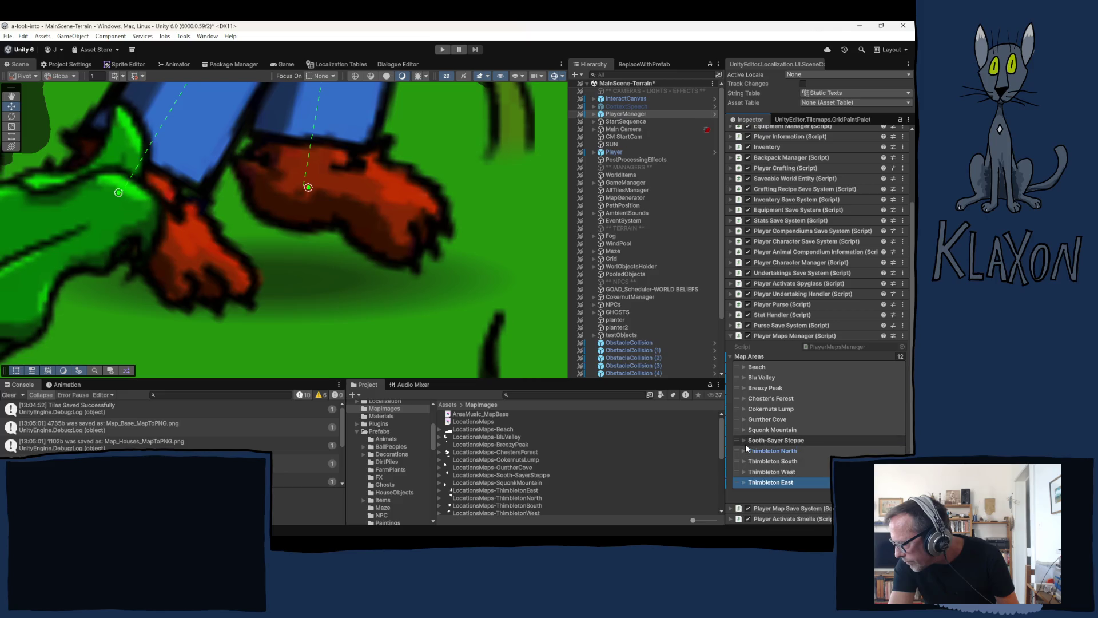
click(743, 460)
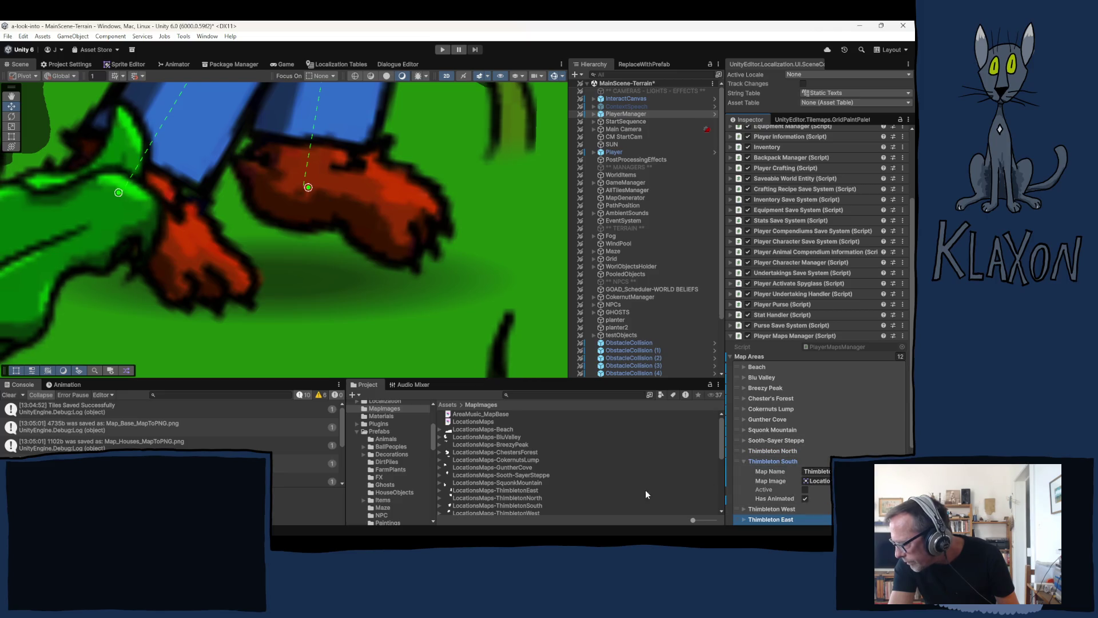
scroll(538, 497, down, 3)
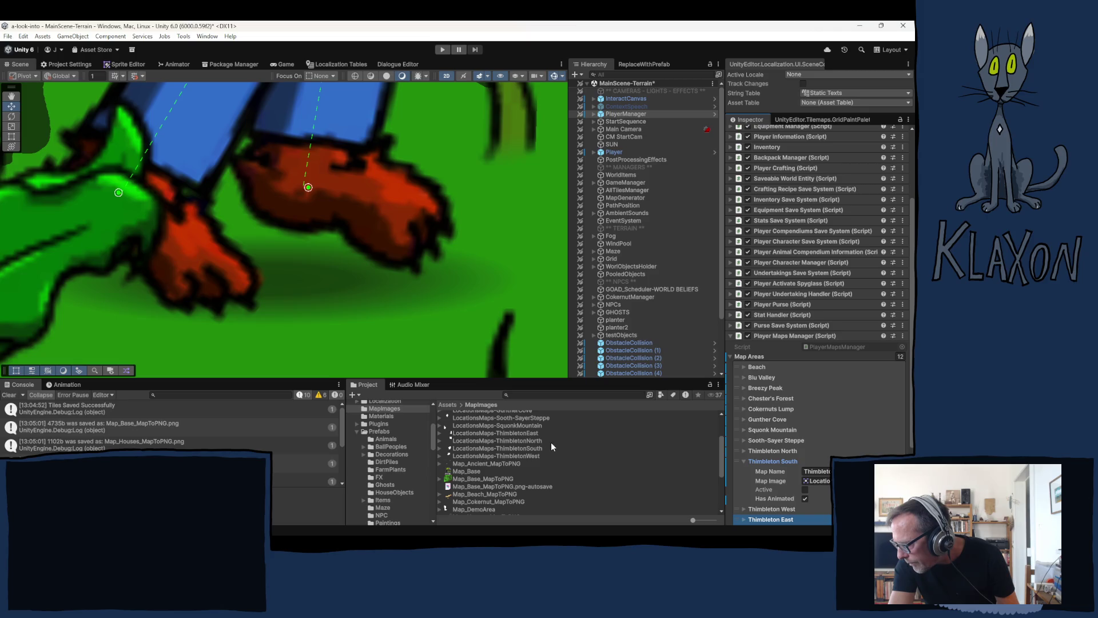
mouse_move(518, 440)
mouse_down()
mouse_move(760, 455)
mouse_move(554, 455)
mouse_move(822, 471)
mouse_move(825, 482)
mouse_up()
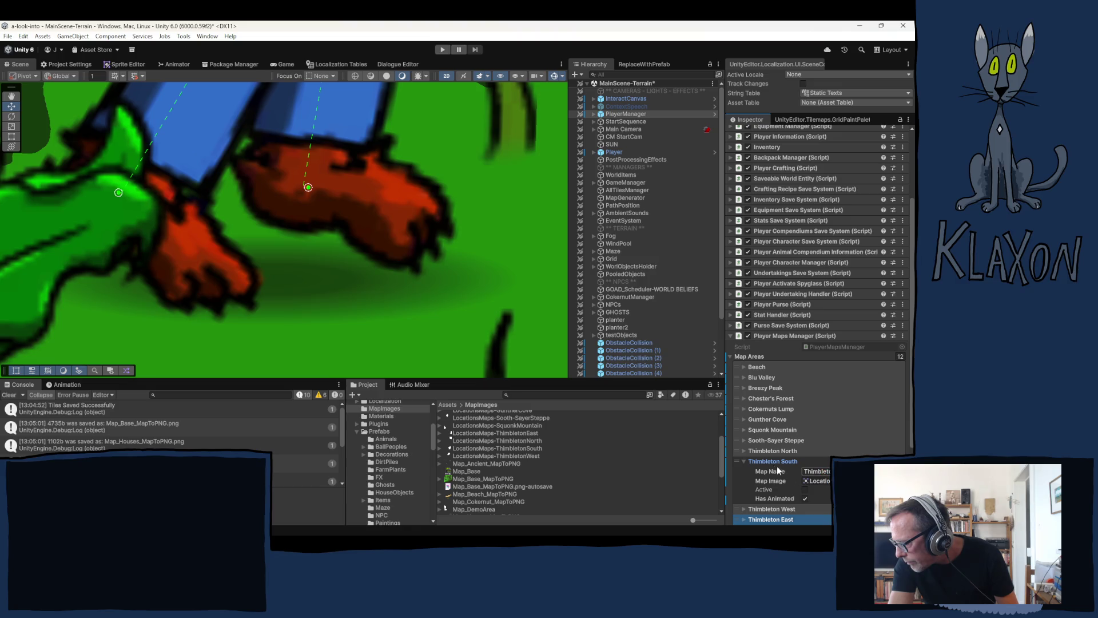
click(745, 460)
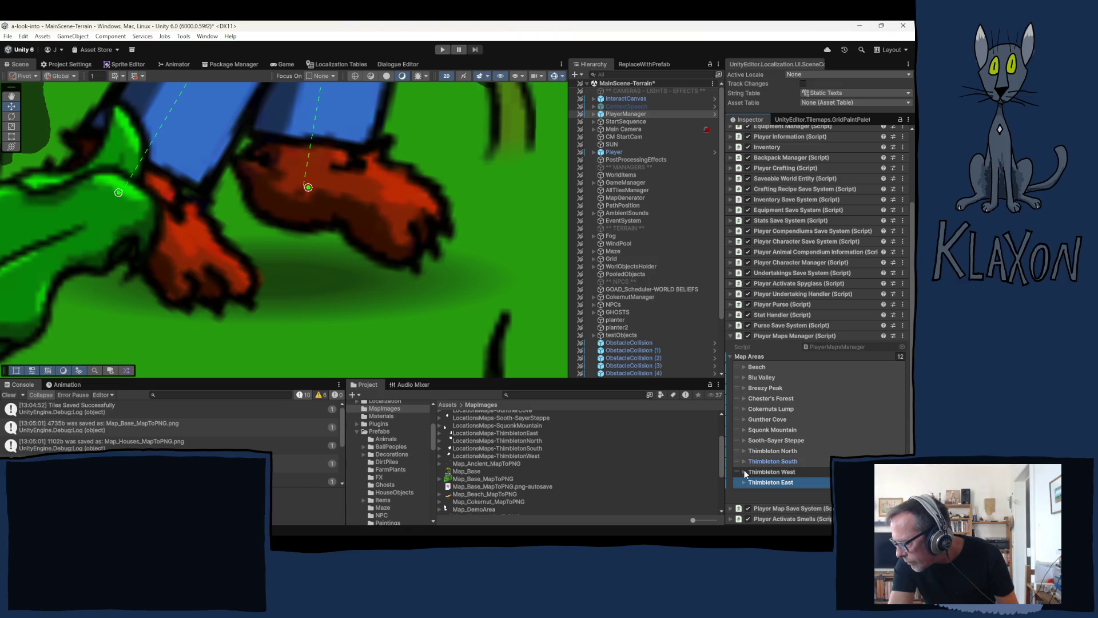
Give Thimbleton West and Thimbleton East their LocationsMaps-ThimbletonWest and LocationsMaps-ThimbletonEast images
click(745, 471)
drag(517, 454, 816, 492)
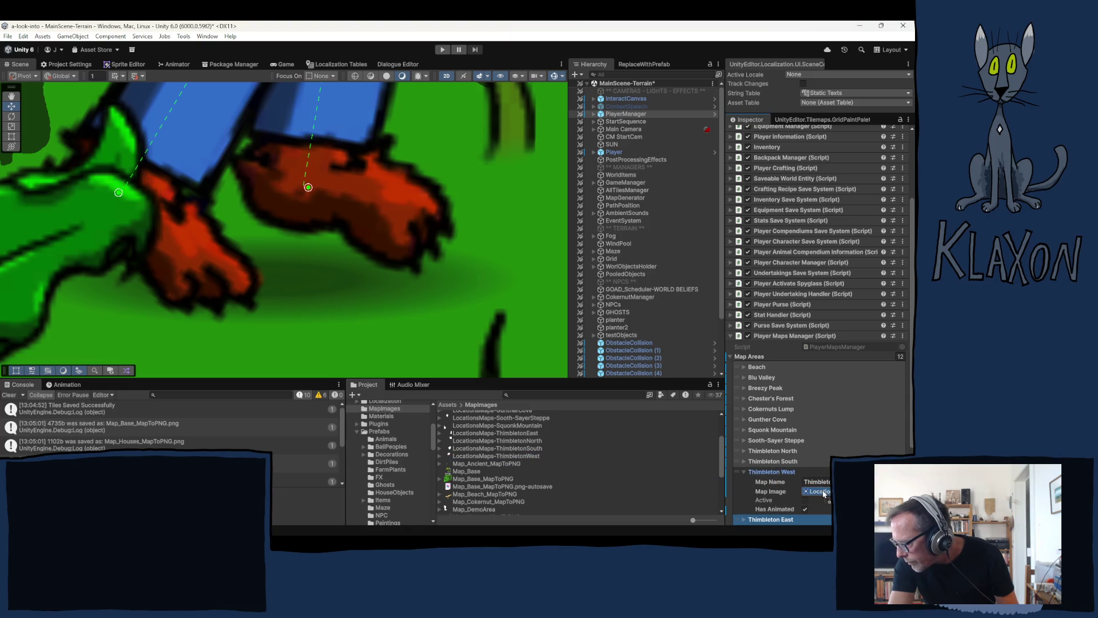
click(744, 471)
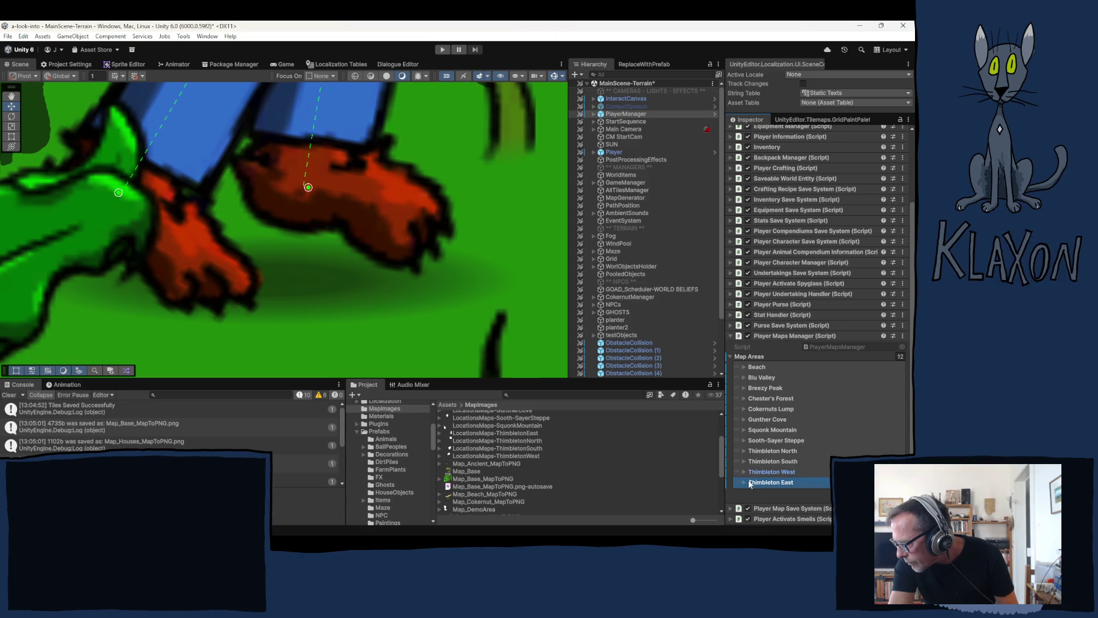
click(744, 482)
scroll(777, 482, down, 1)
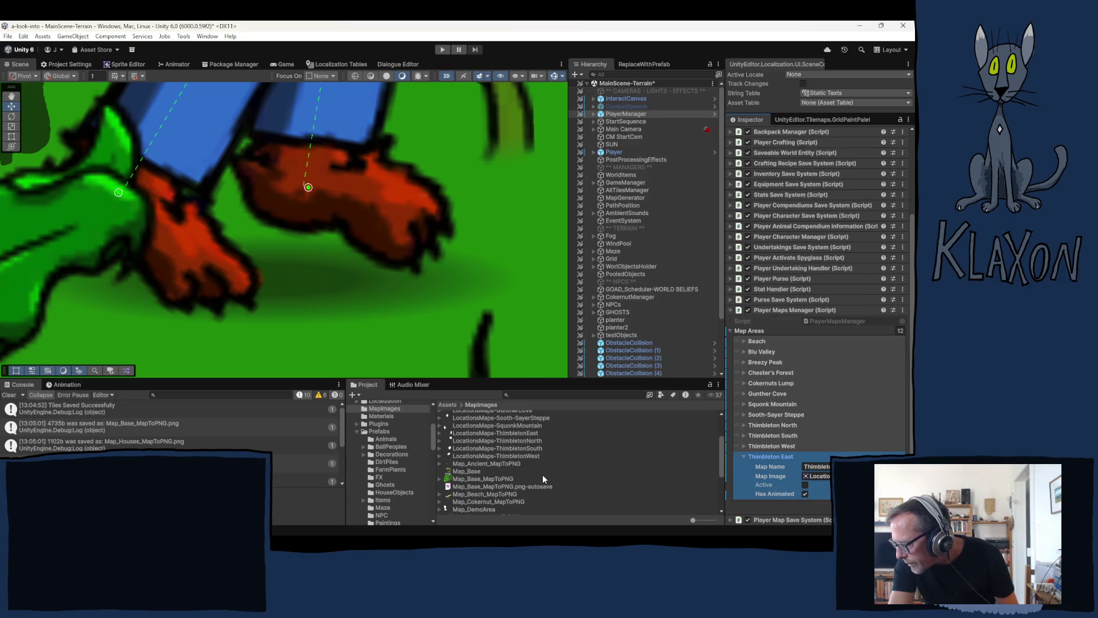
drag(510, 434, 819, 479)
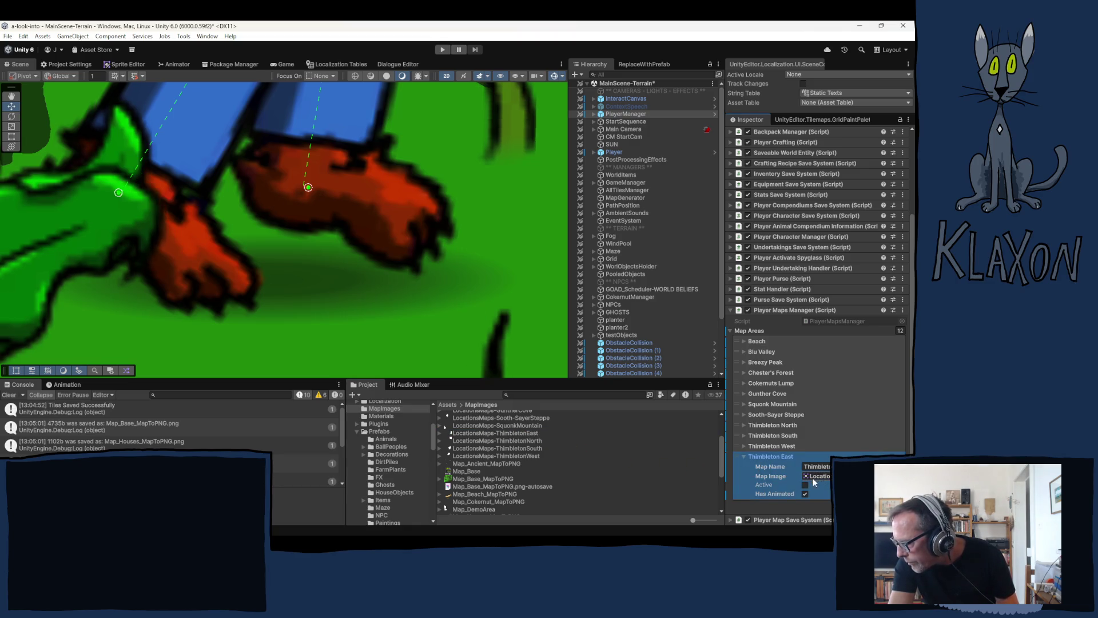
click(743, 456)
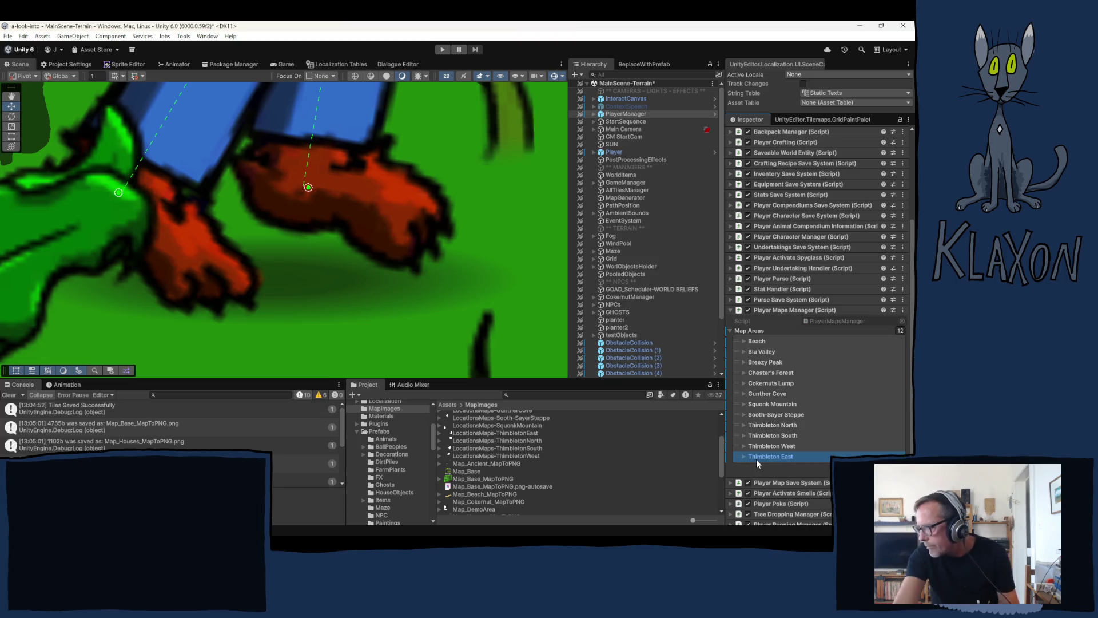